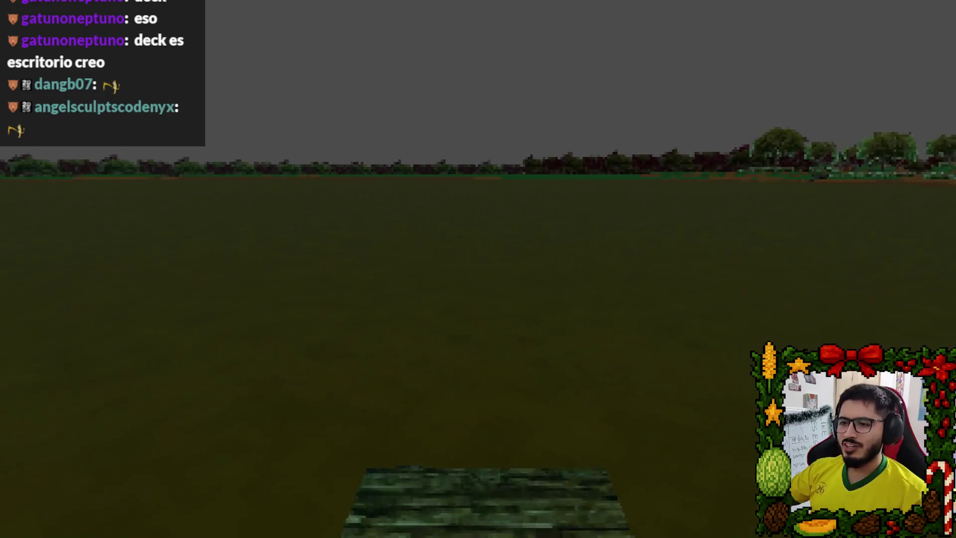
key(w)
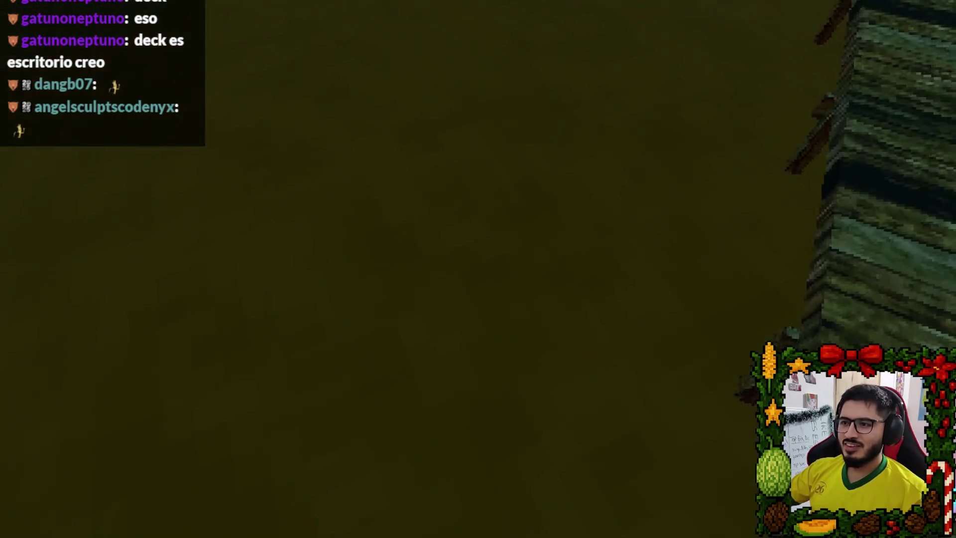
- Walk past the end of the pier, then quit the running game back to the editor
key(Escape)
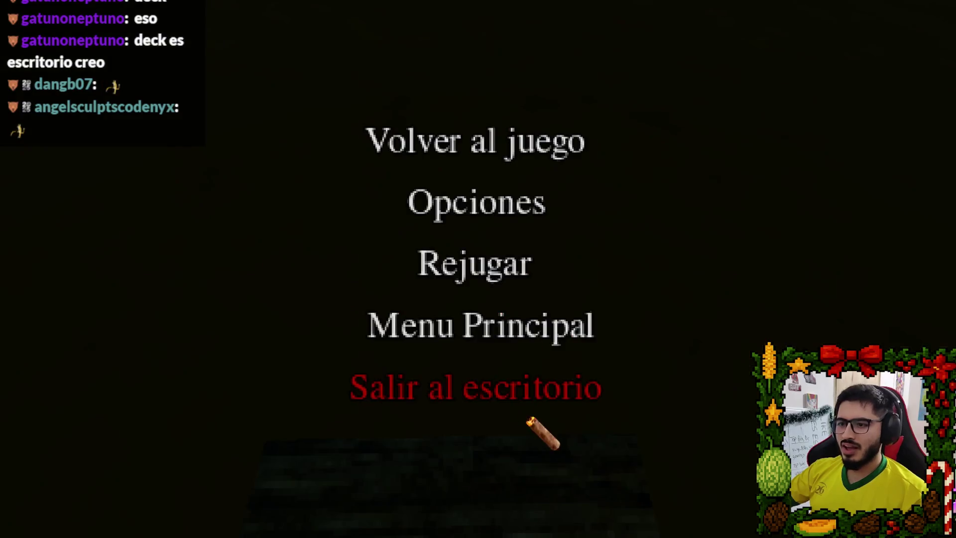
click(477, 386)
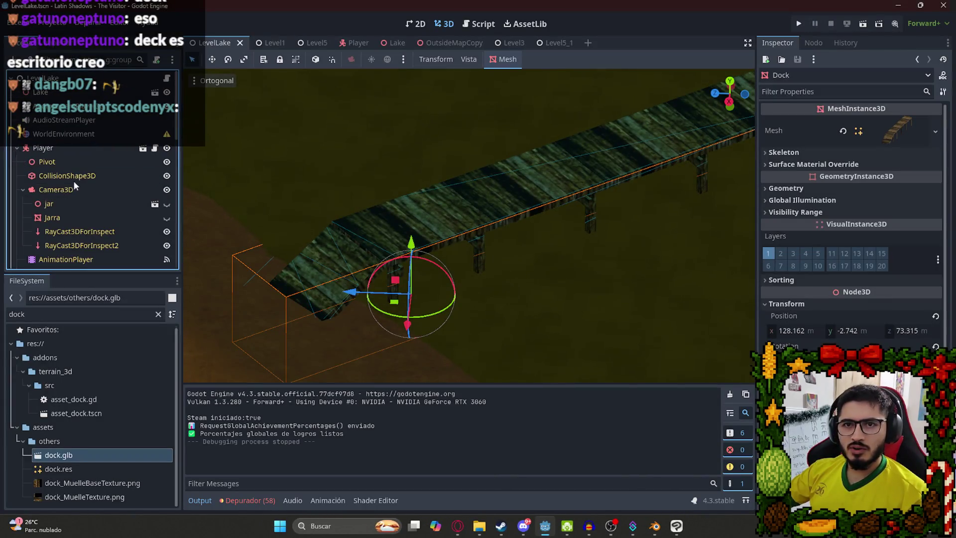
- Select the player's Camera3D and play the LevelLake scene on its own
click(56, 189)
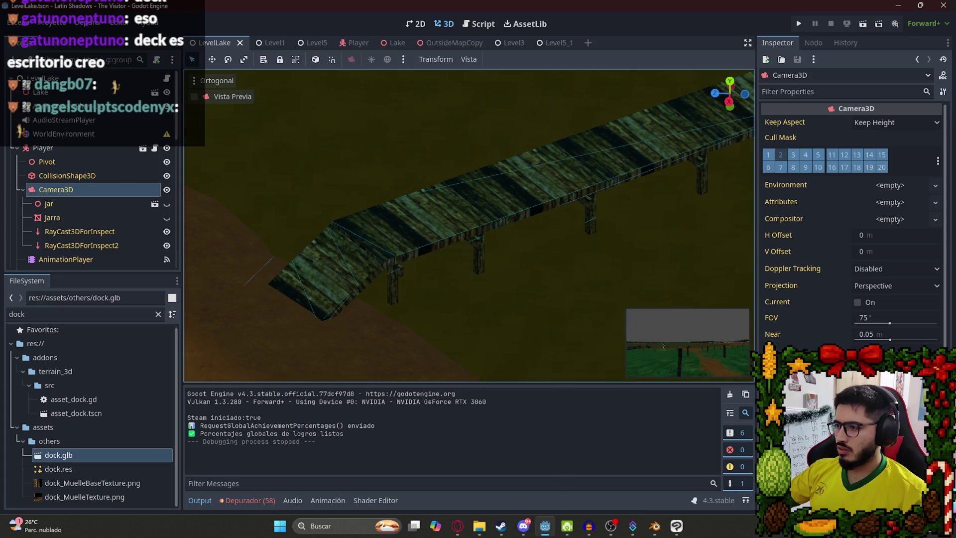
right_click(223, 45)
click(264, 125)
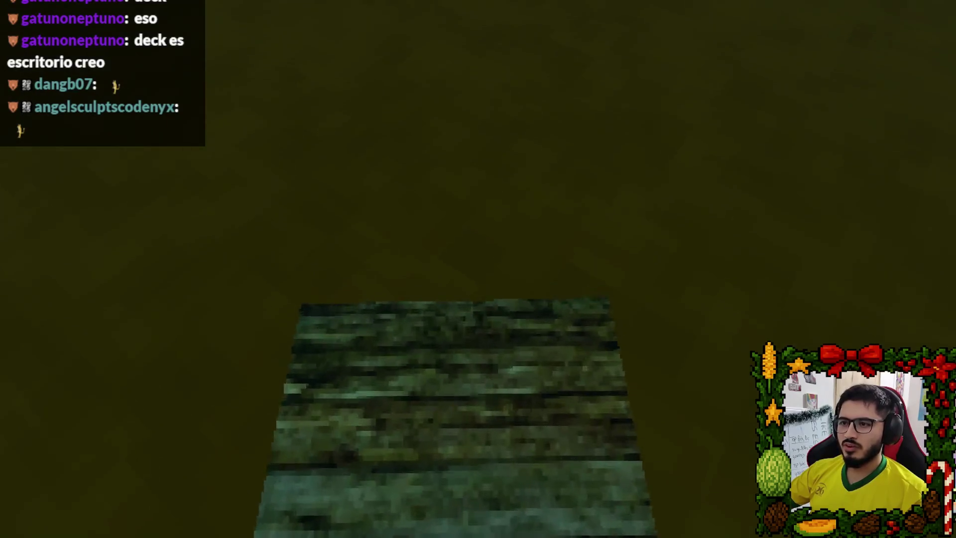
- Pause the dock test and exit via Salir al escritorio
key(Escape)
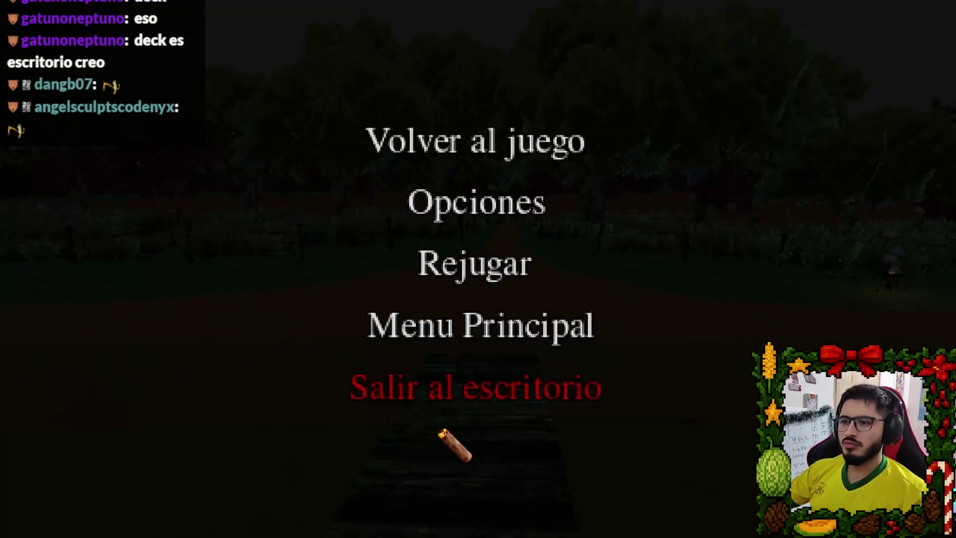
click(429, 385)
- Select Dock, undo its accidental scale change, and save LevelLake
click(386, 244)
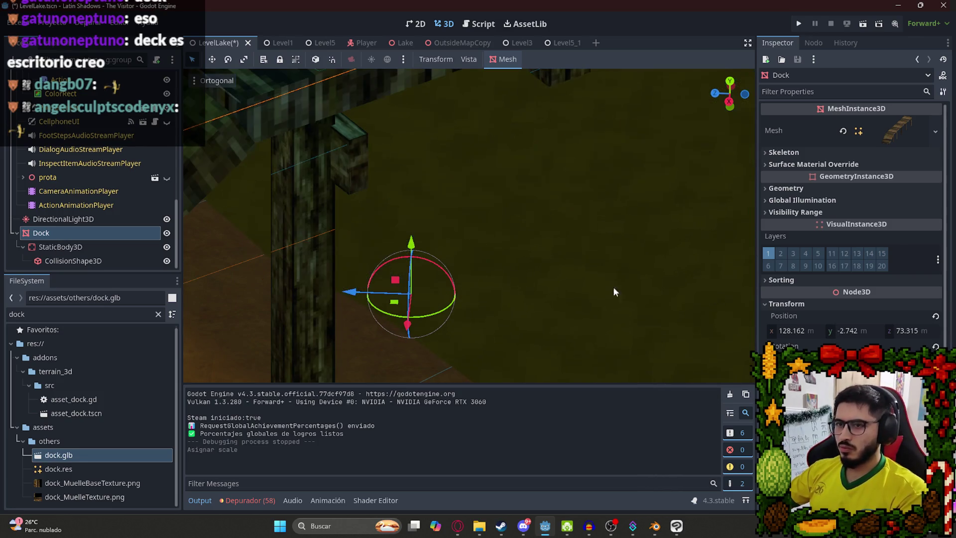
scroll(559, 225, down, 5)
key(ctrl+z)
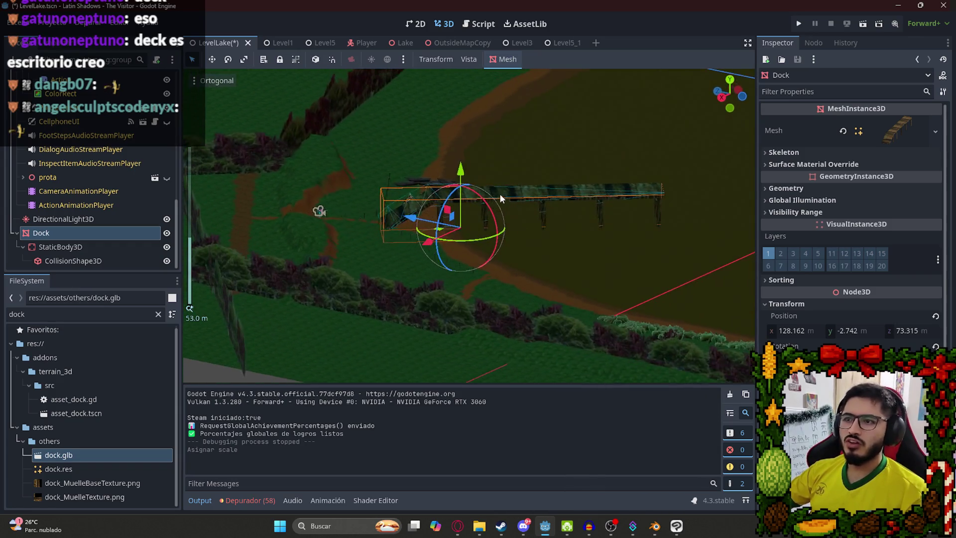
scroll(513, 207, up, 5)
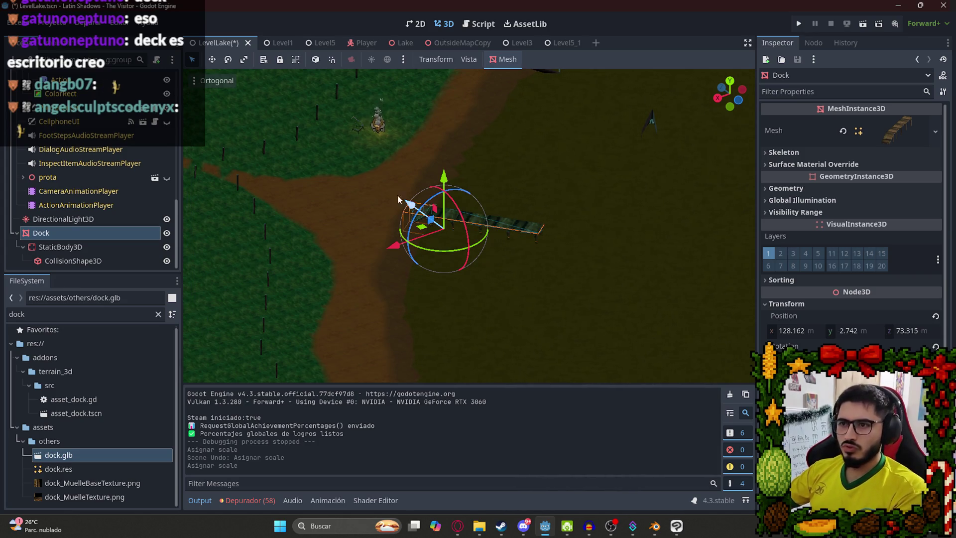
scroll(435, 224, up, 8)
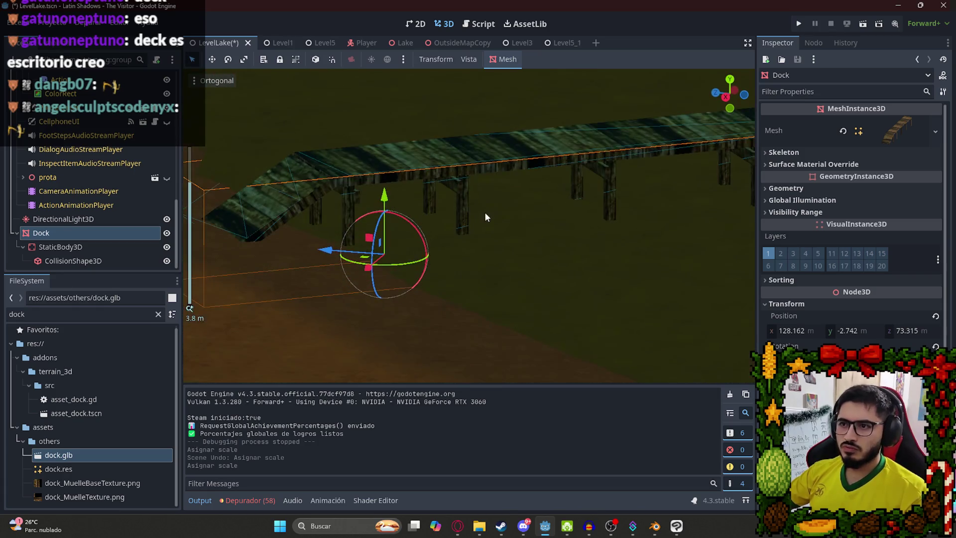
key(ctrl+s)
mouse_move(229, 139)
mouse_down()
mouse_move(332, 150)
mouse_move(291, 165)
mouse_up()
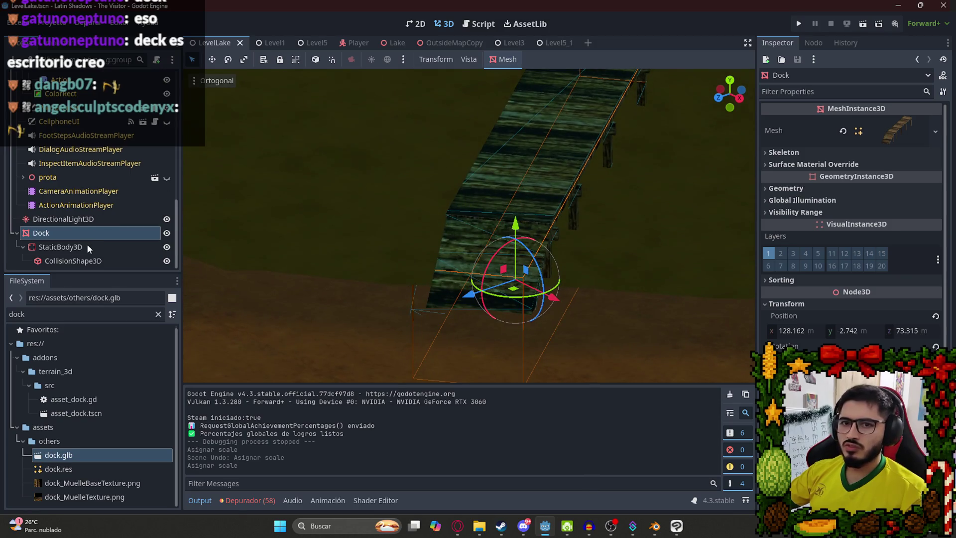
- Delete Dock's StaticBody3D together with its CollisionShape3D child
right_click(87, 246)
click(74, 249)
key(Return)
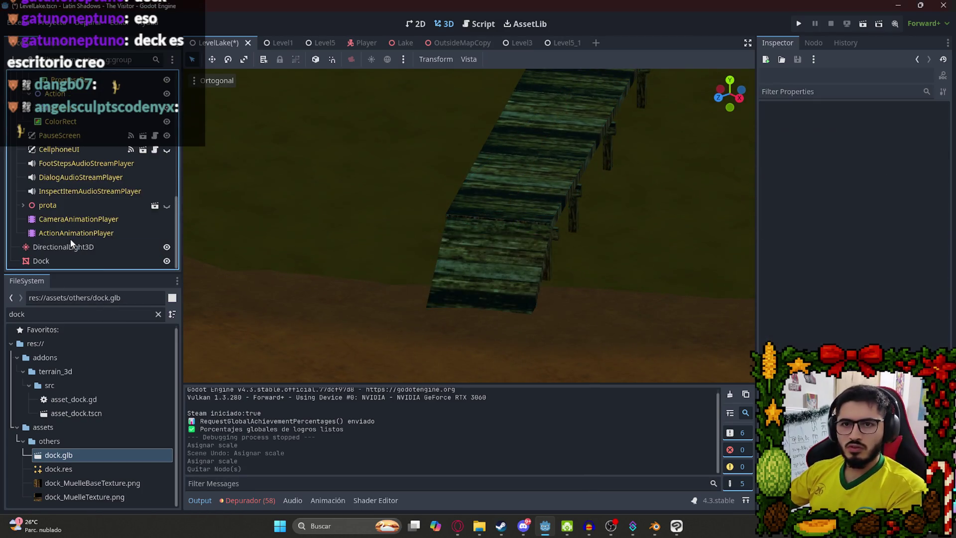
click(64, 259)
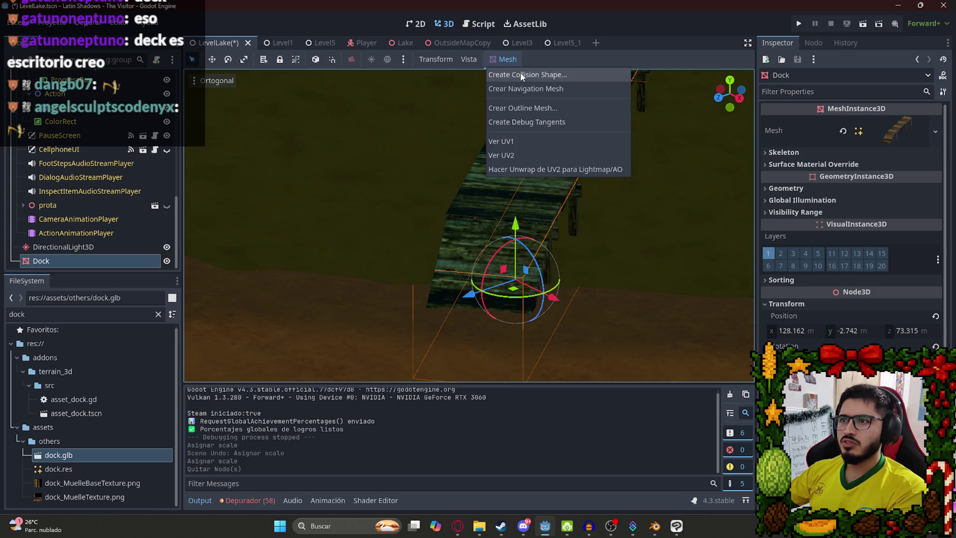
- Generate a Static Body Child collision with Simplified Convex for Dock and save
click(521, 75)
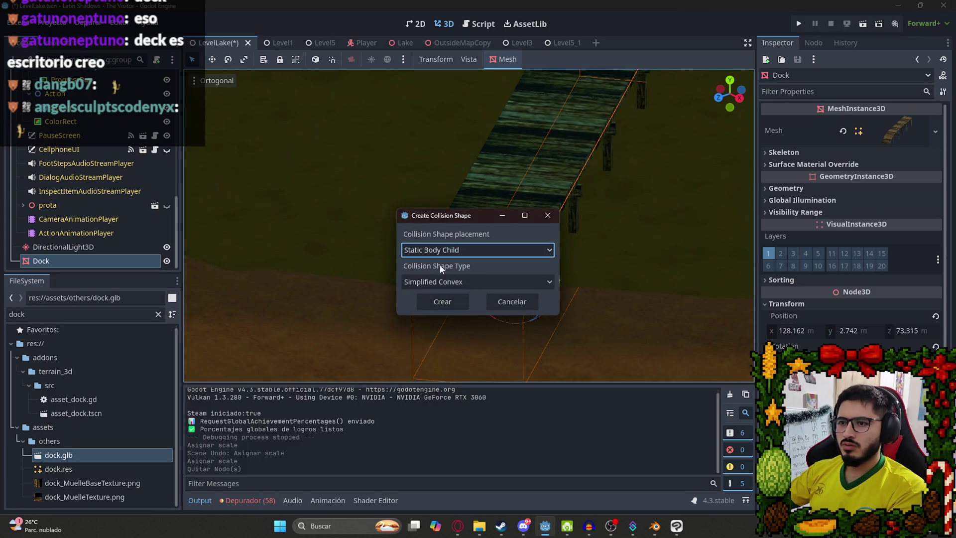
click(438, 302)
mouse_move(550, 203)
mouse_down()
mouse_move(360, 176)
mouse_move(557, 185)
mouse_move(566, 160)
mouse_move(636, 171)
mouse_move(422, 222)
mouse_move(344, 224)
mouse_move(508, 238)
mouse_move(488, 184)
mouse_move(553, 233)
mouse_move(485, 260)
mouse_move(396, 269)
mouse_move(331, 252)
mouse_move(439, 171)
mouse_move(431, 205)
mouse_move(444, 194)
mouse_move(448, 152)
mouse_up()
key(ctrl+s)
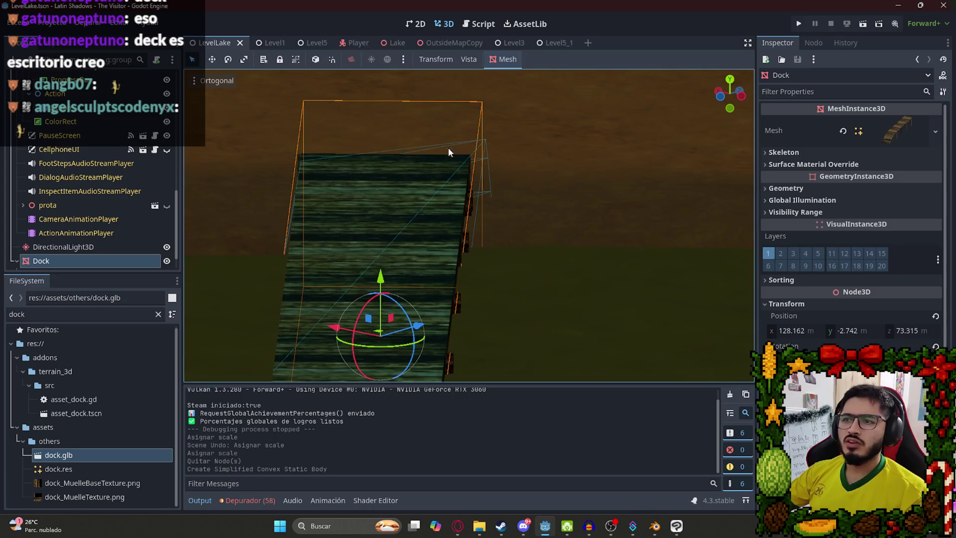
- Delete the generated StaticBody3D again and reselect Dock
click(83, 249)
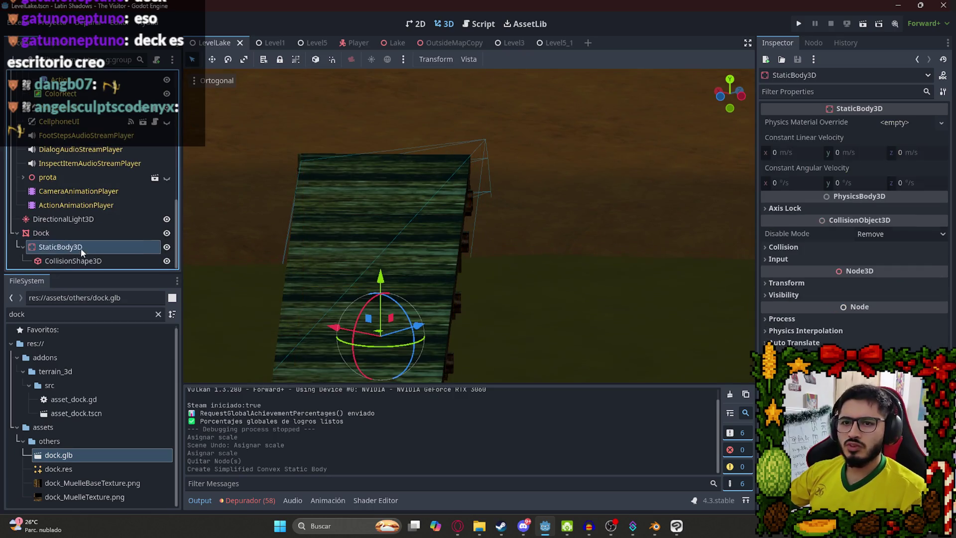
key(Return)
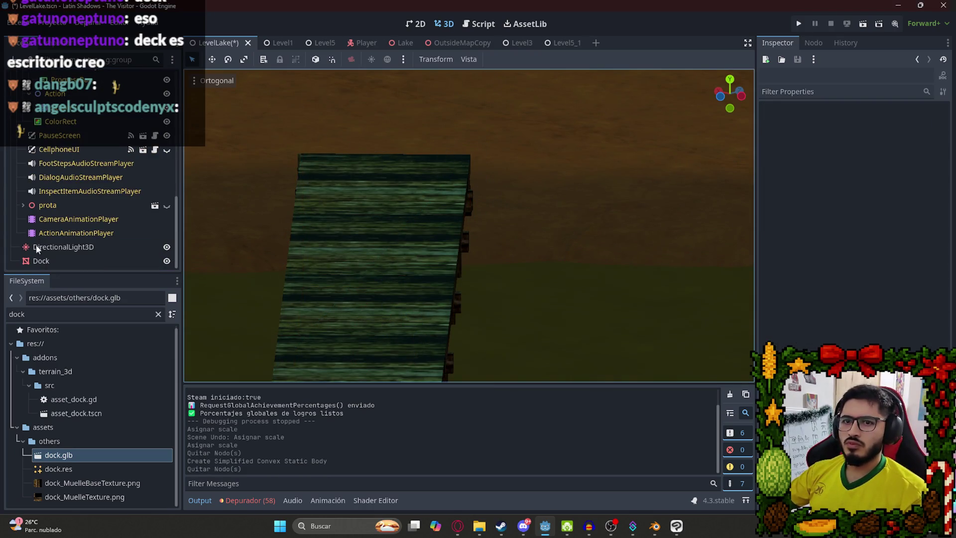
click(41, 259)
- Give Dock a Single Convex collision, save, and play LevelLake to test it
click(527, 75)
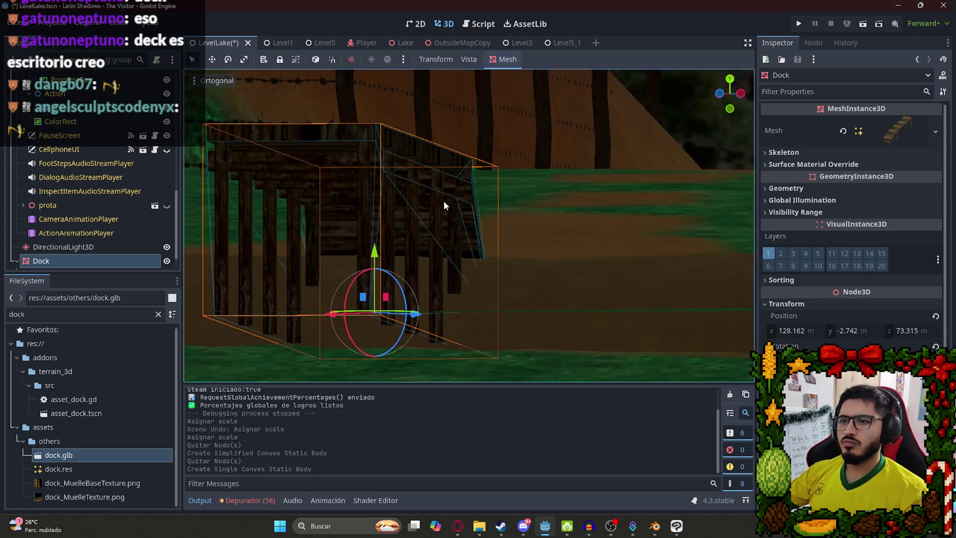
key(ctrl+s)
right_click(236, 50)
click(507, 261)
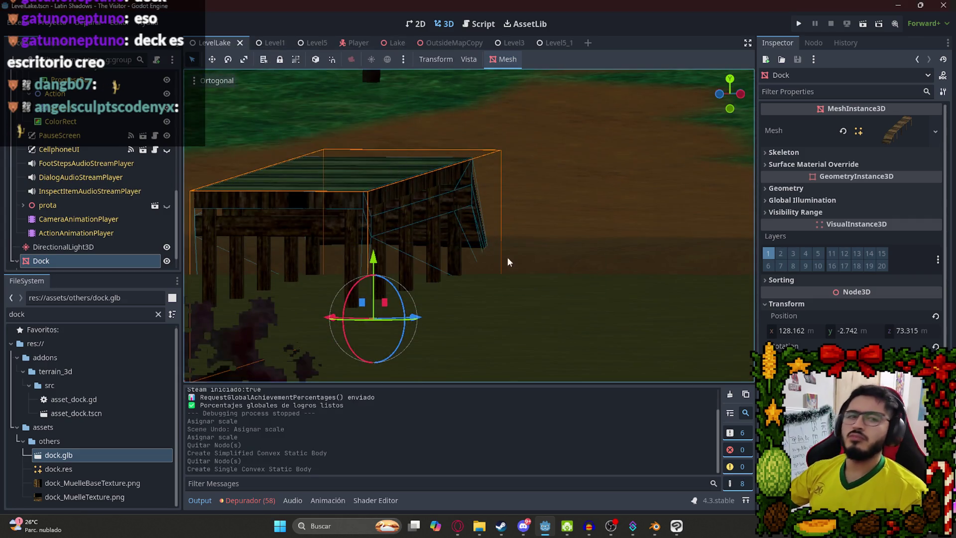
key(F5)
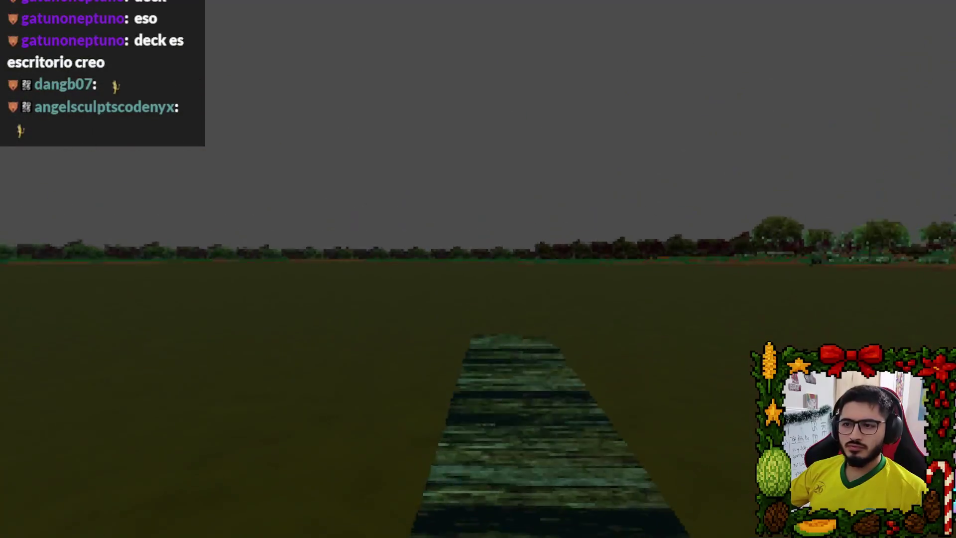
- Pause the collision test and exit with Salir al escritorio
key(Escape)
click(497, 394)
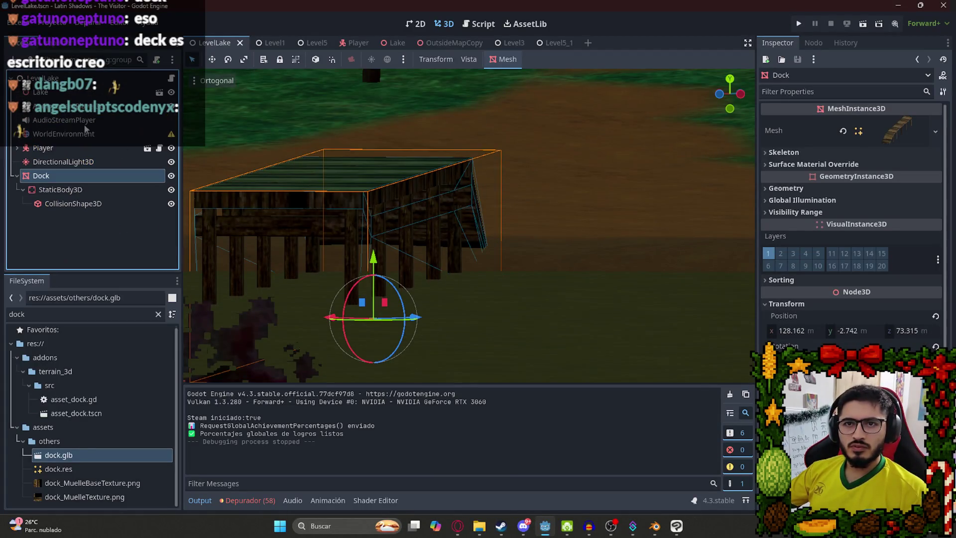
- Quick-load BasicLake.tres as the WorldEnvironment's environment
click(85, 130)
click(897, 157)
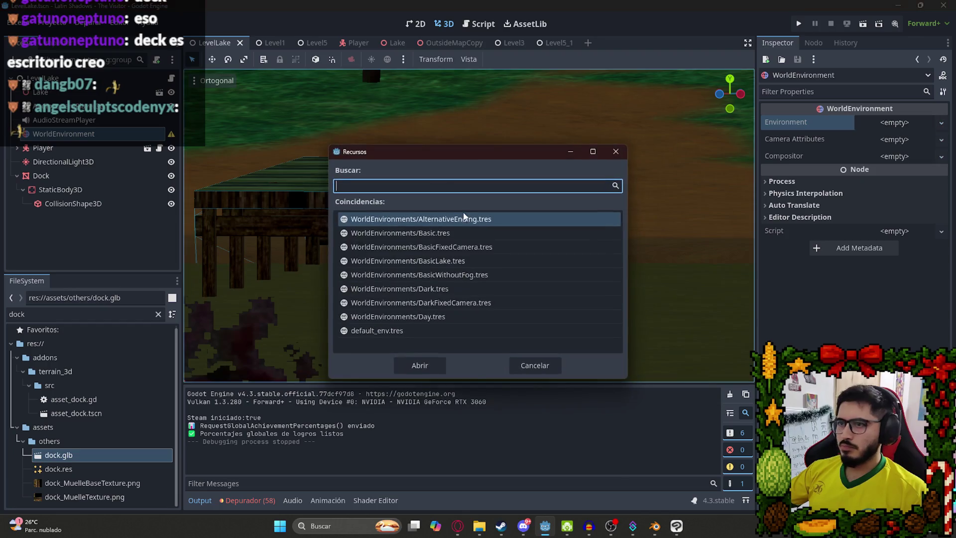
double_click(433, 262)
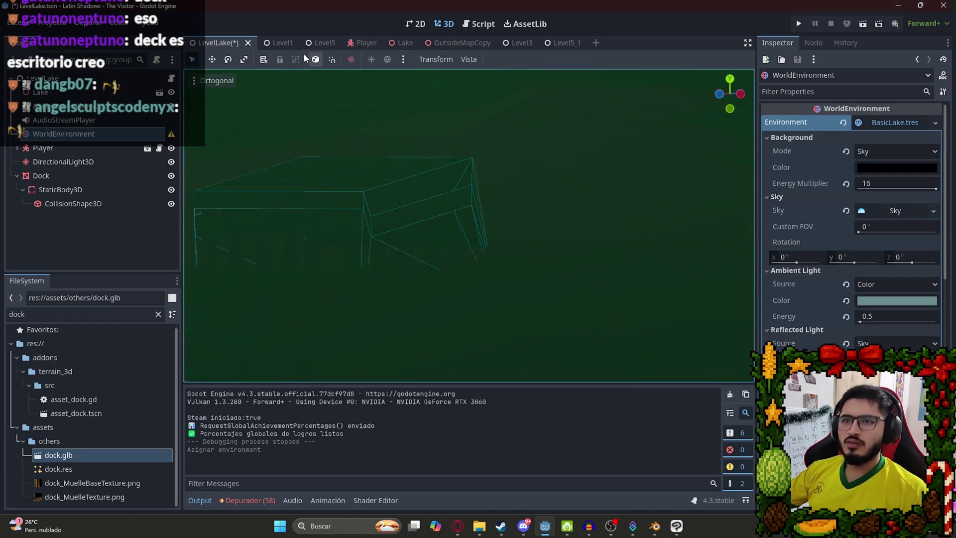
- Save and play the LevelLake scene with the new environment
right_click(223, 40)
click(269, 125)
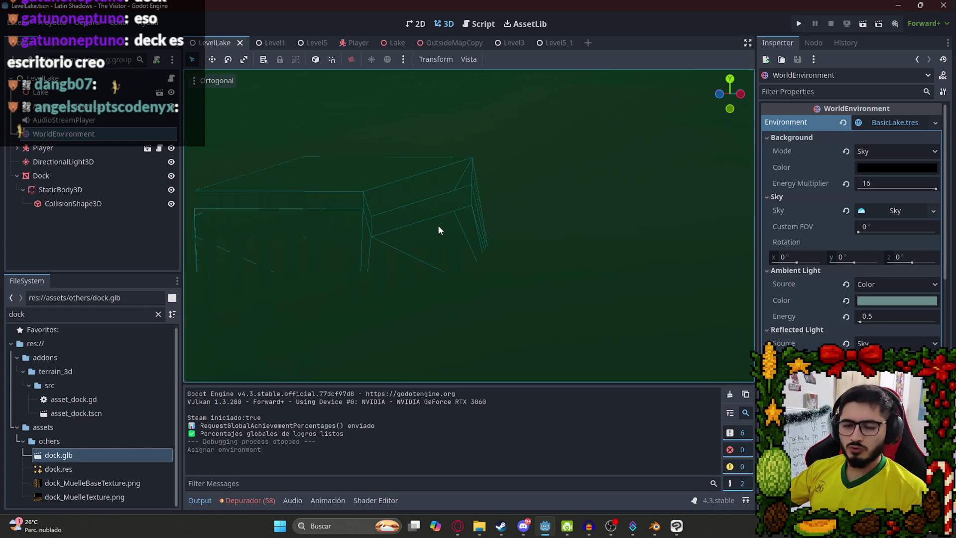
key(F5)
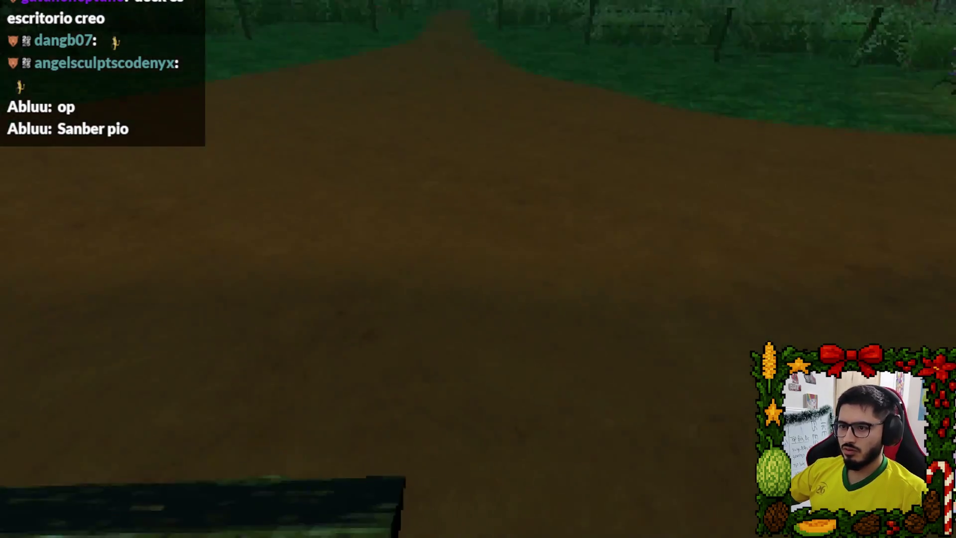
- Pause the lake-environment test and quit via Salir al escritorio
key(Escape)
click(485, 391)
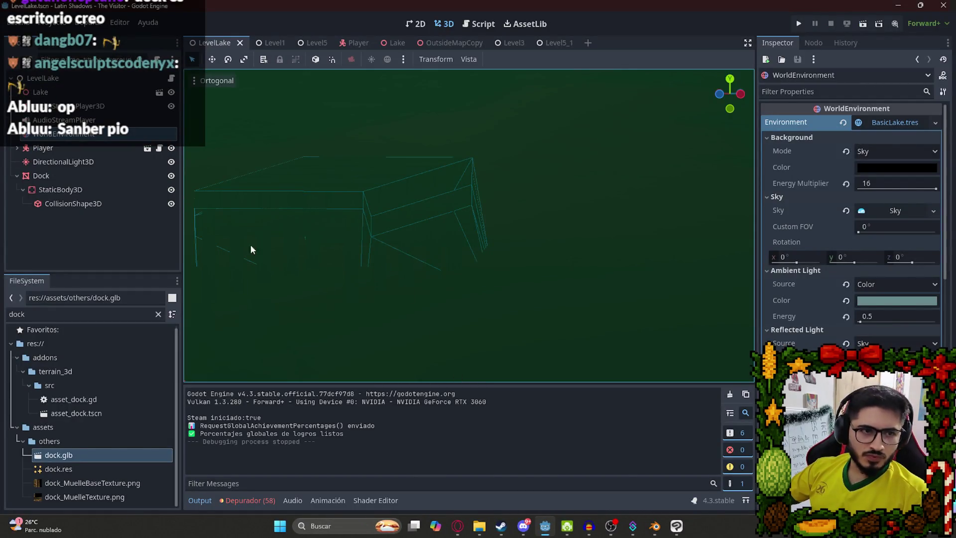
- Launch LevelLake again using Reproducir Esta Escena on its tab
scroll(494, 214, down, 3)
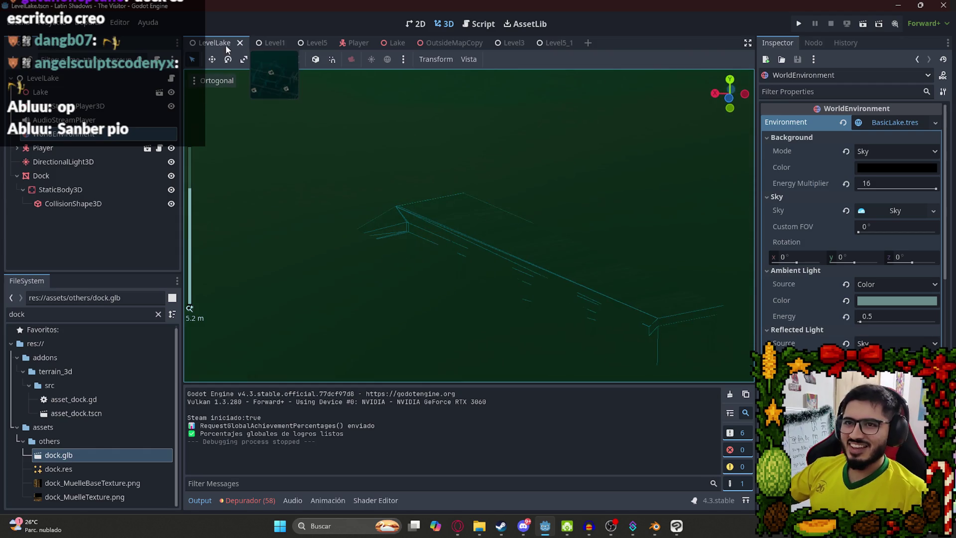
right_click(225, 44)
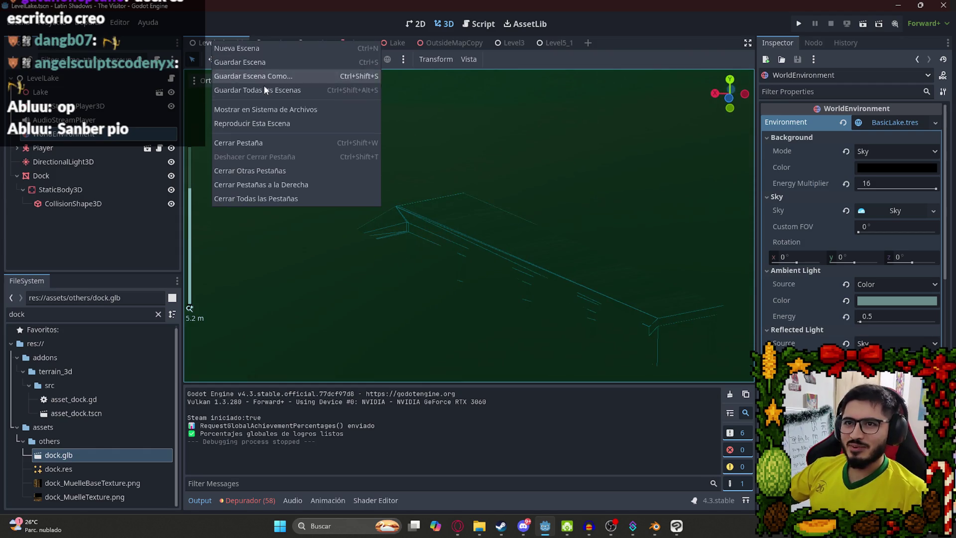
click(252, 122)
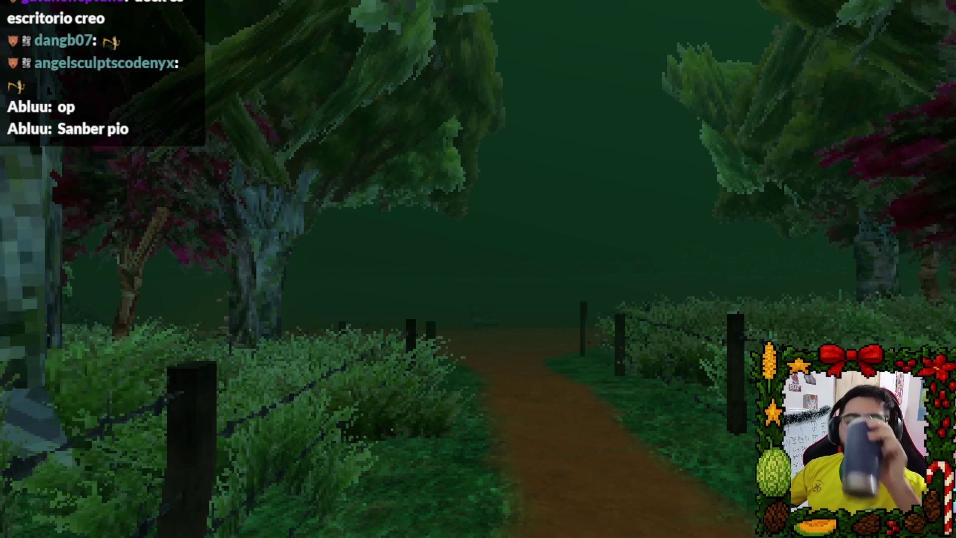
- Walk the dirt path across the wooden bridge, view it from shore, then quit to the editor
key(w)
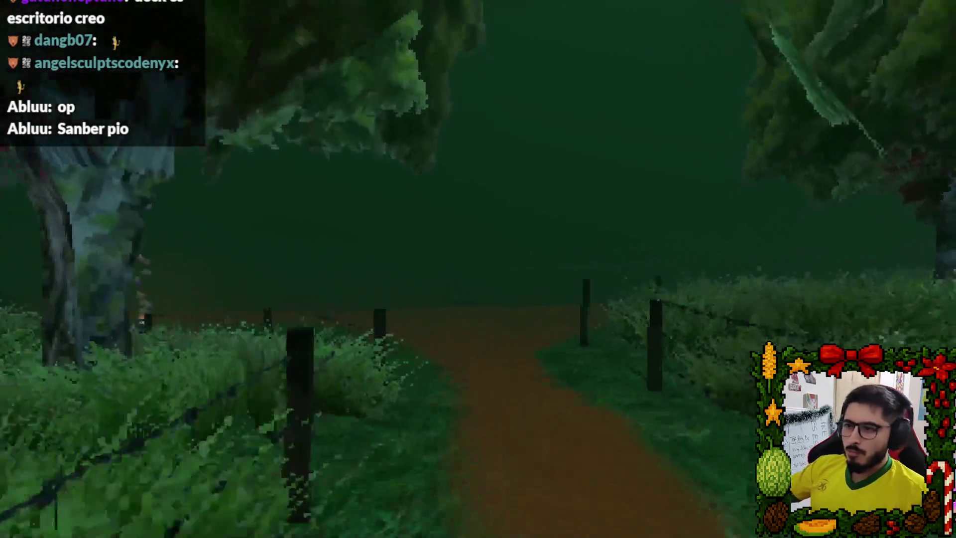
key(w)
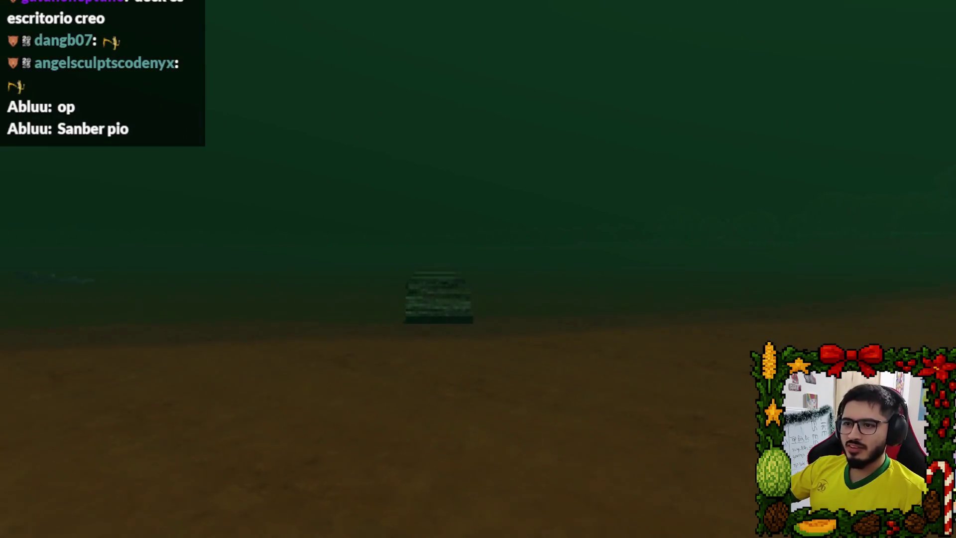
key(w)
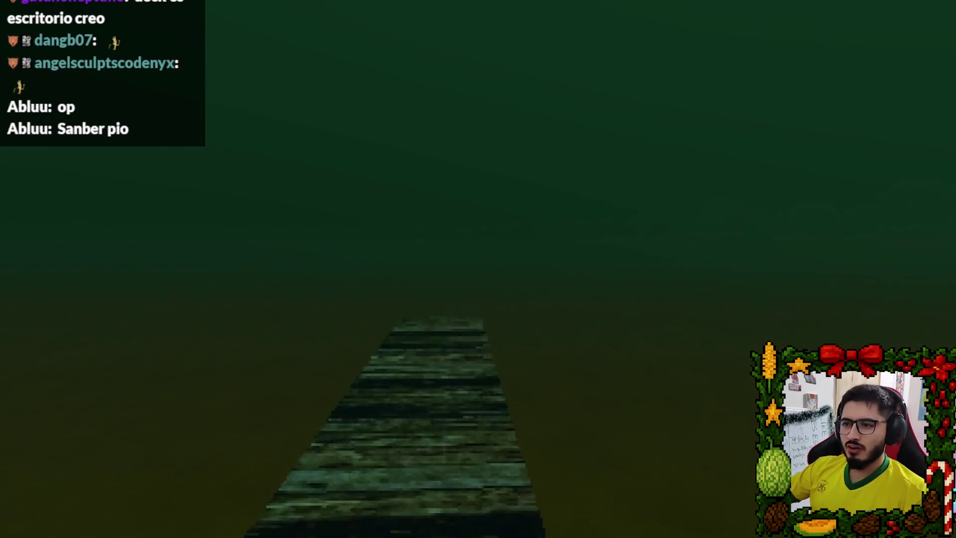
mouse_move(478, 268)
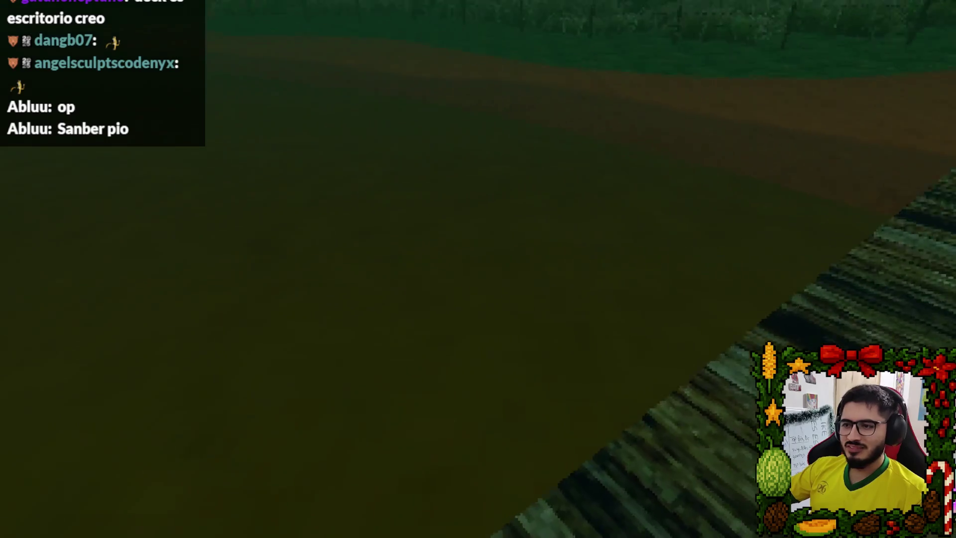
key(w)
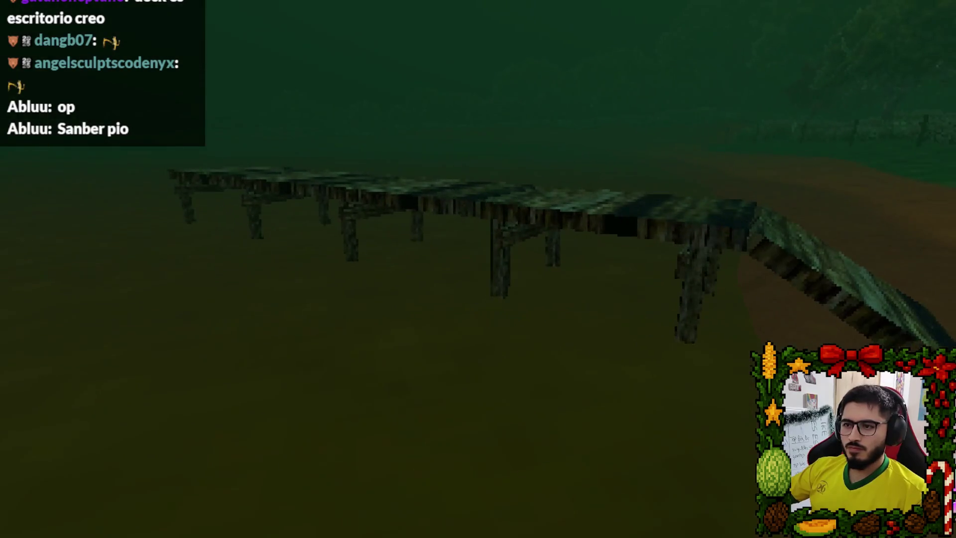
key(s)
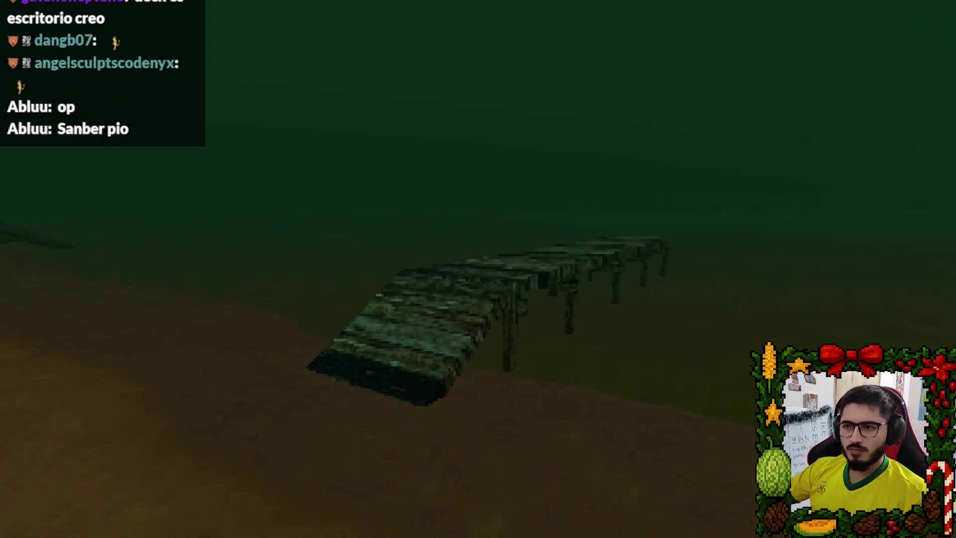
key(w)
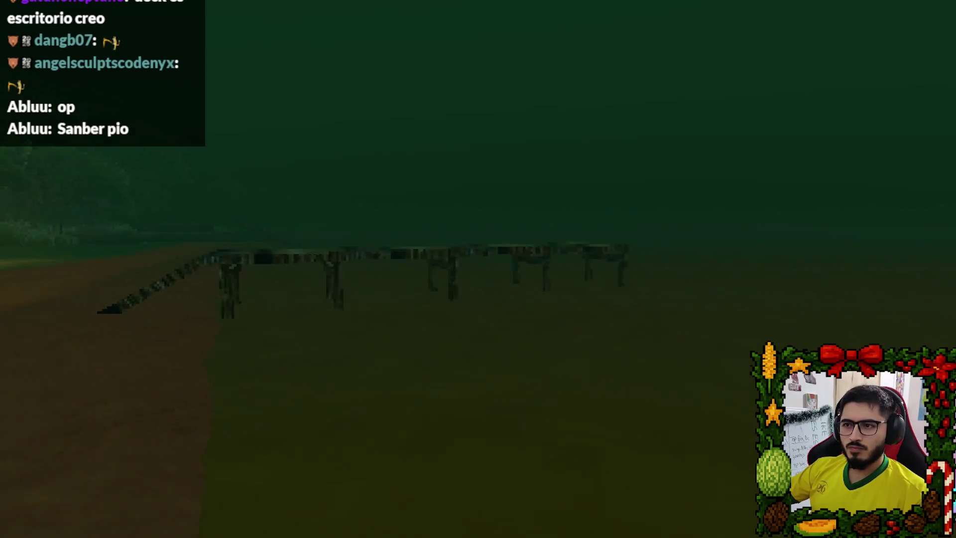
key(Escape)
click(438, 396)
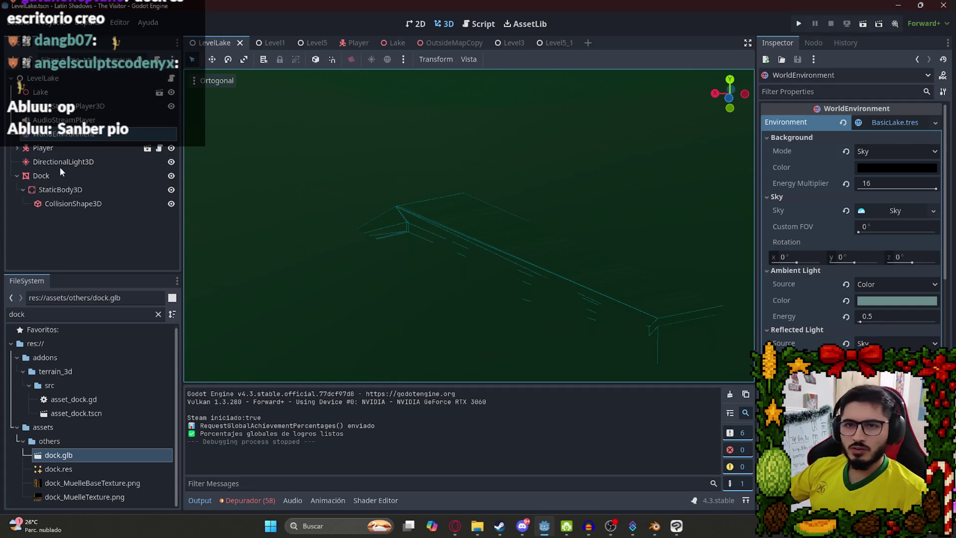
click(61, 189)
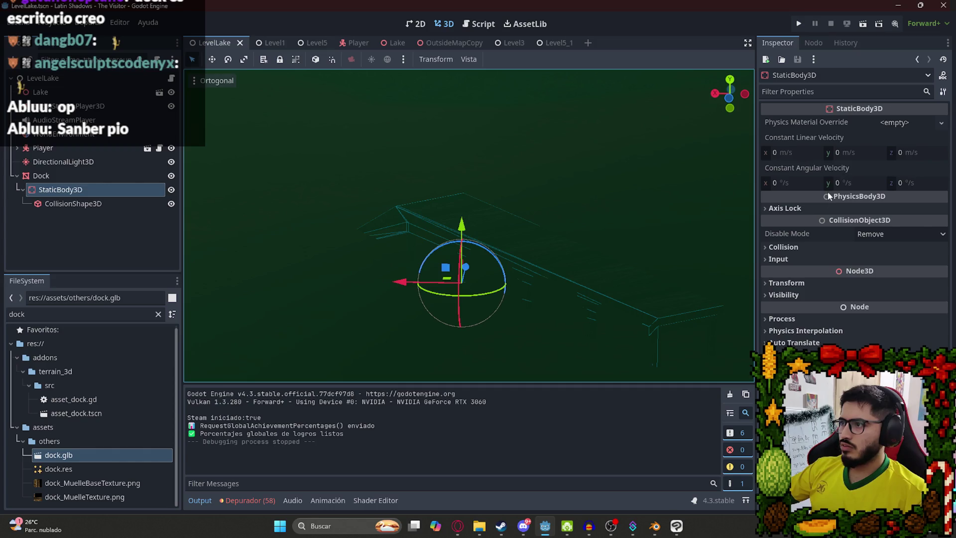
click(786, 209)
click(787, 208)
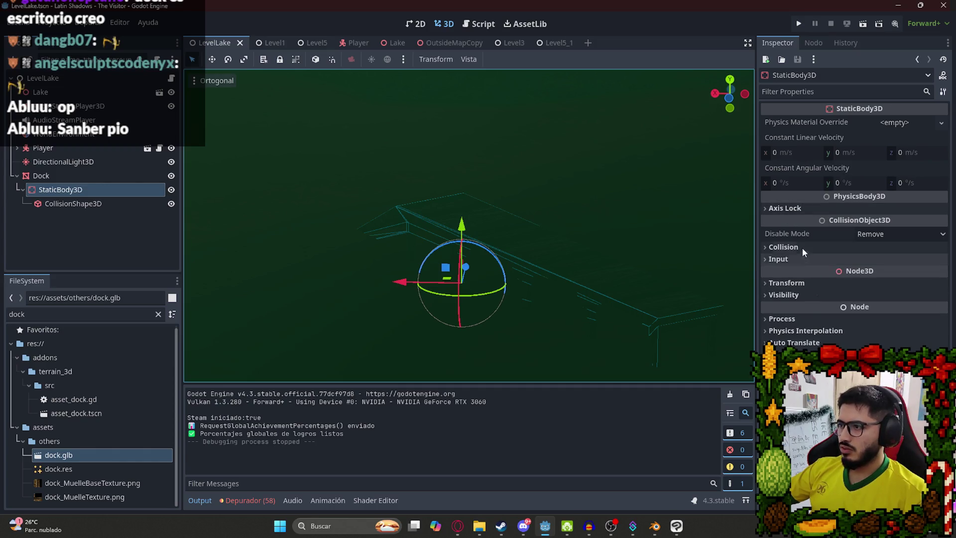
click(802, 247)
click(801, 242)
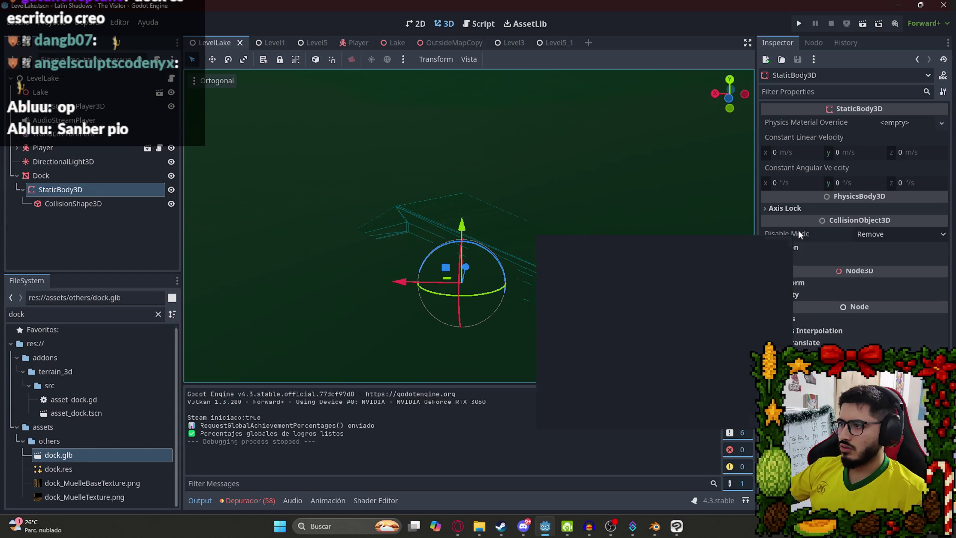
click(807, 248)
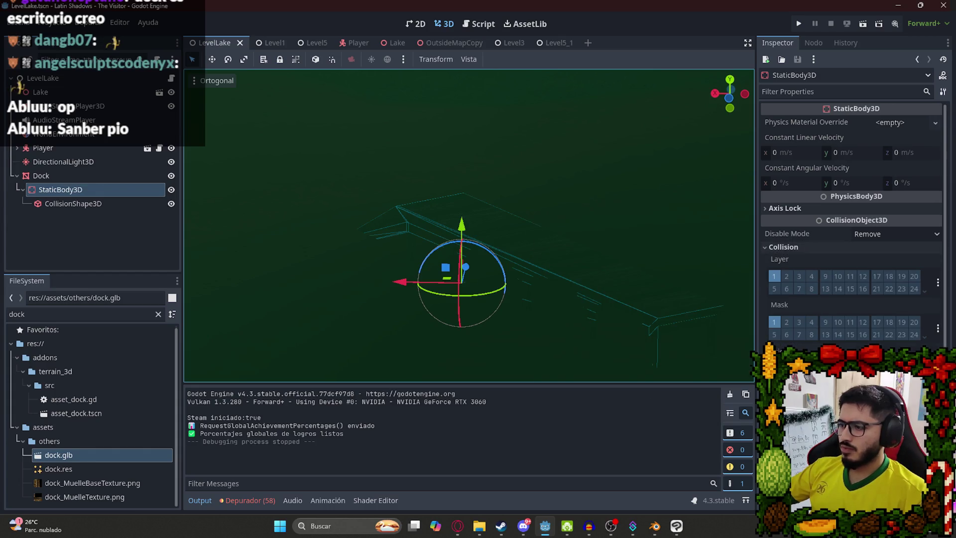
scroll(852, 224, down, 3)
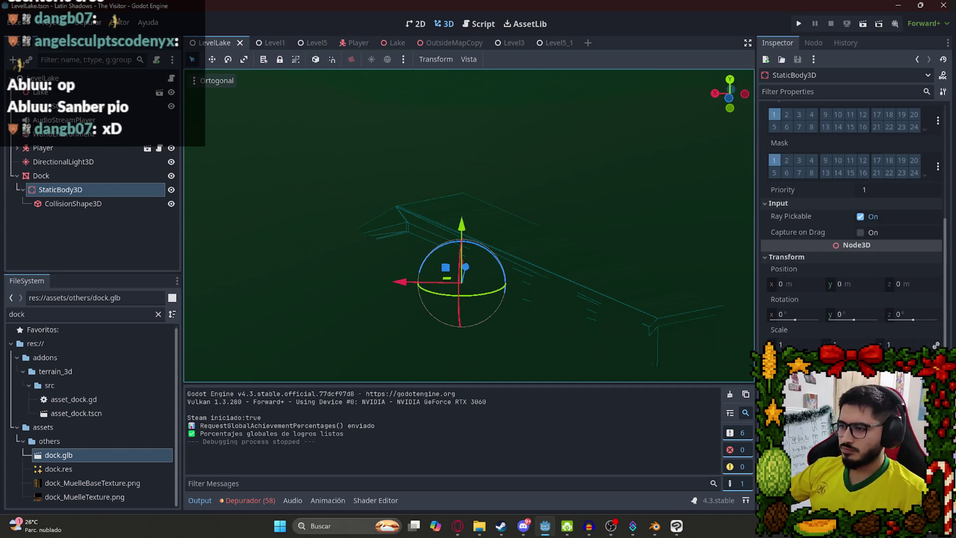
scroll(851, 229, down, 1)
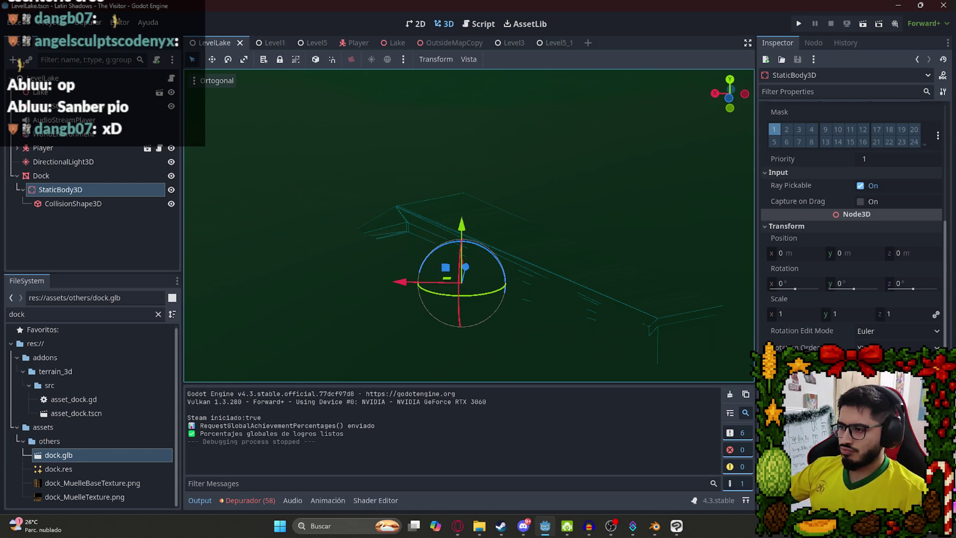
scroll(853, 225, down, 2)
scroll(852, 224, down, 1)
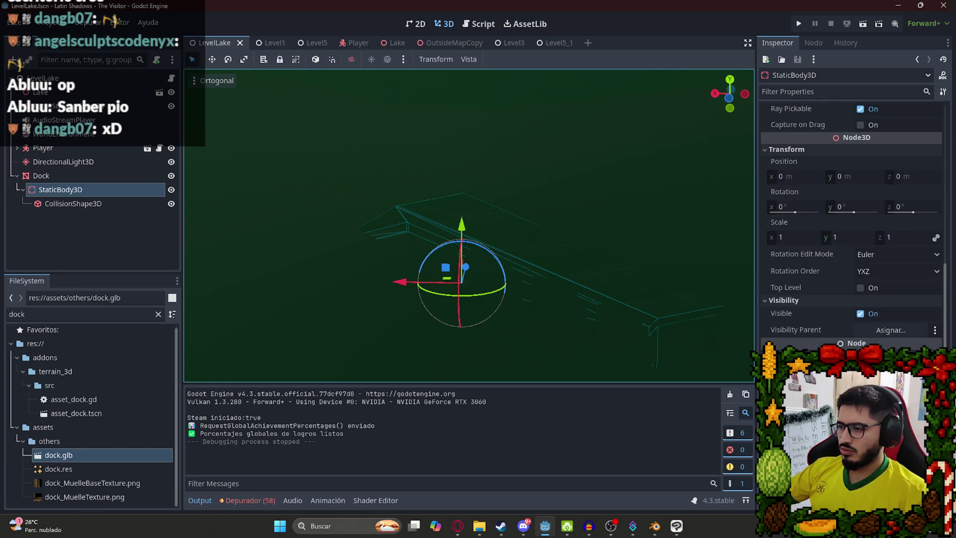
scroll(852, 224, down, 2)
scroll(851, 224, up, 10)
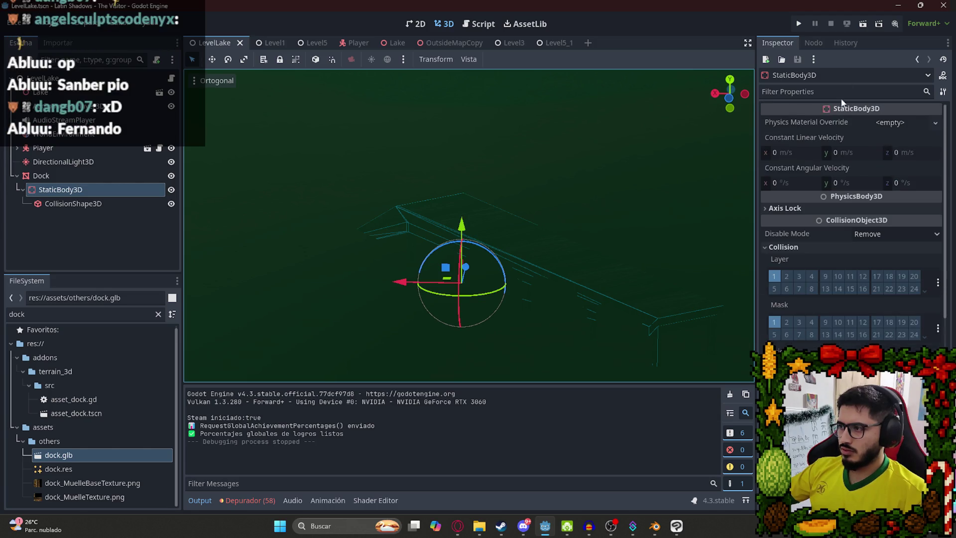
click(797, 208)
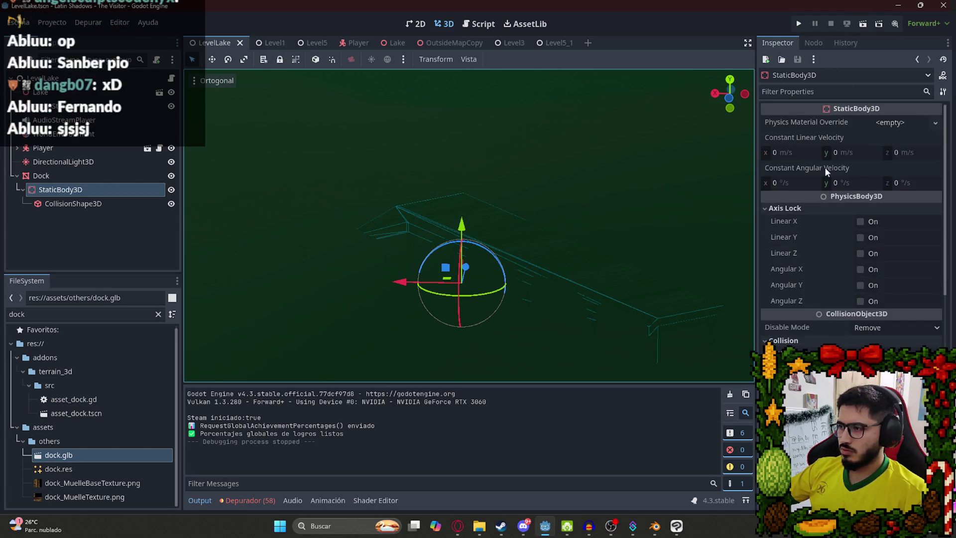
click(916, 122)
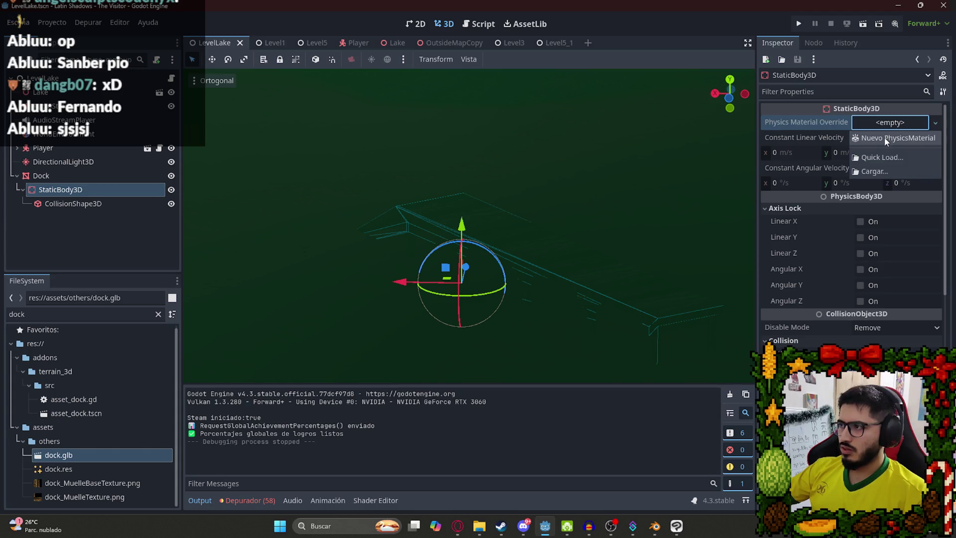
mouse_move(478, 279)
mouse_down()
mouse_move(432, 210)
mouse_move(433, 255)
mouse_move(462, 255)
mouse_up()
scroll(433, 255, up, 2)
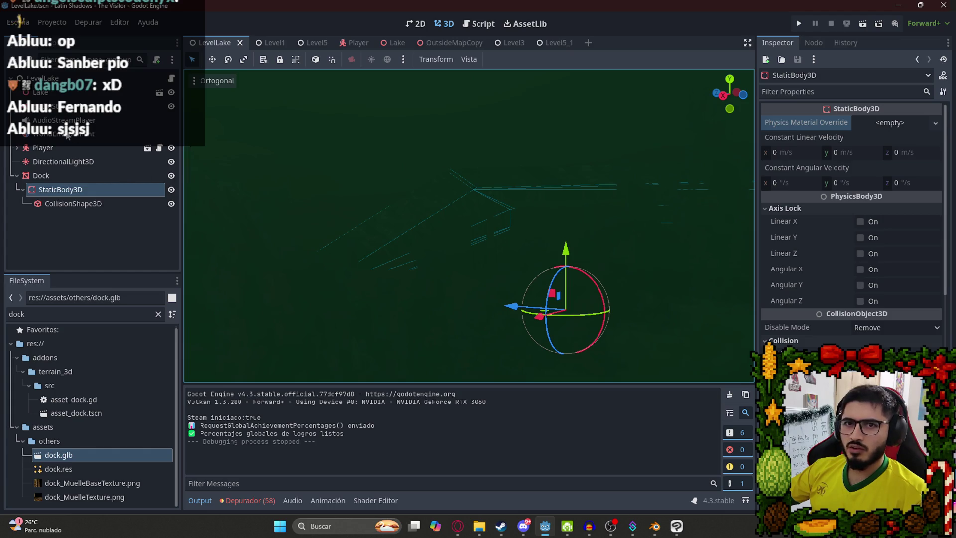
click(68, 134)
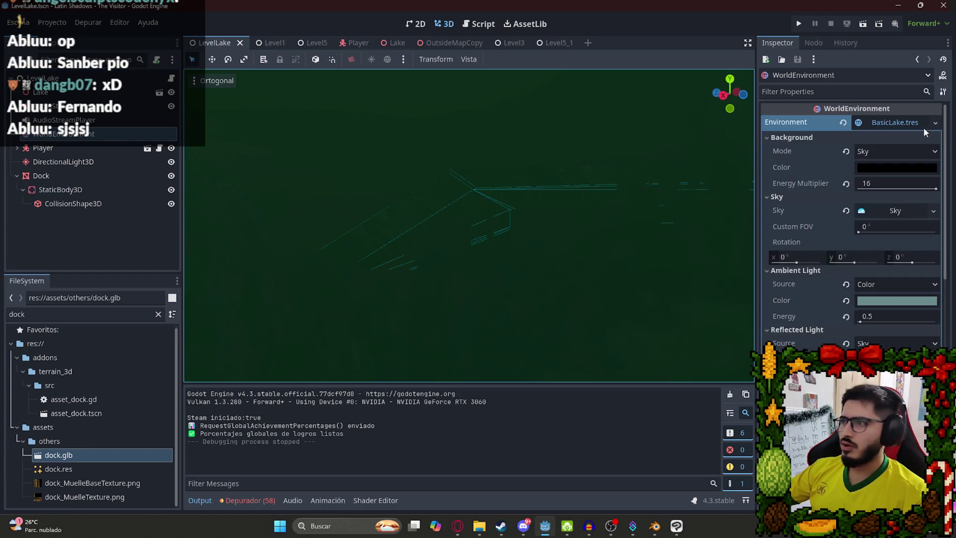
- Reset the WorldEnvironment's Environment and delete the Dock's StaticBody3D and CollisionShape3D
click(845, 122)
click(117, 177)
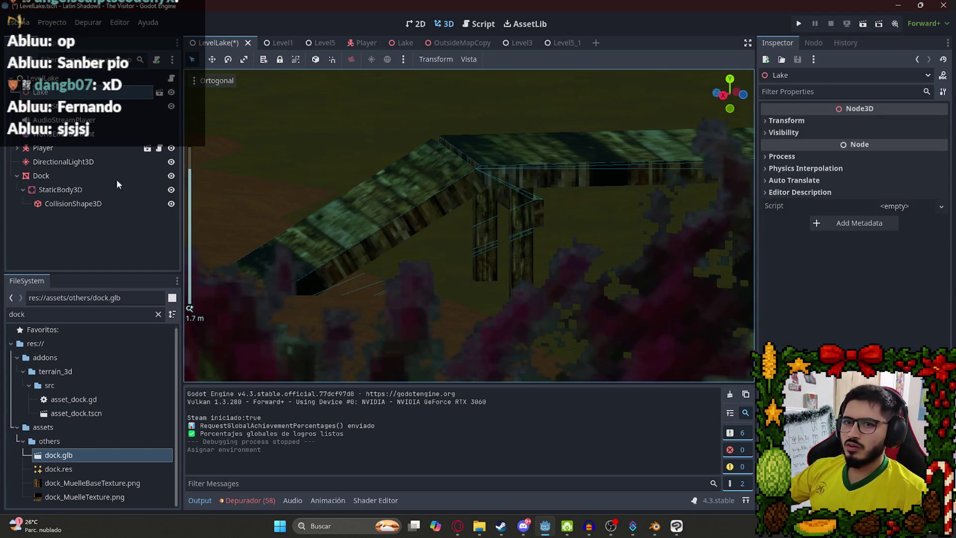
click(95, 189)
key(Delete)
key(Return)
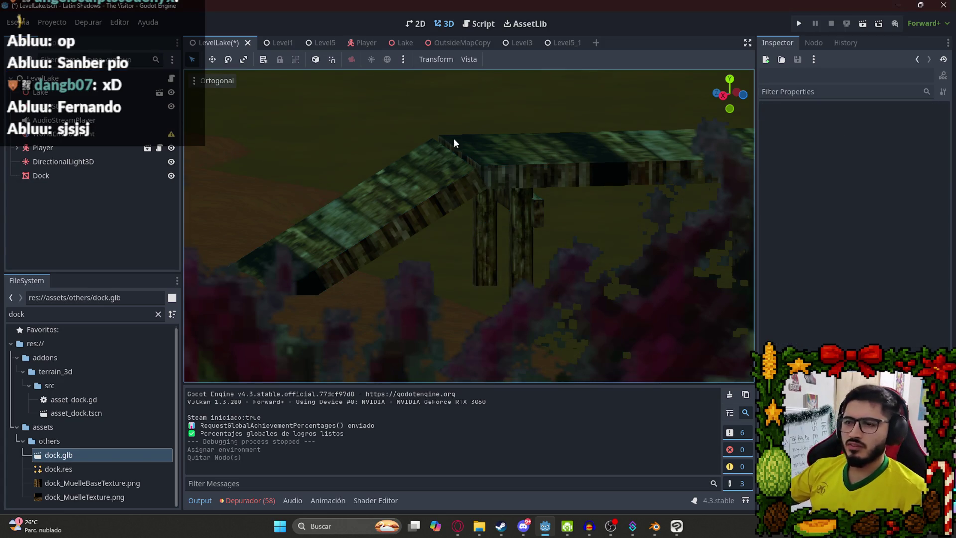
- Zoom and orbit to inspect the collision-free dock, then select the Dock mesh
scroll(504, 187, up, 2)
scroll(478, 194, up, 2)
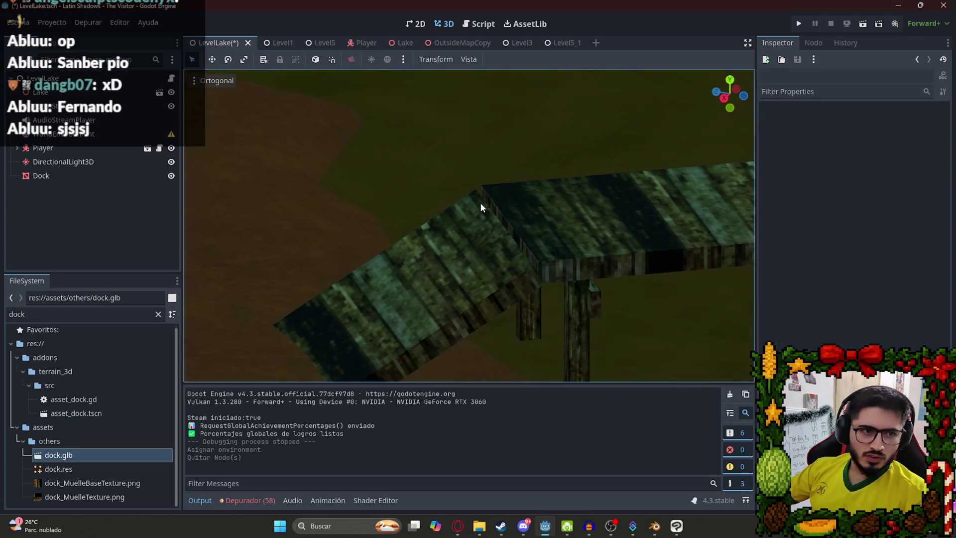
scroll(480, 204, up, 5)
mouse_move(398, 132)
mouse_down()
mouse_move(351, 149)
mouse_move(398, 156)
mouse_up()
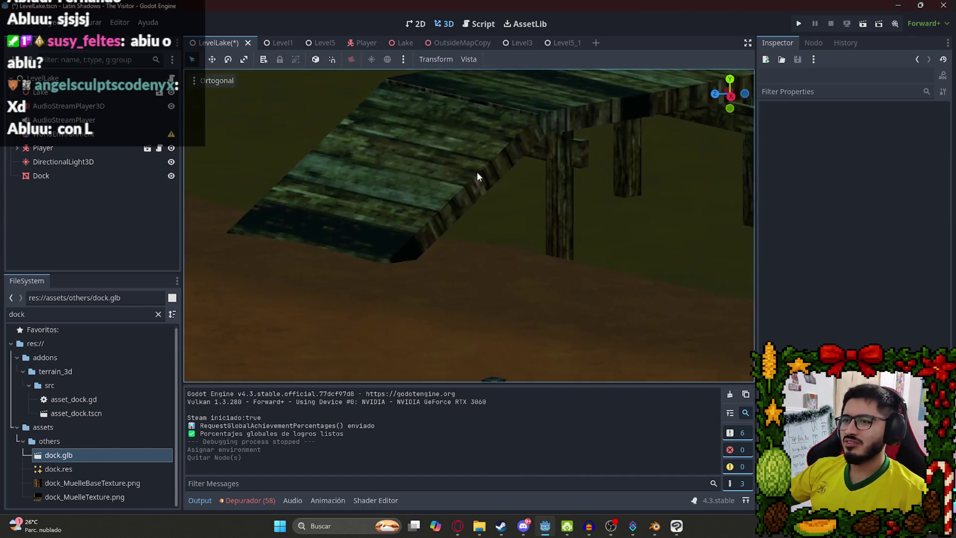
click(71, 177)
- Create a Simplified Convex collision shape for the Dock through Mesh > Create Collision Shape
mouse_move(501, 181)
mouse_down()
mouse_move(324, 172)
mouse_move(314, 258)
mouse_move(342, 240)
mouse_move(350, 155)
mouse_up()
scroll(358, 223, down, 2)
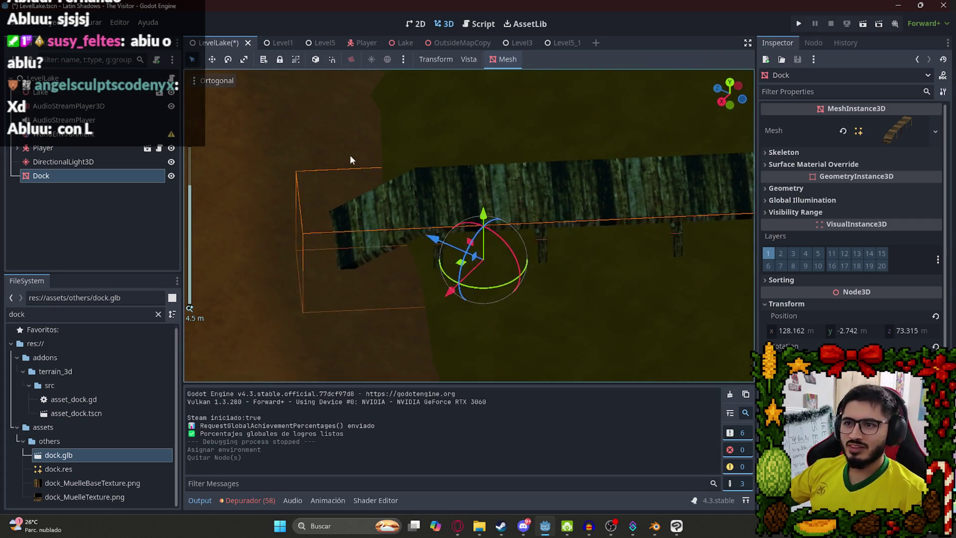
click(505, 60)
click(522, 74)
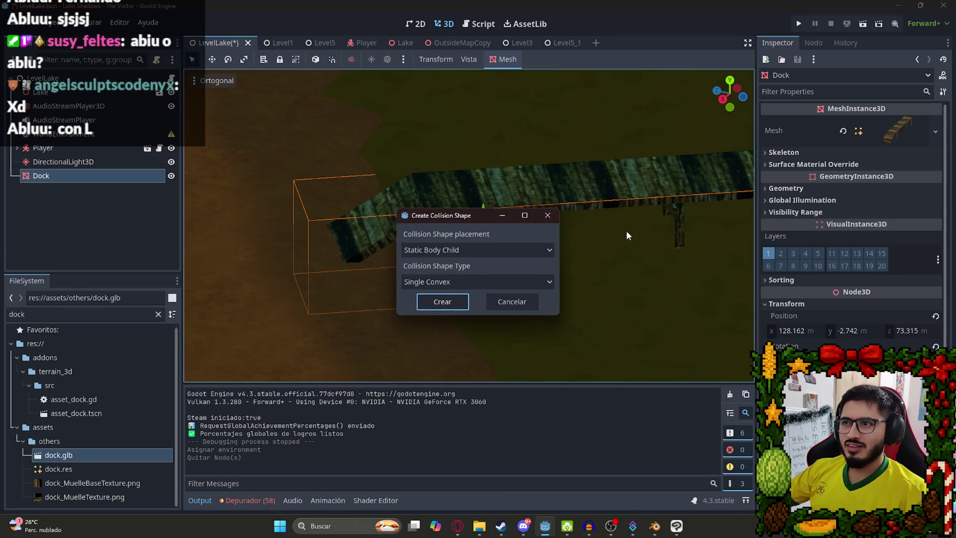
click(438, 282)
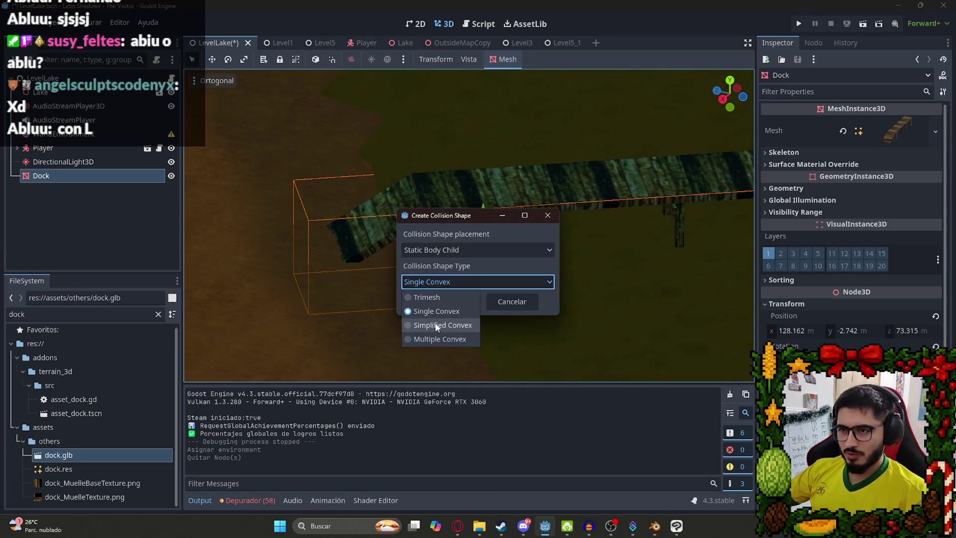
click(415, 326)
click(433, 304)
- Save the LevelLake scene and run the project with F5
mouse_move(440, 262)
mouse_down()
mouse_move(529, 241)
mouse_move(580, 249)
mouse_move(738, 234)
mouse_move(597, 214)
mouse_up()
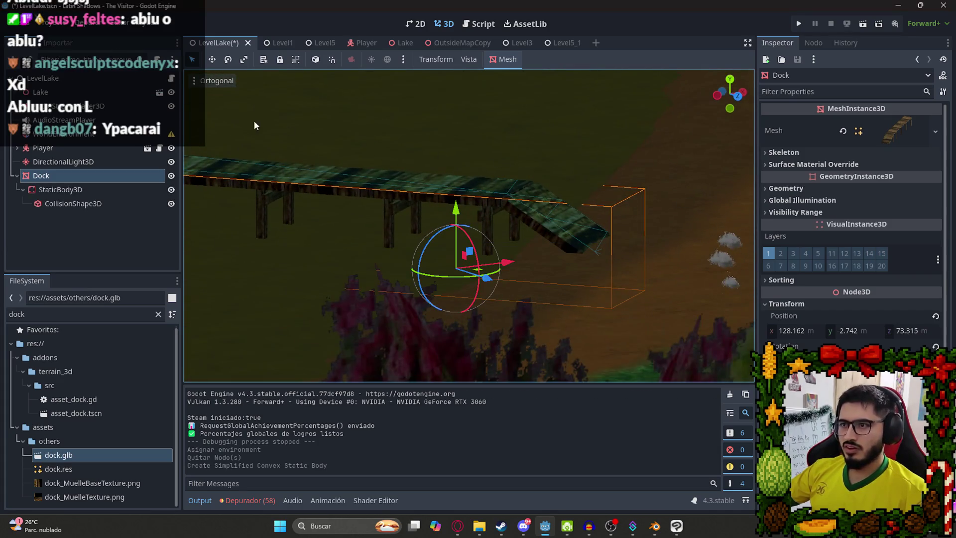
right_click(222, 44)
click(284, 123)
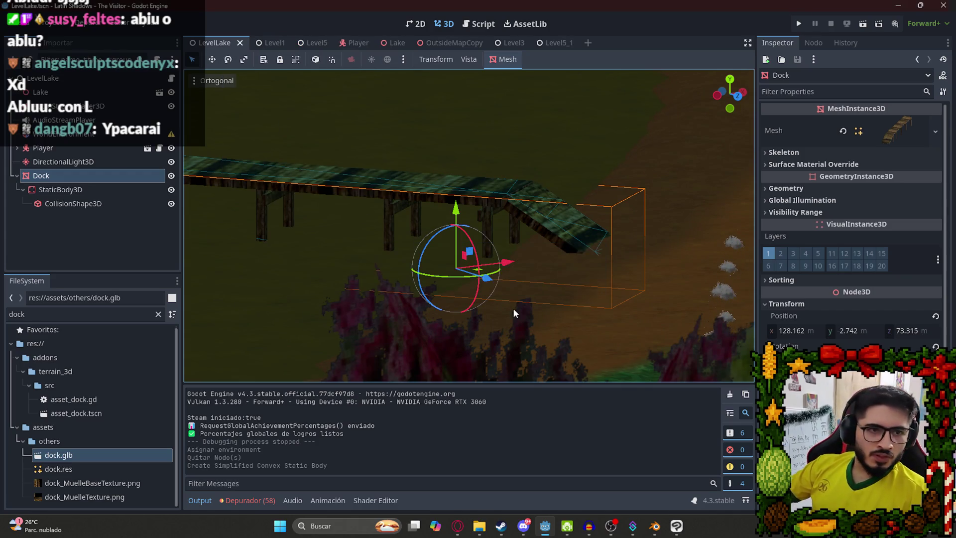
key(F5)
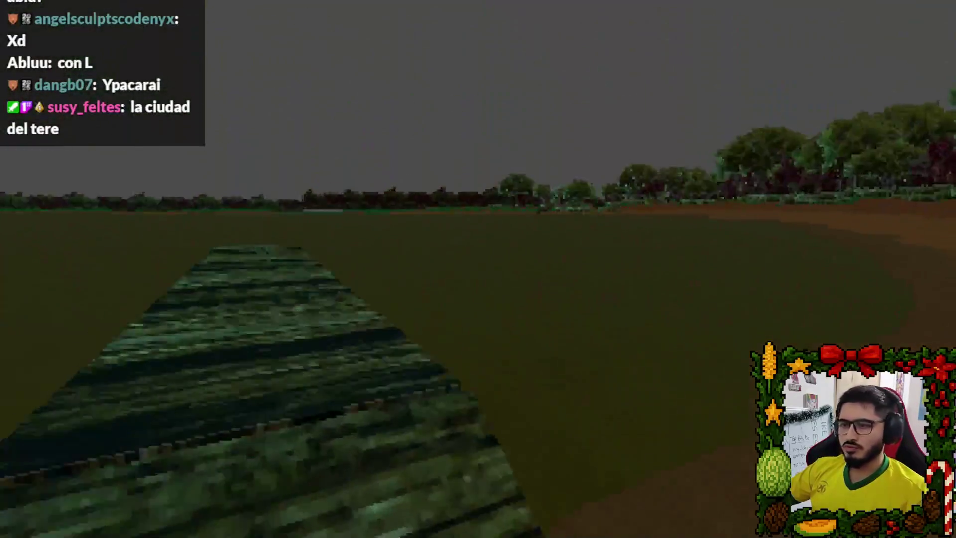
- Pause the running lake test with Esc and quit back to the editor
key(Escape)
click(514, 387)
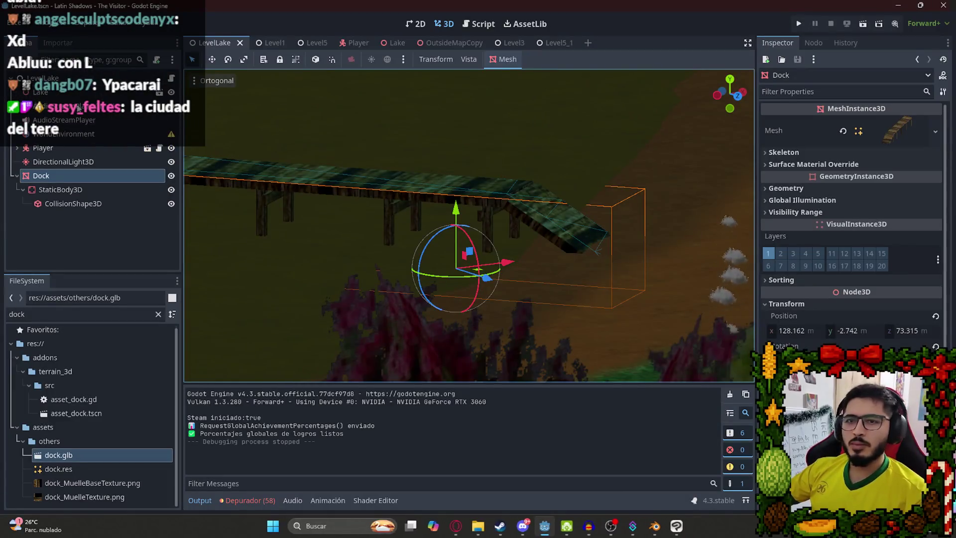
- Quick Load BasicLake.tres as the WorldEnvironment node's Environment resource
click(64, 134)
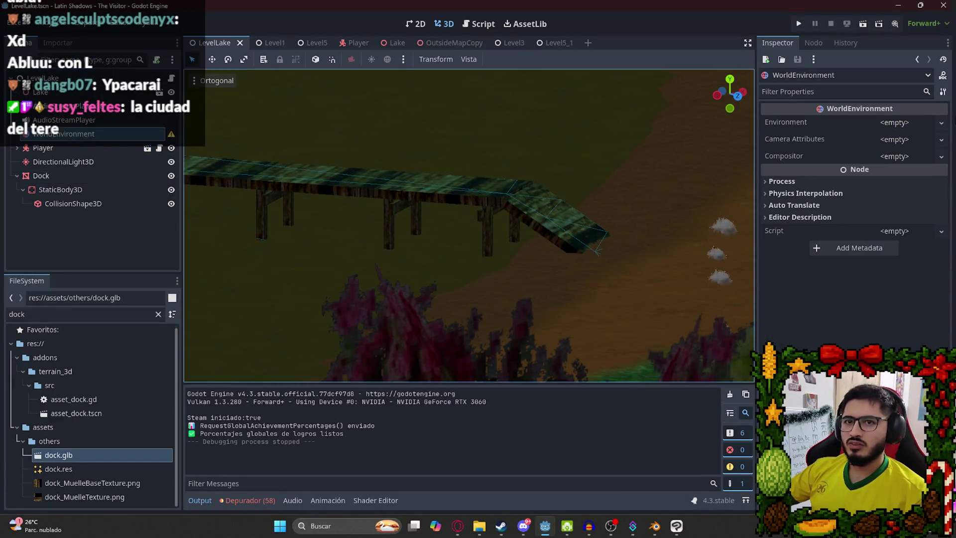
click(890, 124)
click(896, 166)
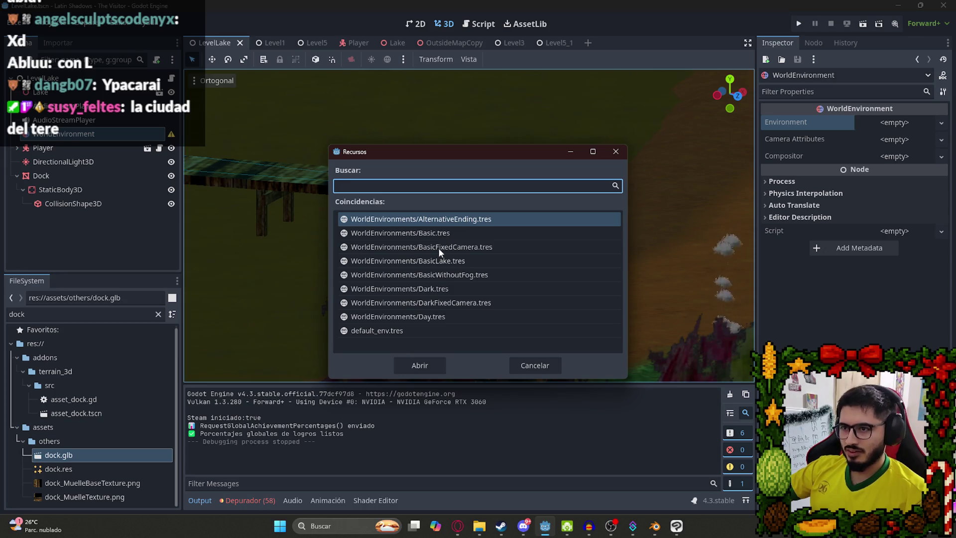
double_click(438, 261)
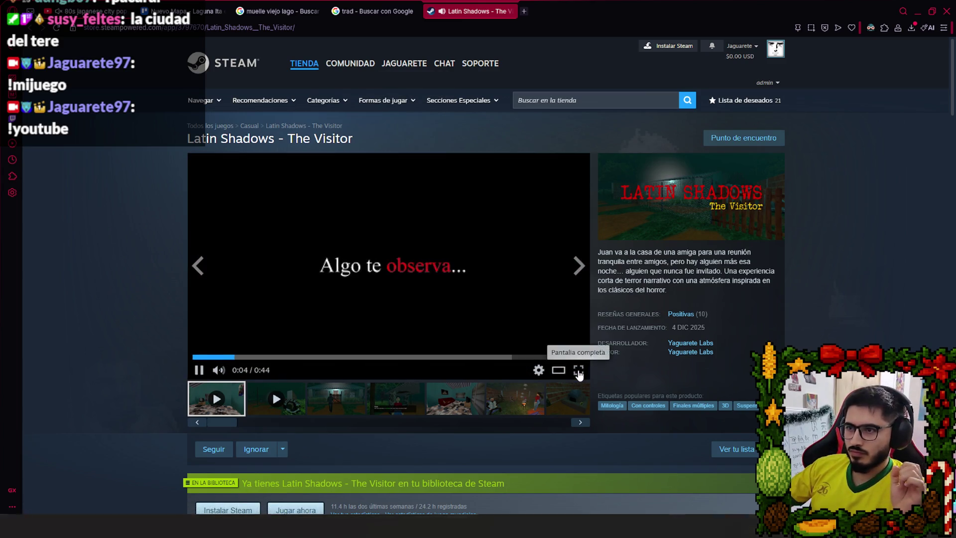
- Watch the Latin Shadows trailer fullscreen, then exit fullscreen and pause it
click(578, 375)
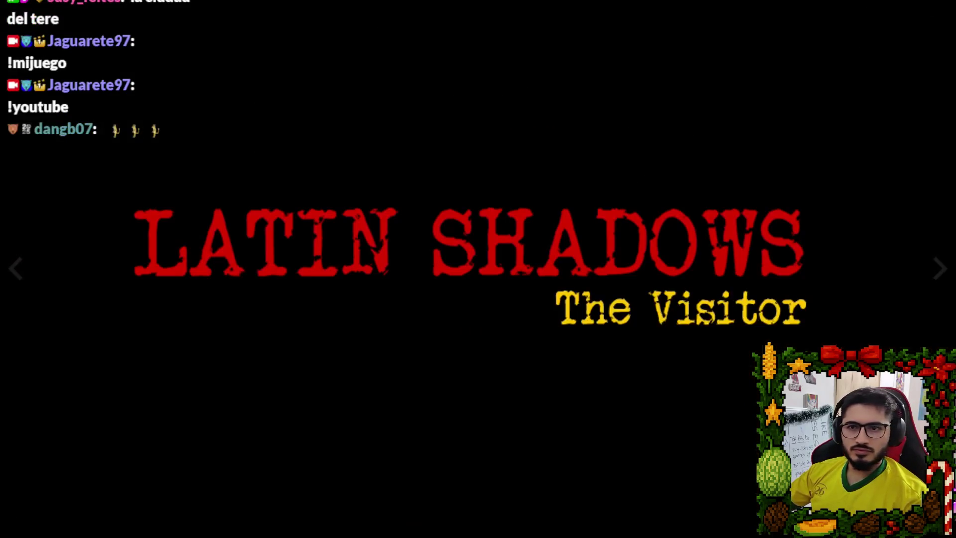
key(Escape)
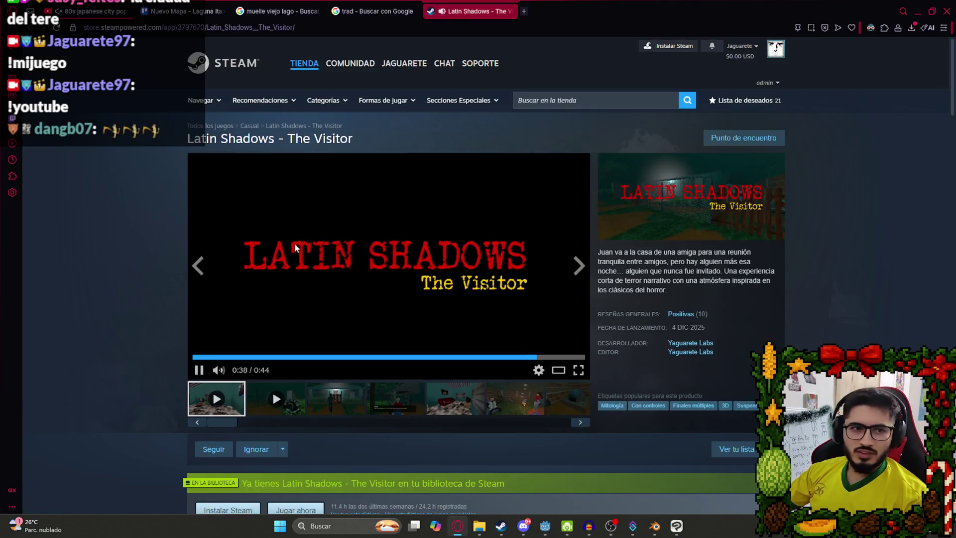
key(space)
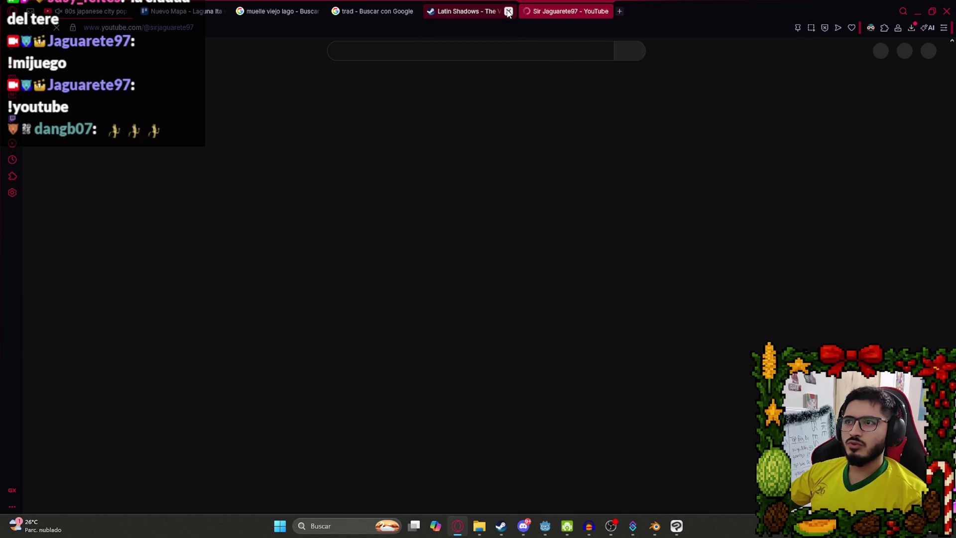
- Close the Latin Shadows Steam tab and scroll through the YouTube channel page
click(508, 11)
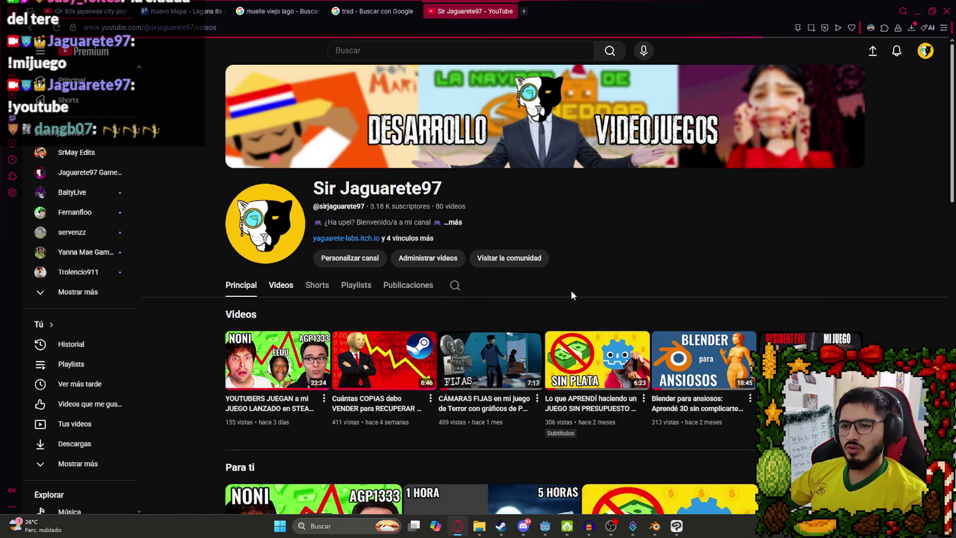
scroll(569, 271, down, 5)
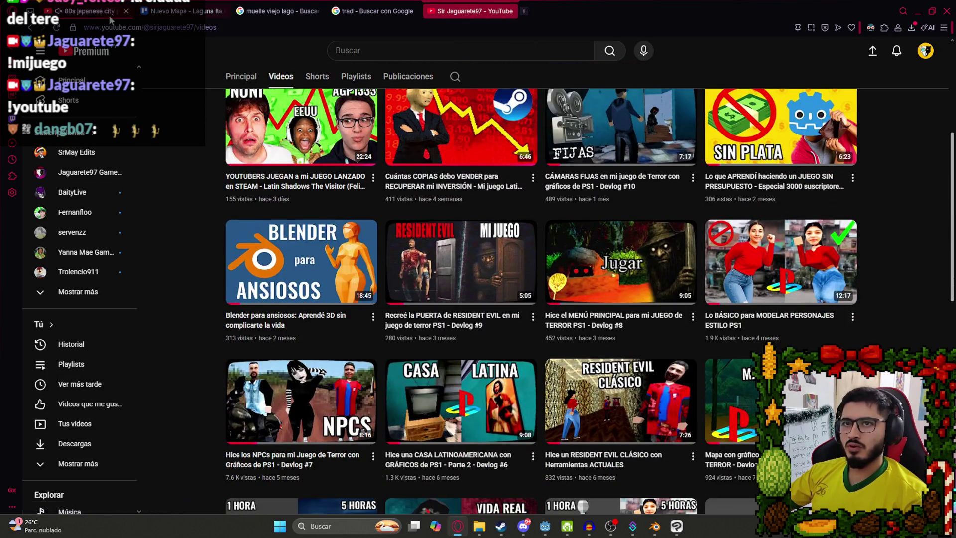
scroll(475, 339, down, 5)
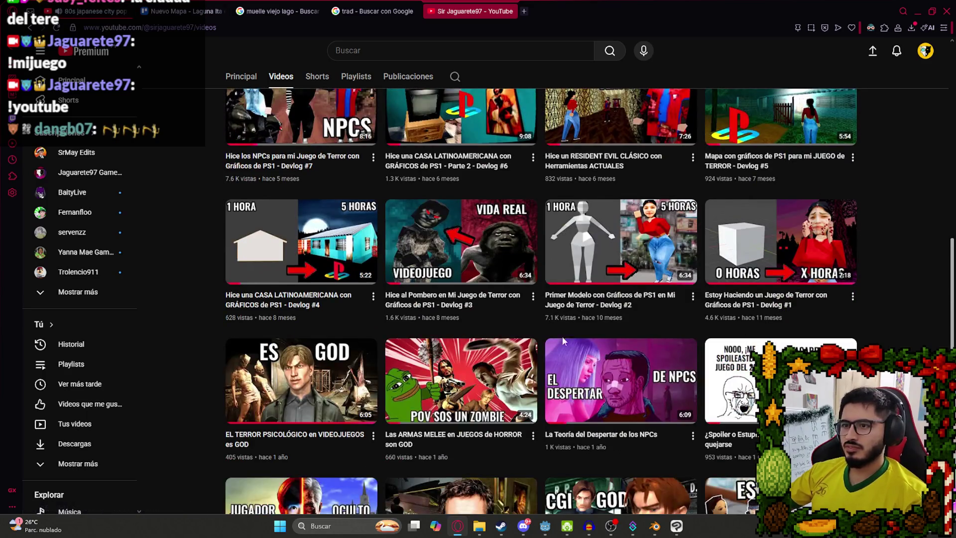
scroll(476, 339, up, 10)
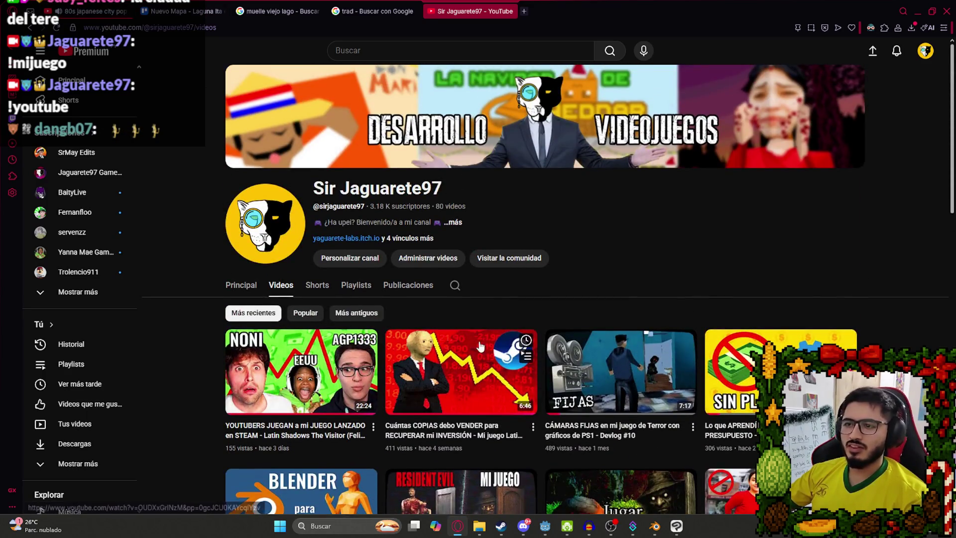
scroll(488, 335, down, 8)
scroll(488, 335, up, 6)
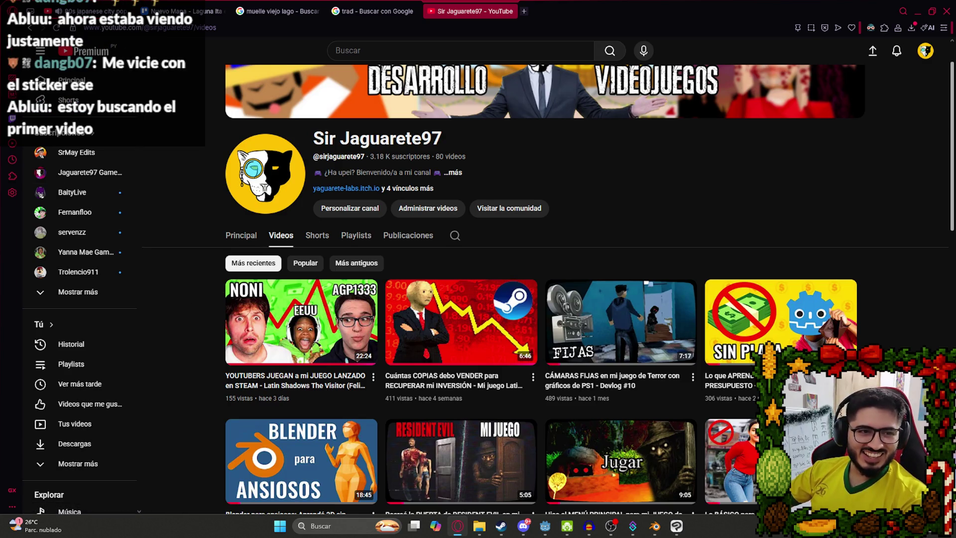
- Browse the playlist rows on the channel's Principal home page, then open the gameplay channel
click(241, 235)
scroll(374, 264, down, 7)
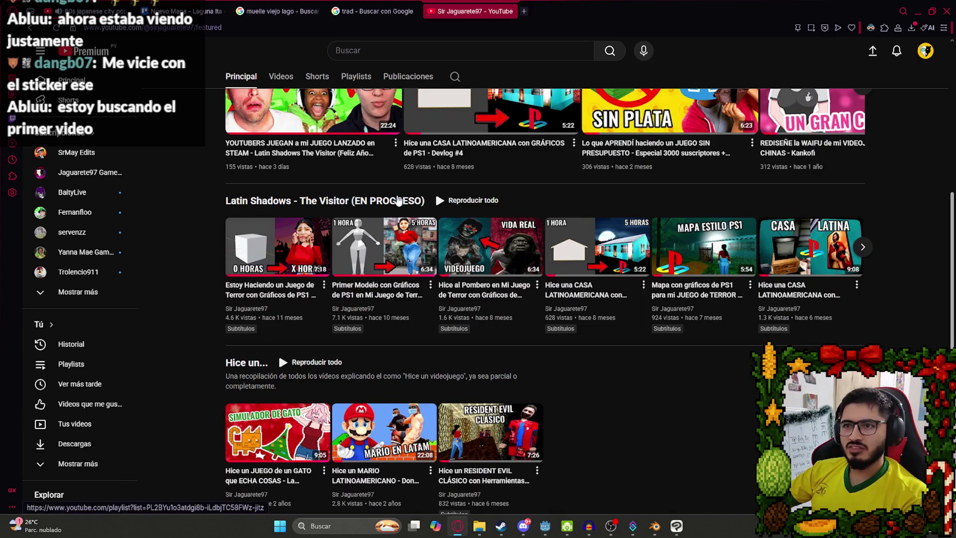
mouse_move(274, 254)
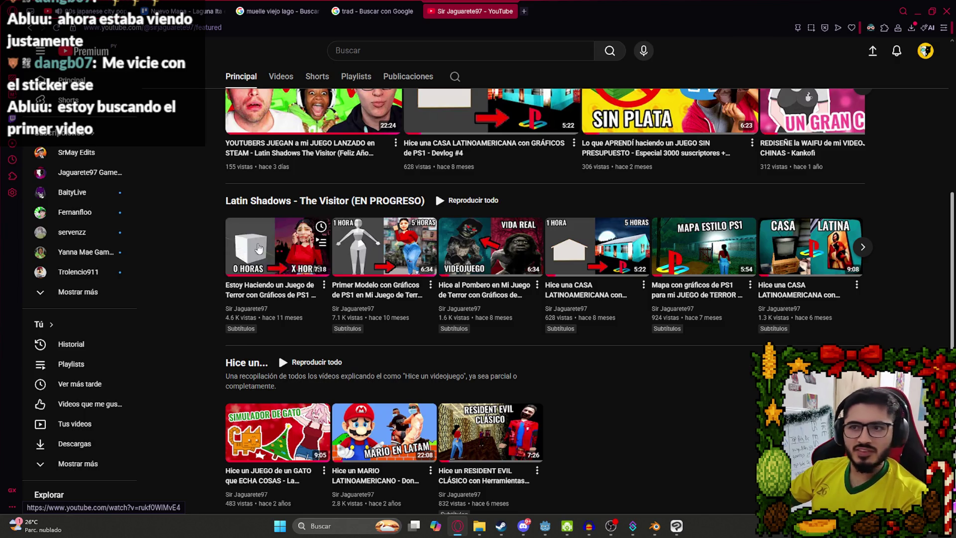
scroll(276, 251, up, 7)
scroll(294, 242, down, 2)
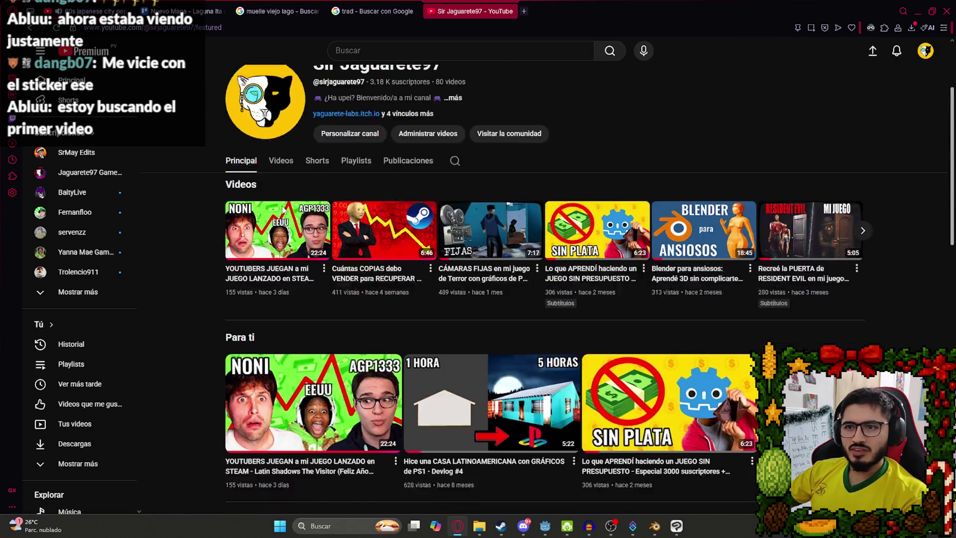
scroll(292, 176, down, 9)
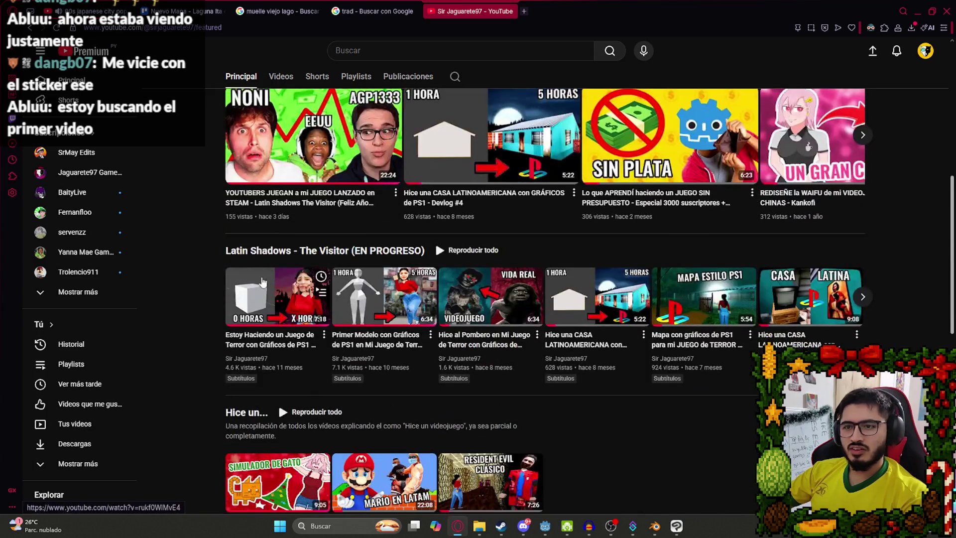
scroll(316, 249, down, 5)
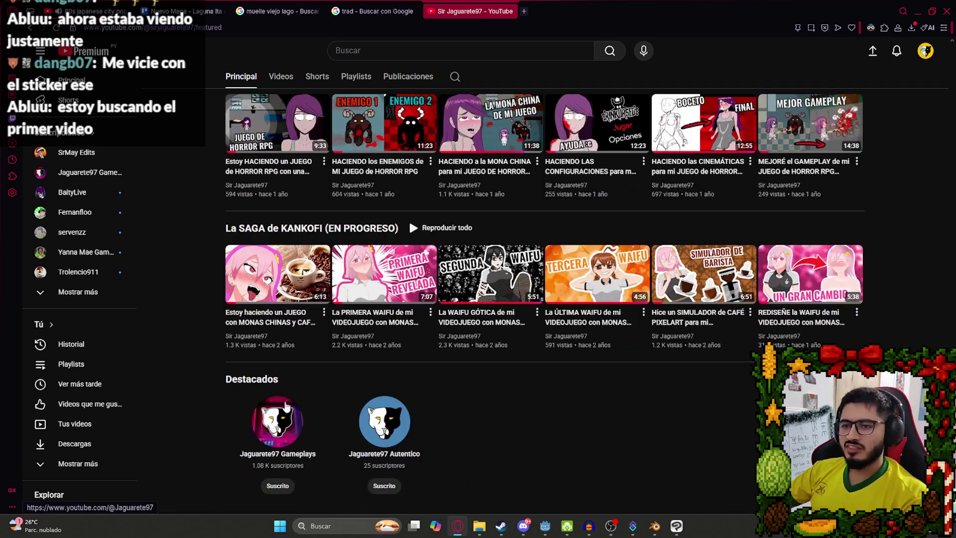
click(277, 416)
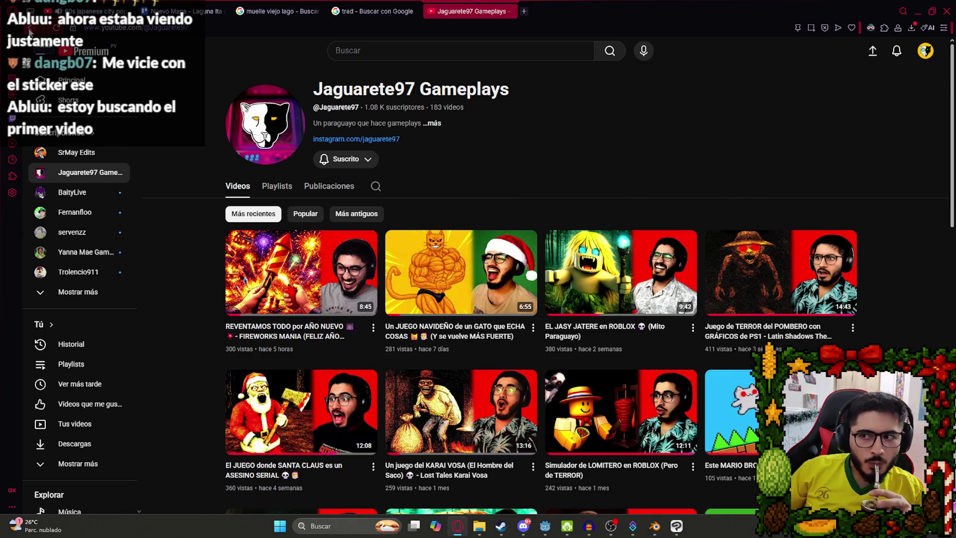
- Return to the main channel, browse its Videos tab, then bring Blender to the front
click(30, 31)
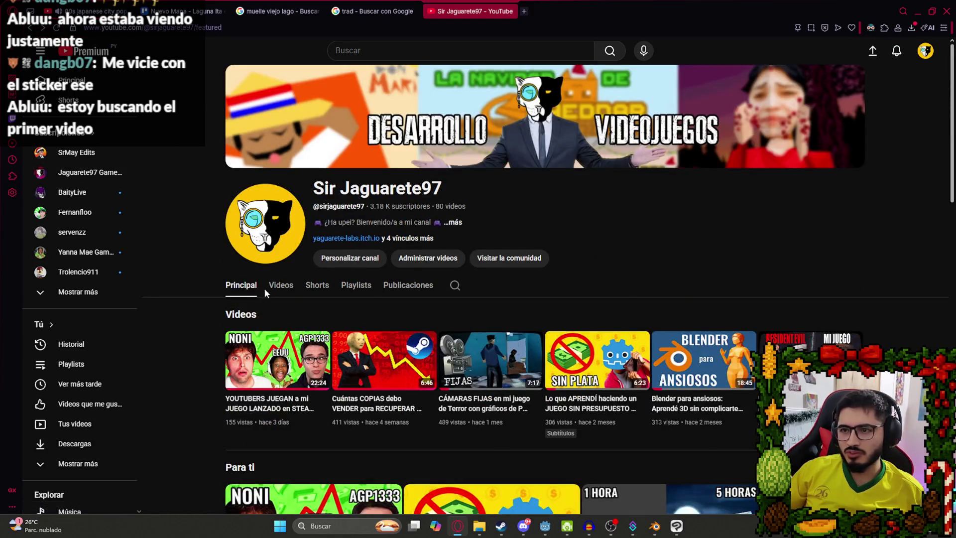
click(274, 290)
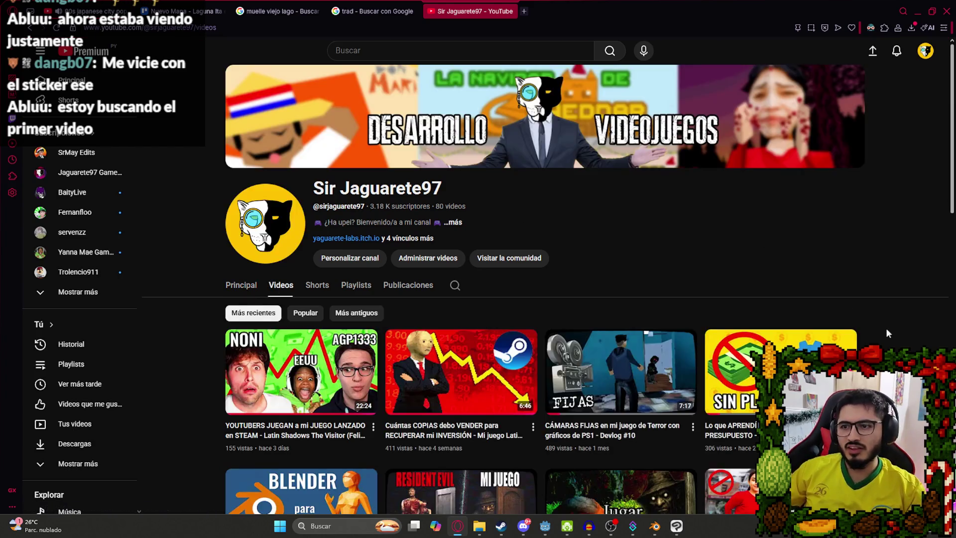
scroll(846, 339, down, 8)
scroll(707, 326, down, 3)
scroll(707, 325, up, 15)
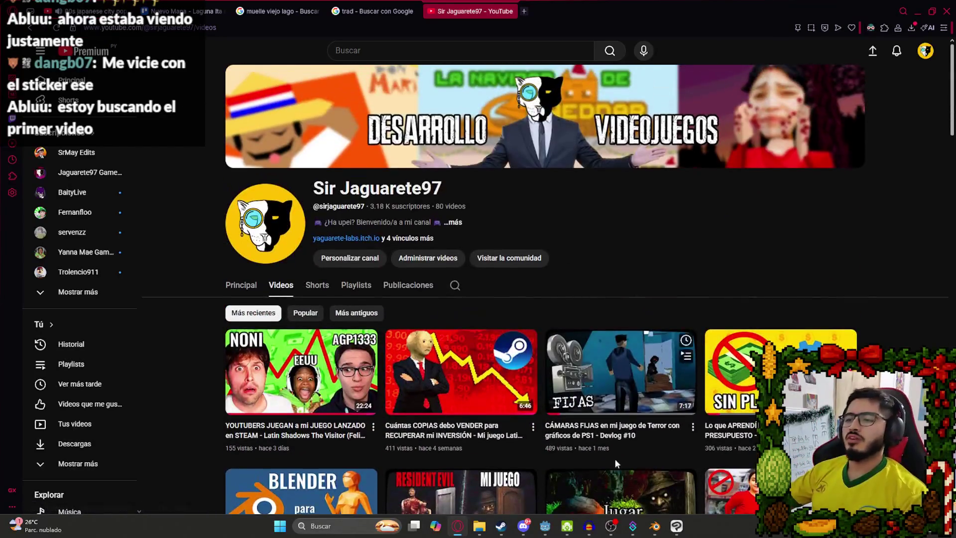
click(648, 524)
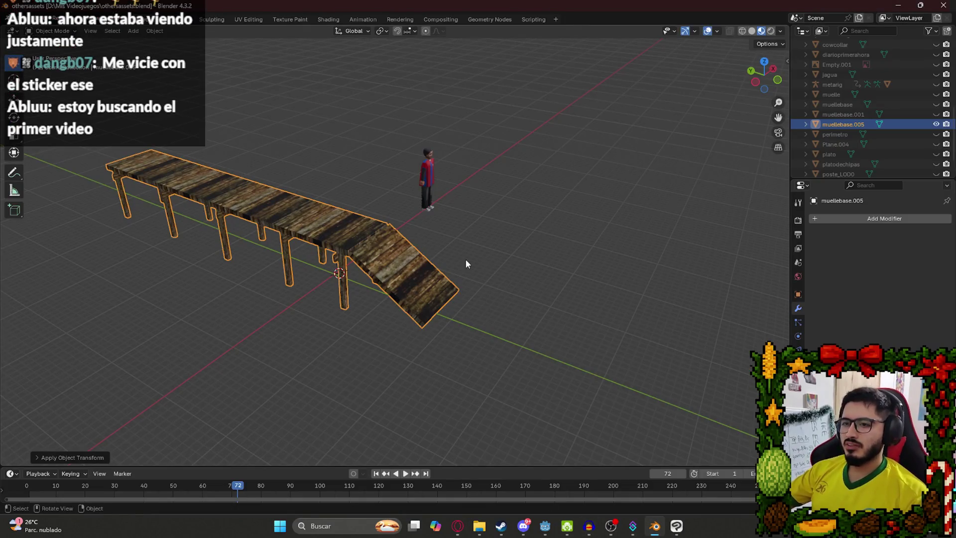
- Switch back to Godot and play the LevelLake scene
click(545, 525)
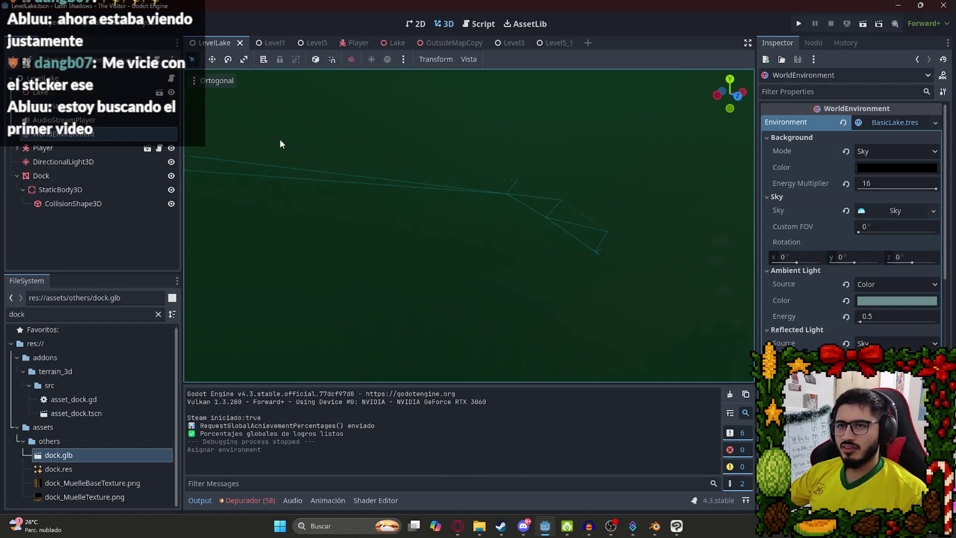
right_click(230, 52)
click(266, 131)
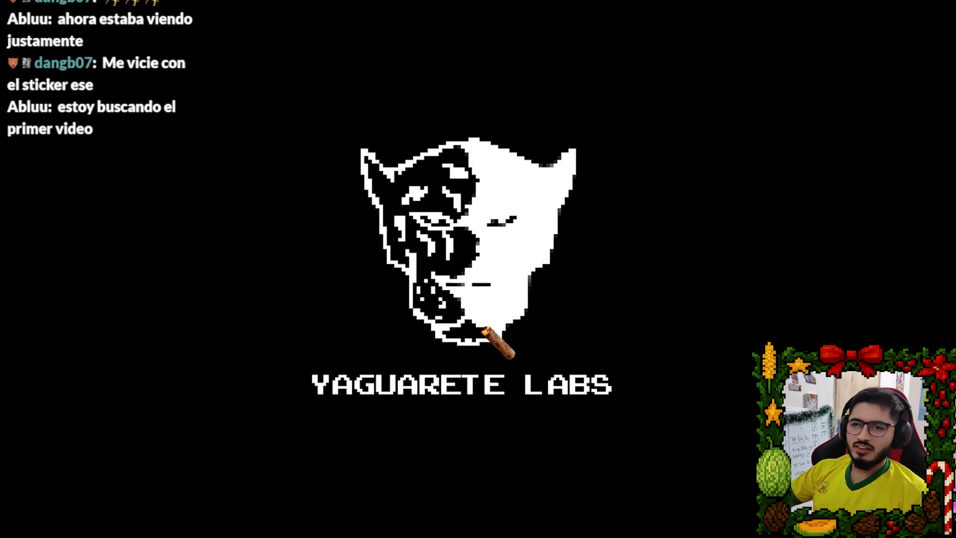
- Walk the player across the wooden bridge to the campsite, then quit the test
key(w)
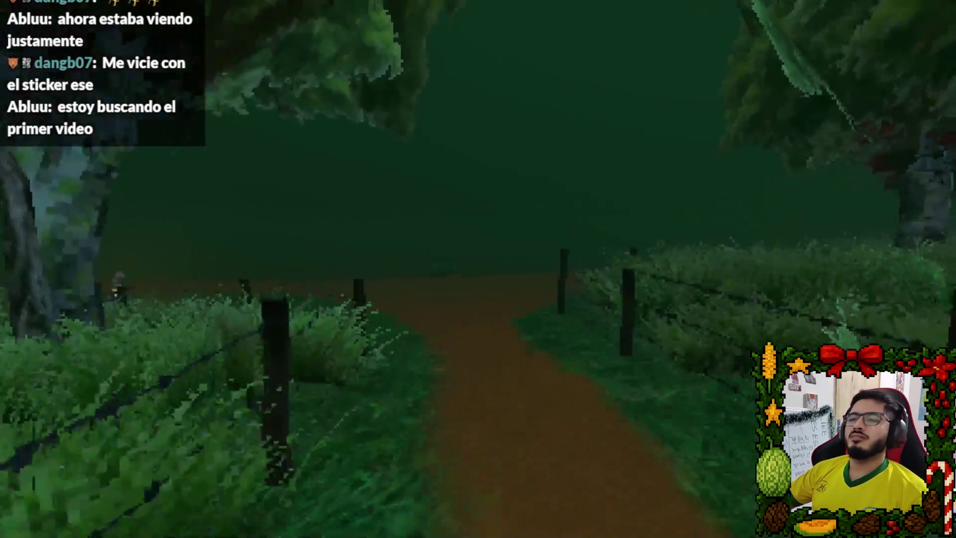
key(w)
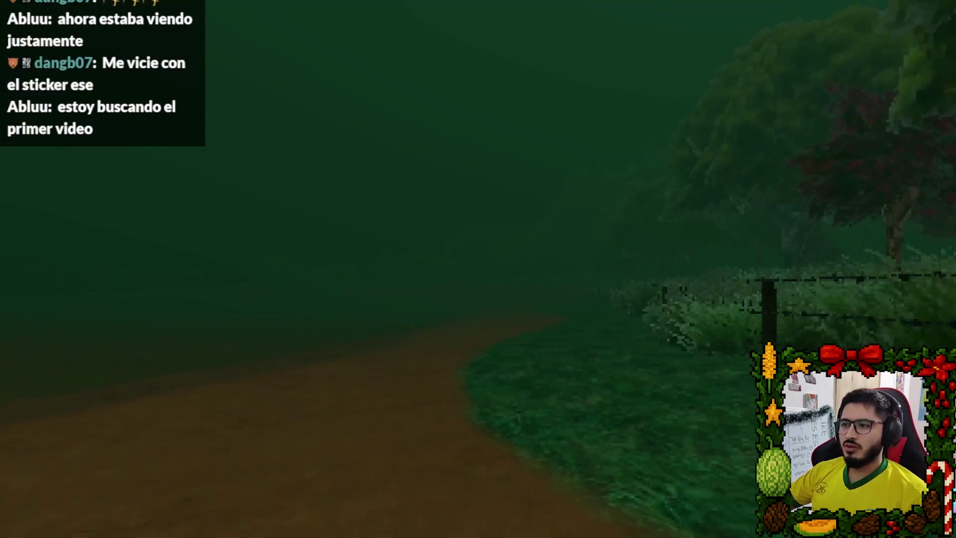
key(w)
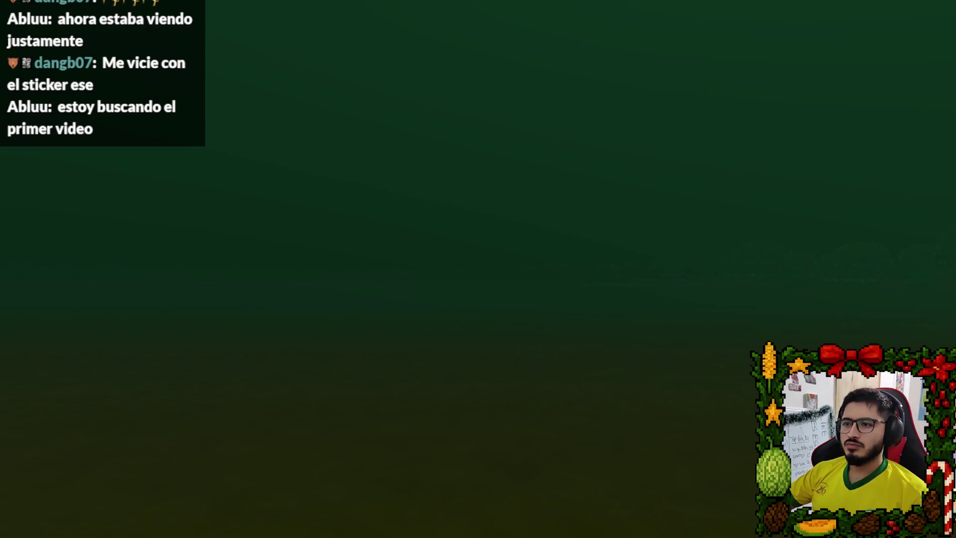
key(w)
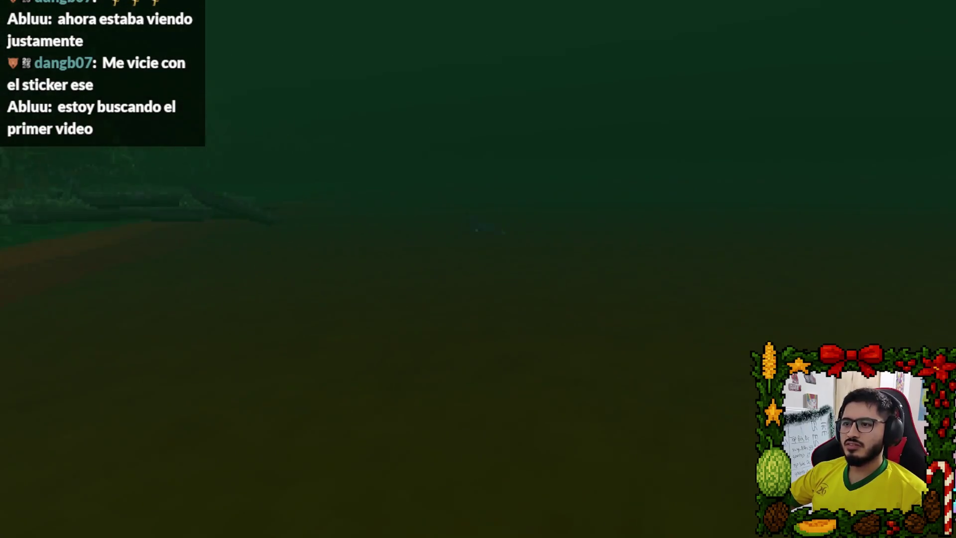
key(w)
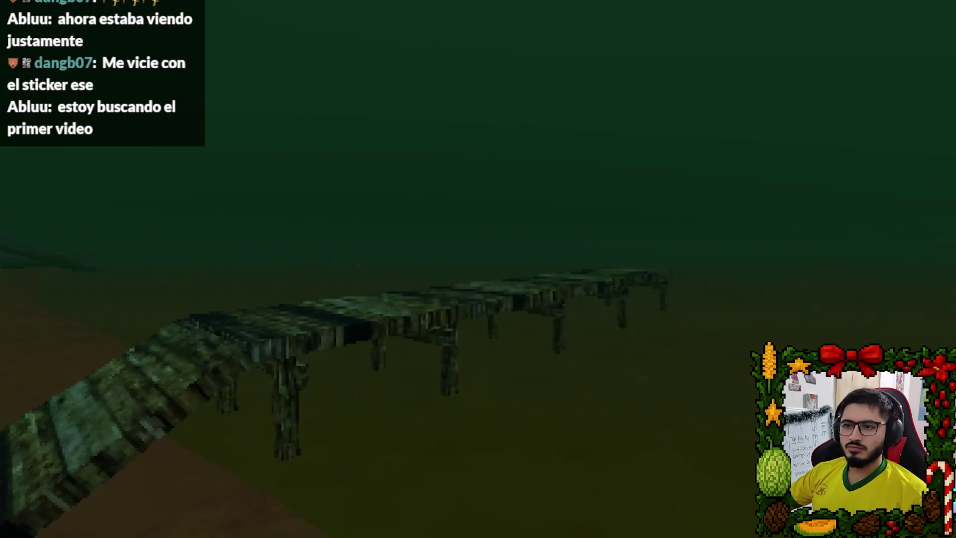
key(w)
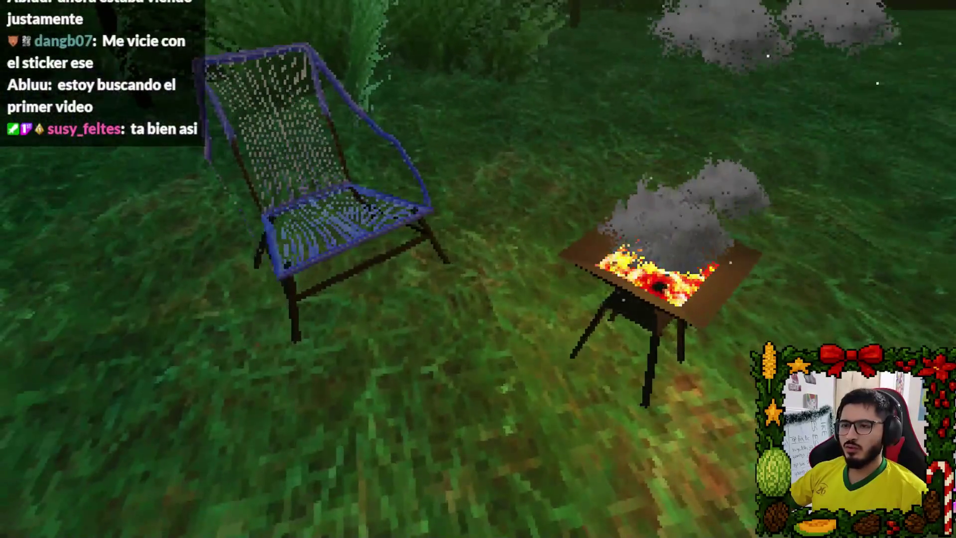
key(Escape)
click(481, 394)
- Switch to the Google tab and search images for 'carpa'
click(457, 526)
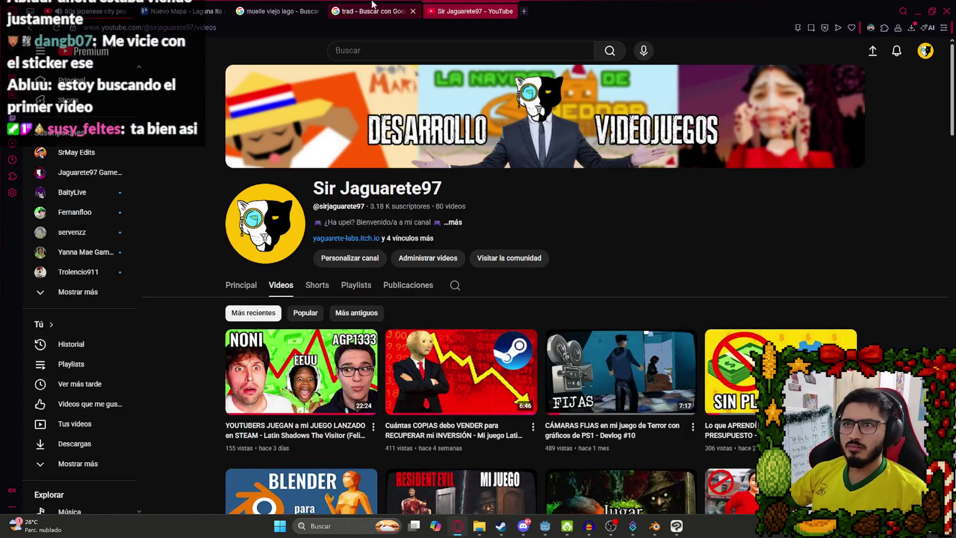
click(372, 6)
click(279, 11)
click(229, 71)
text(carpa)
key(Return)
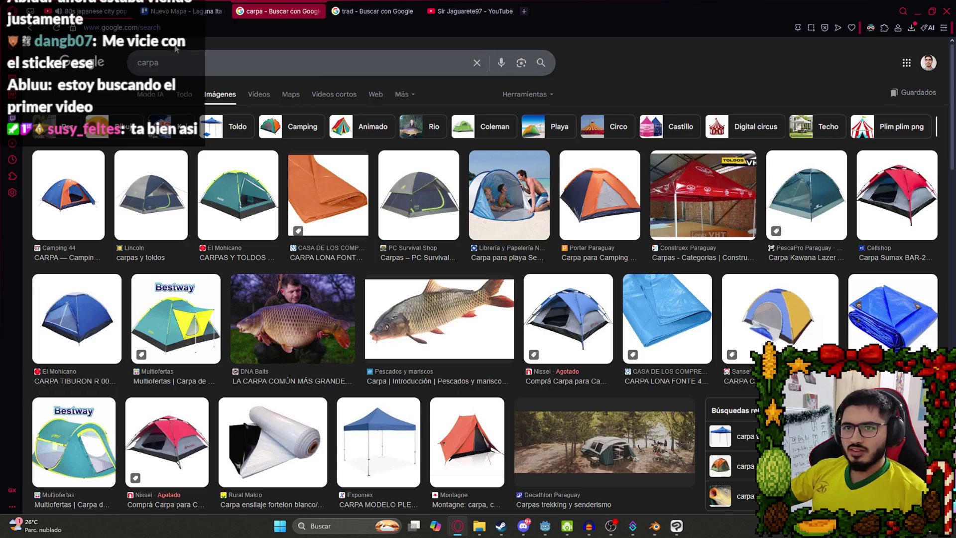
- Refine the search through 'campamento lona azul' and 'lona paraguay' to 'lona paraguay campamento'
click(183, 50)
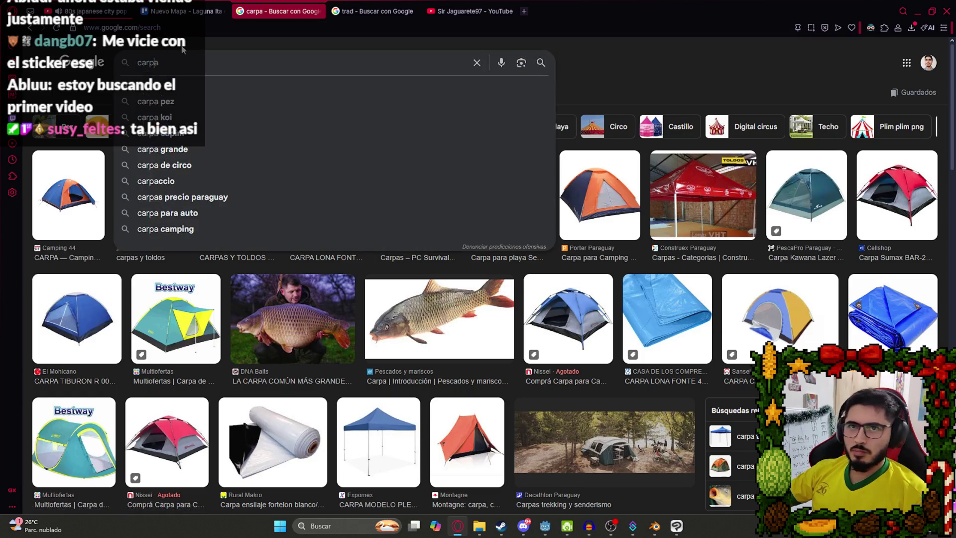
text( cam)
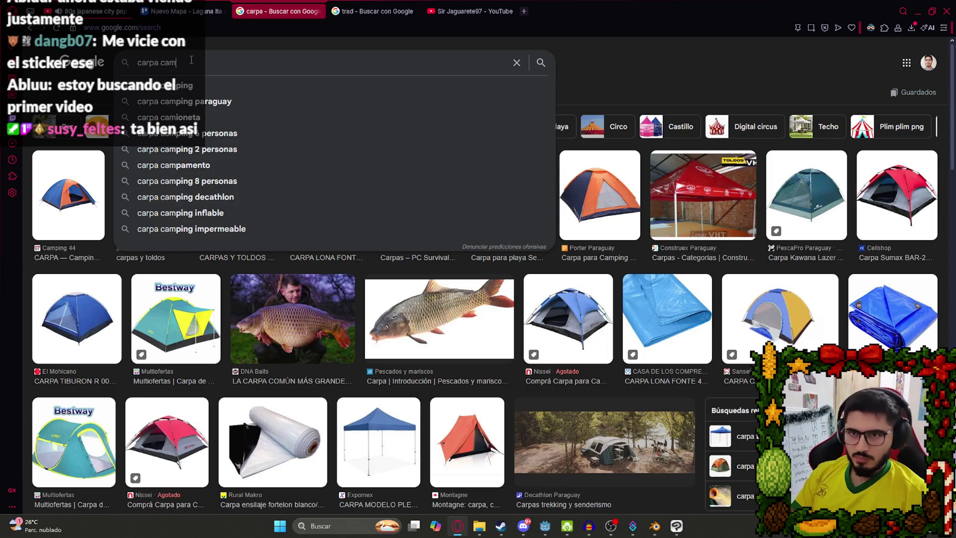
text(pamento lona)
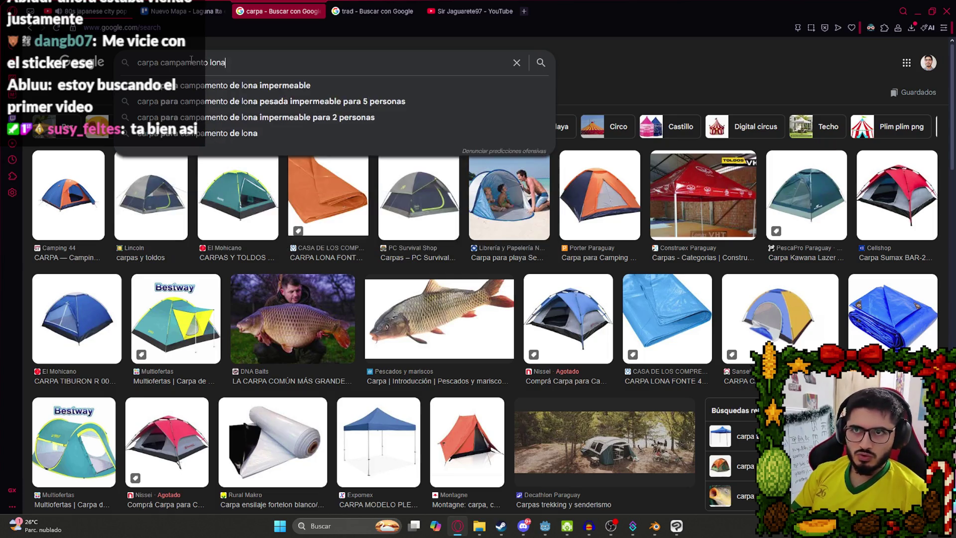
text( azul)
key(Return)
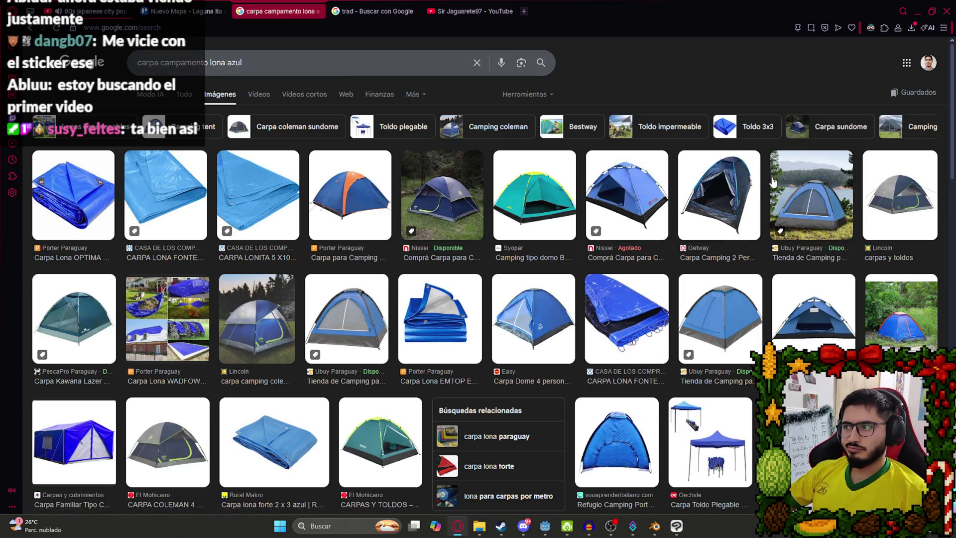
triple_click(228, 58)
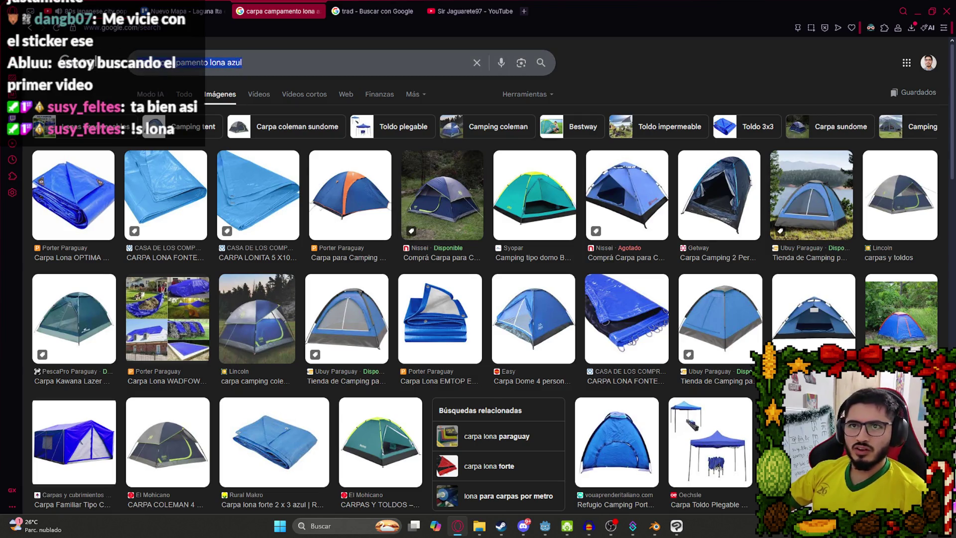
text(lona paragua)
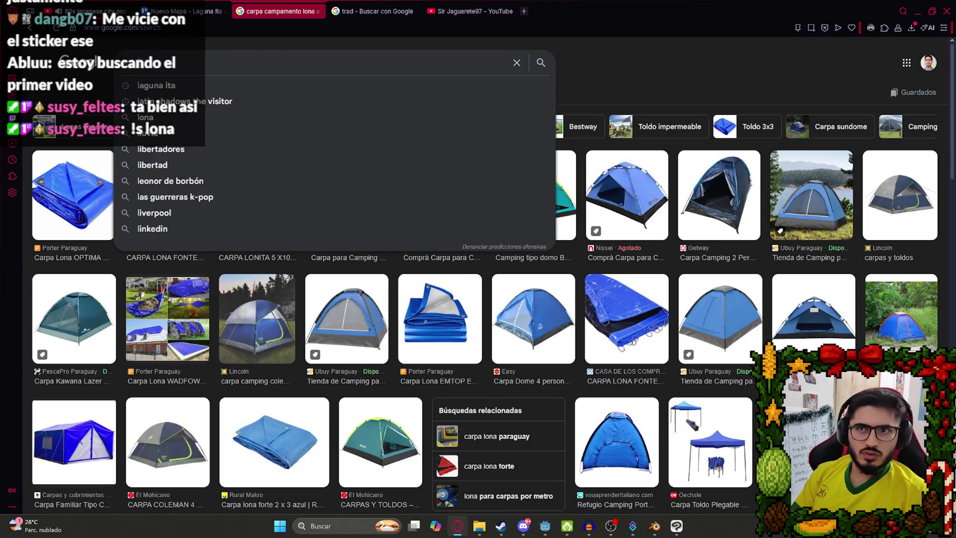
text(y)
key(Return)
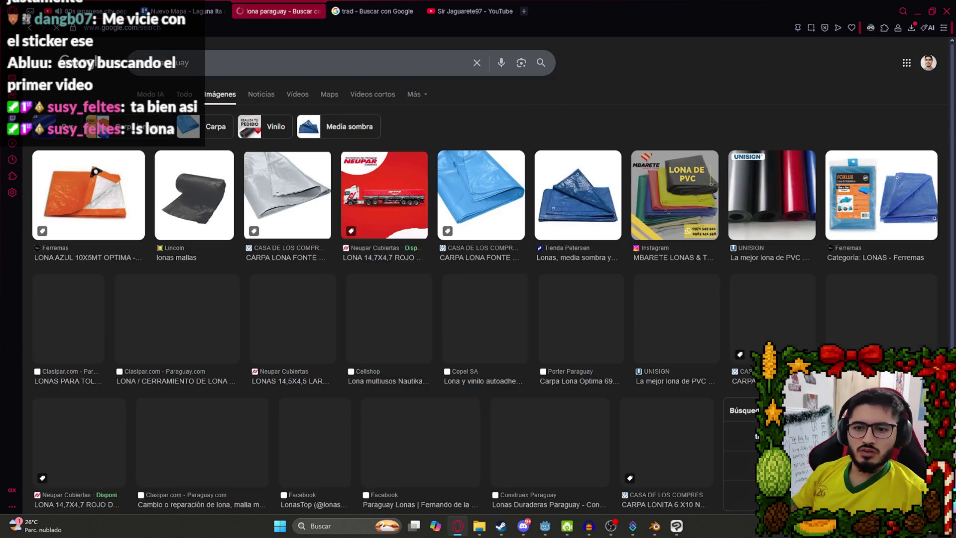
click(202, 62)
text(ca)
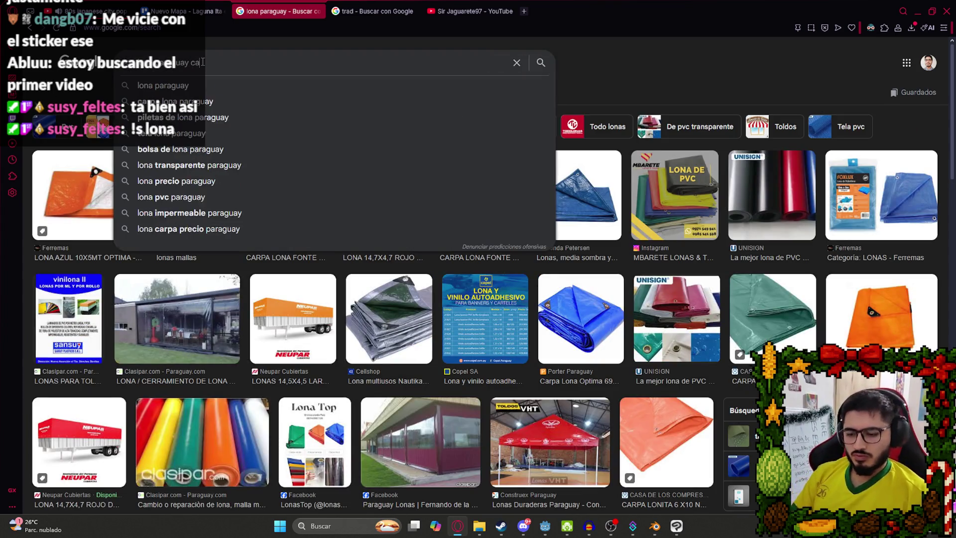
text(rpame)
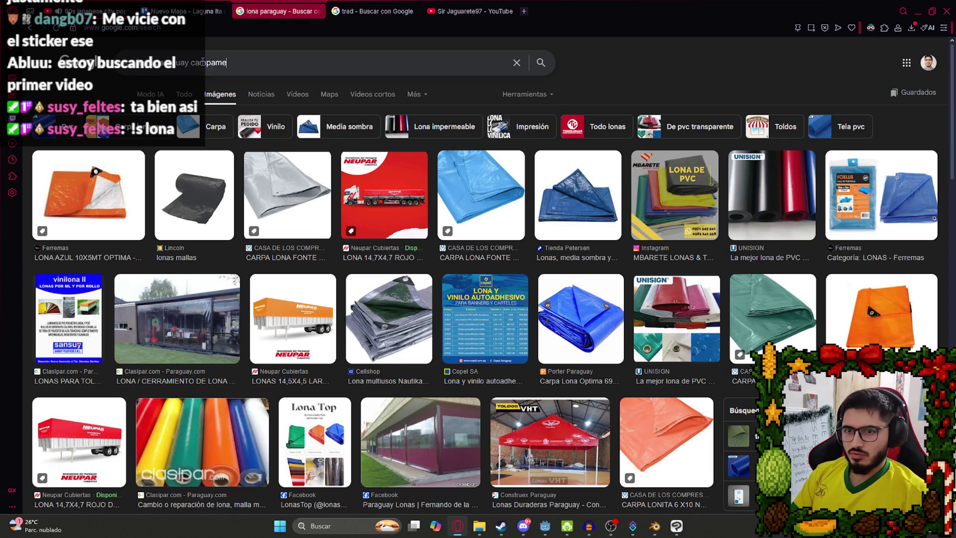
text(nto)
key(Return)
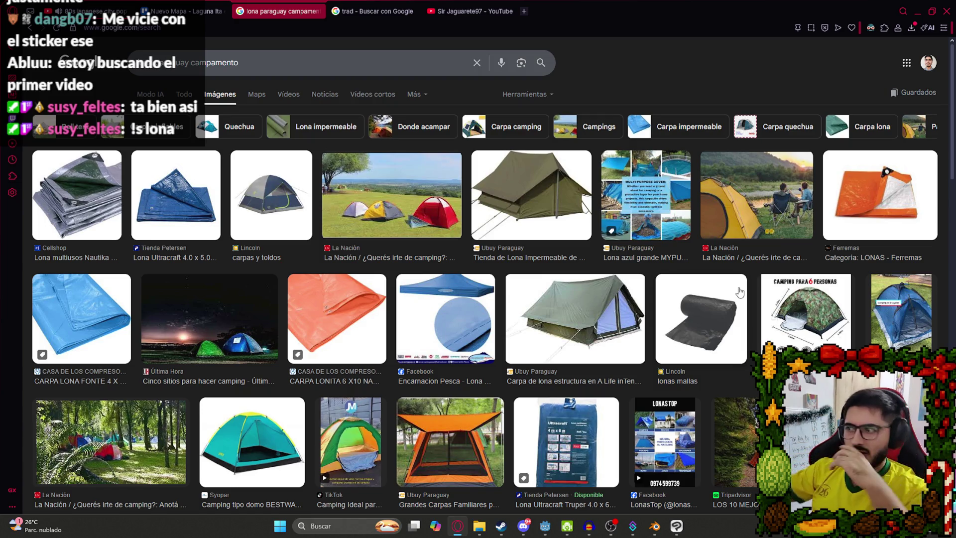
- Preview several tent photos, ending on Última Hora's night tents image
click(298, 199)
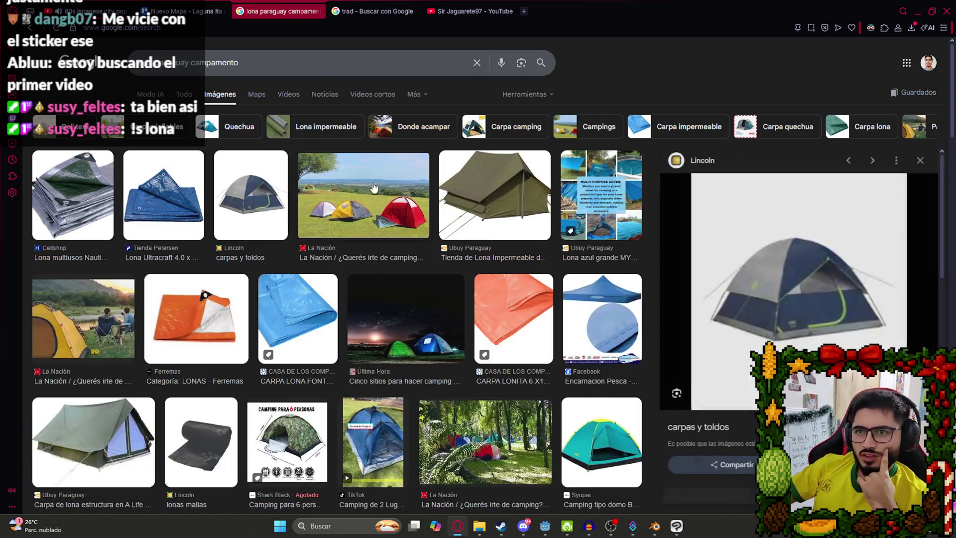
scroll(417, 321, down, 5)
scroll(343, 323, down, 2)
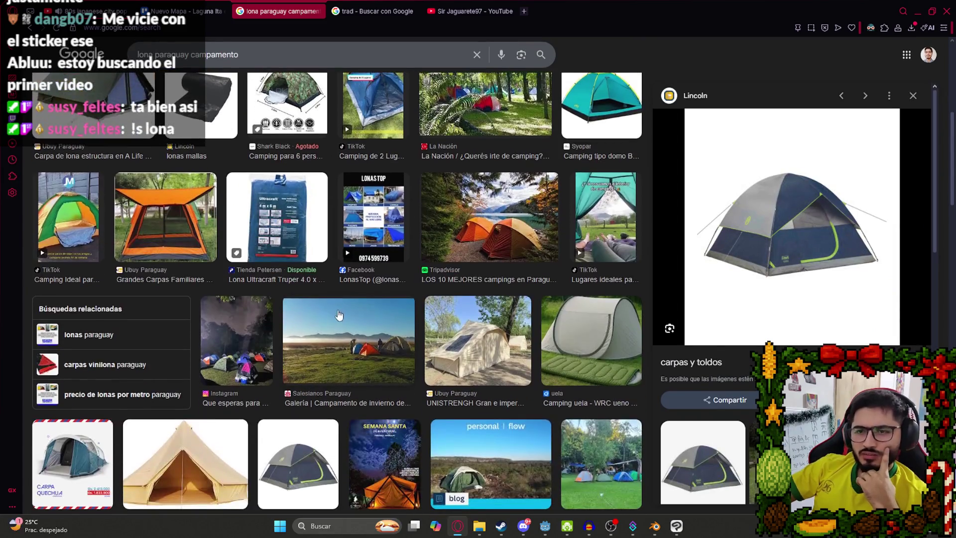
scroll(268, 343, down, 2)
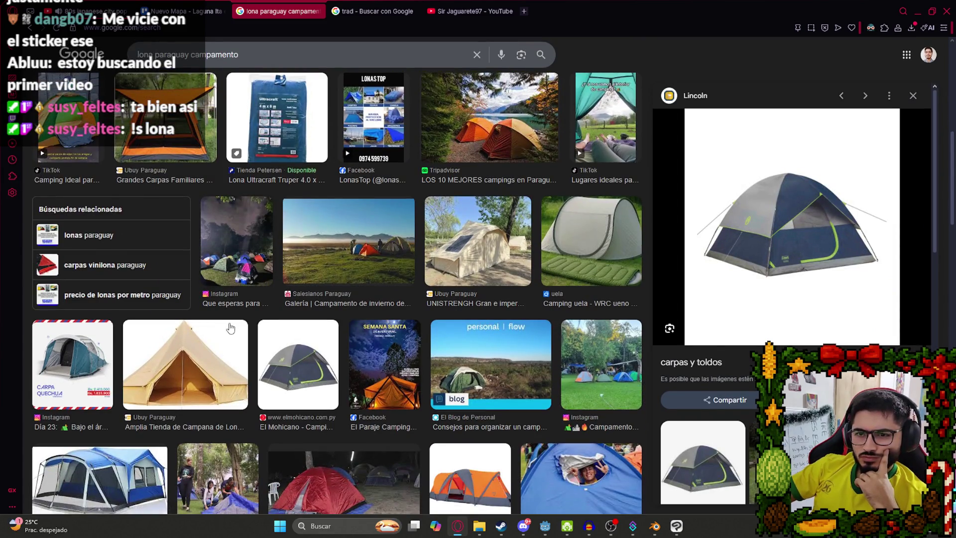
scroll(328, 326, down, 3)
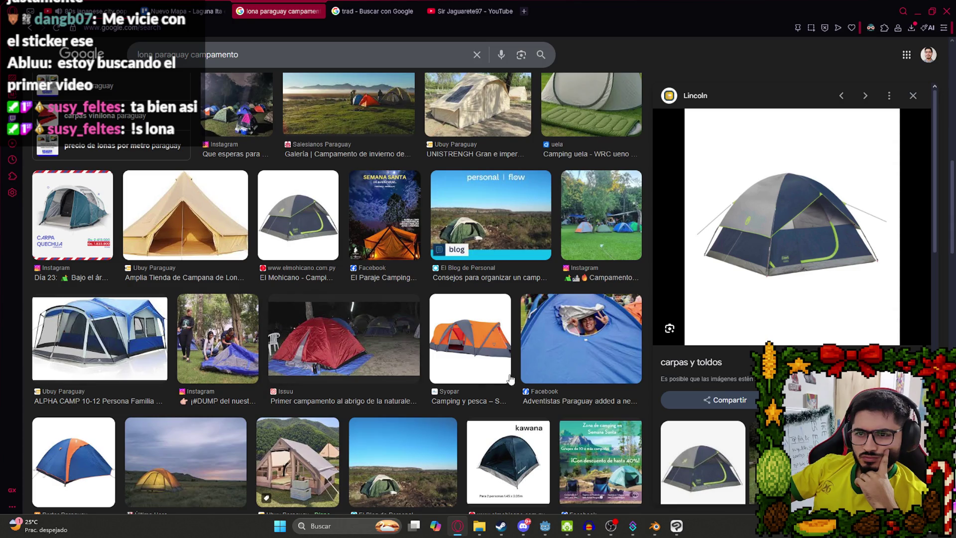
click(342, 363)
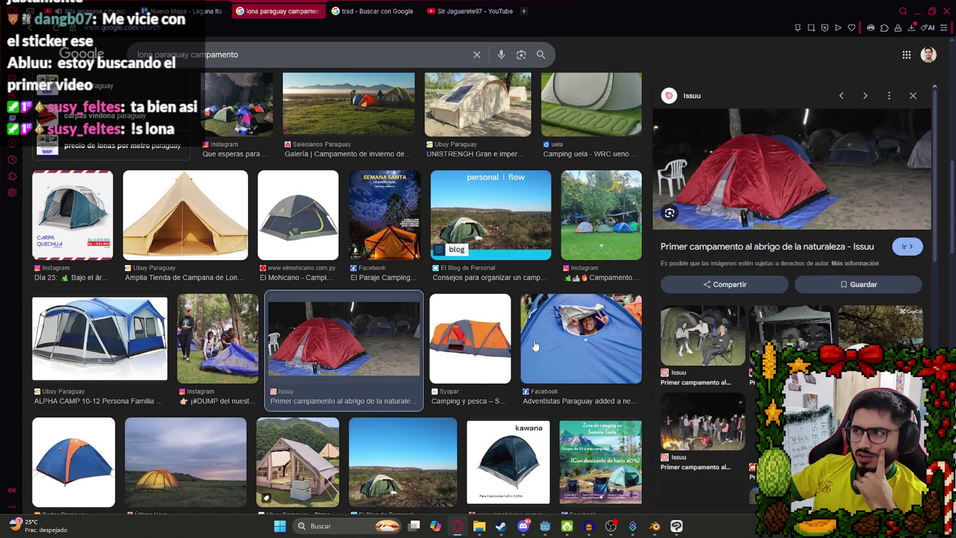
scroll(418, 314, up, 5)
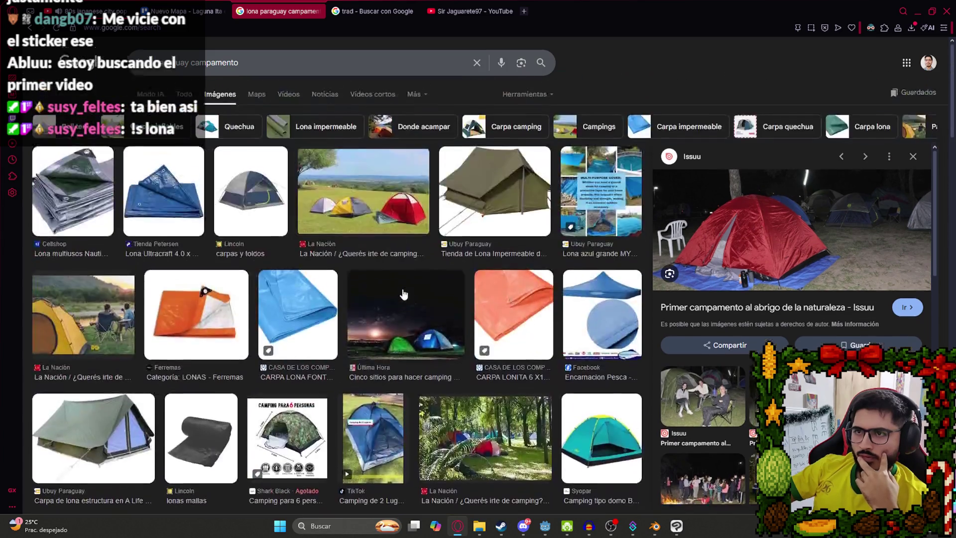
click(363, 201)
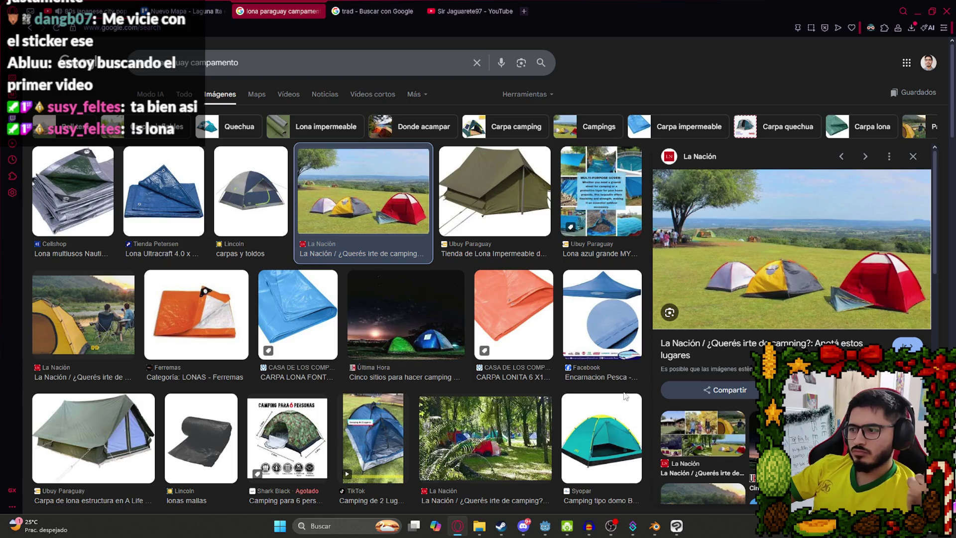
click(406, 314)
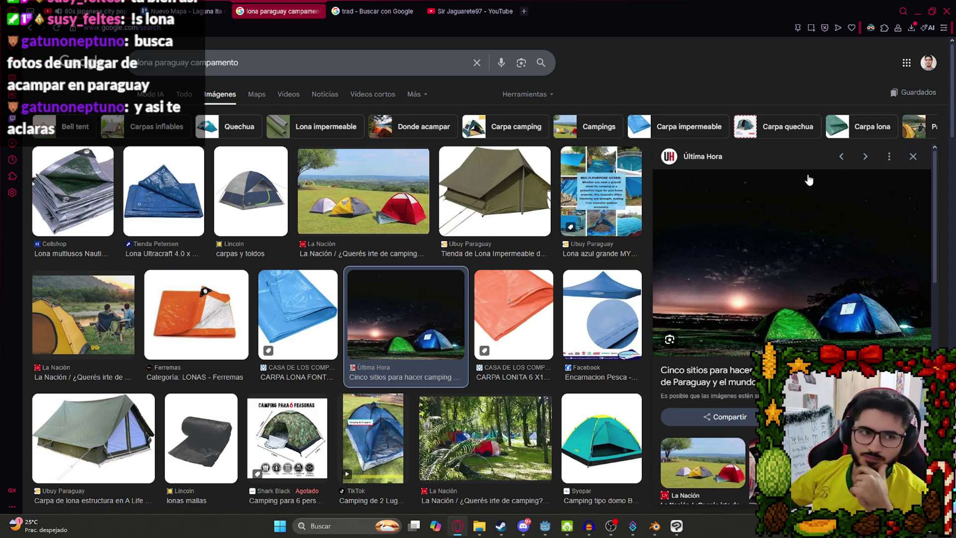
triple_click(214, 63)
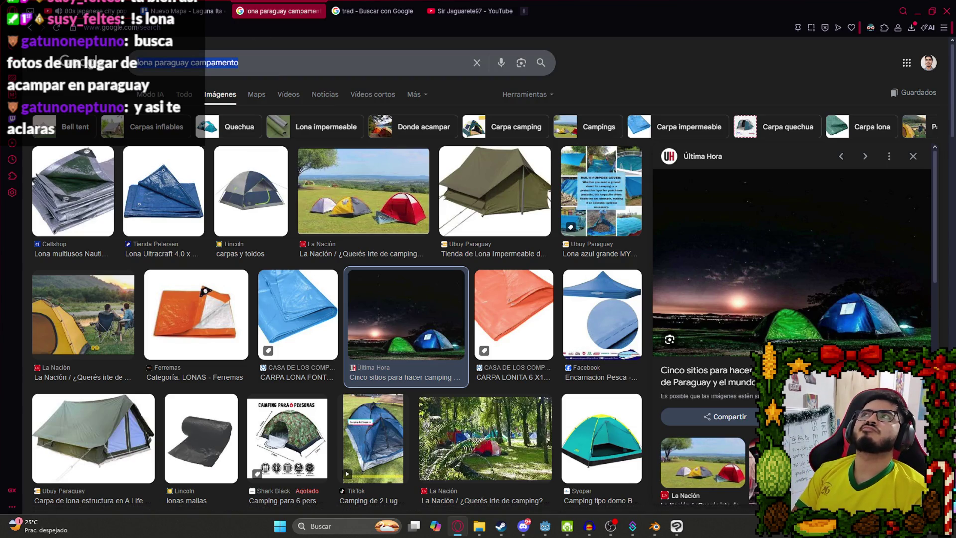
- Search images for 'acampar escondido caacupe' and preview the tent photos
text(acampar )
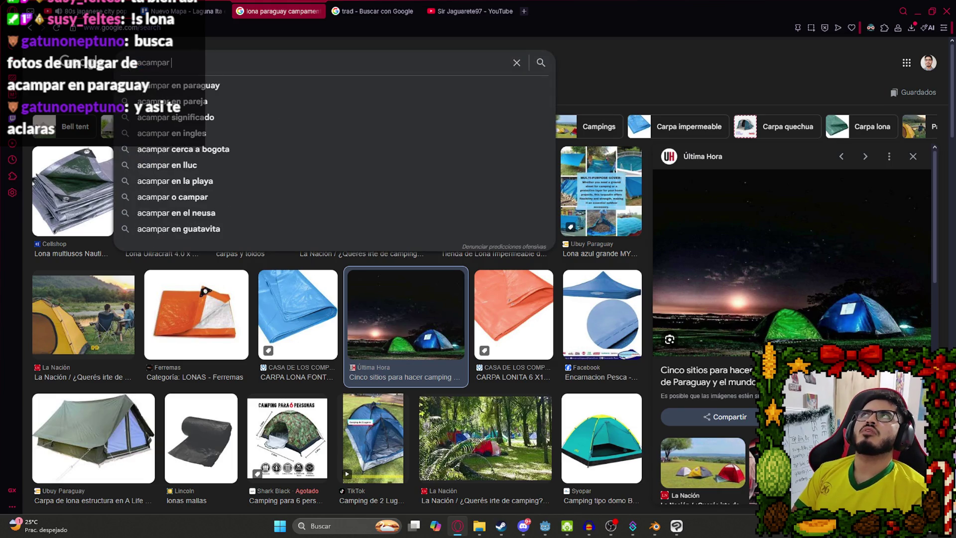
text(esco)
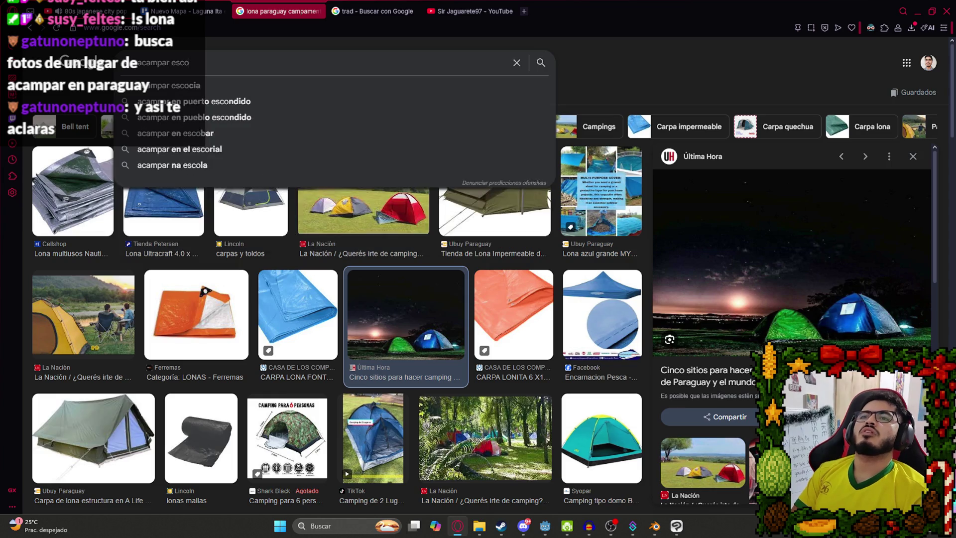
text(ndido caacupe)
key(Return)
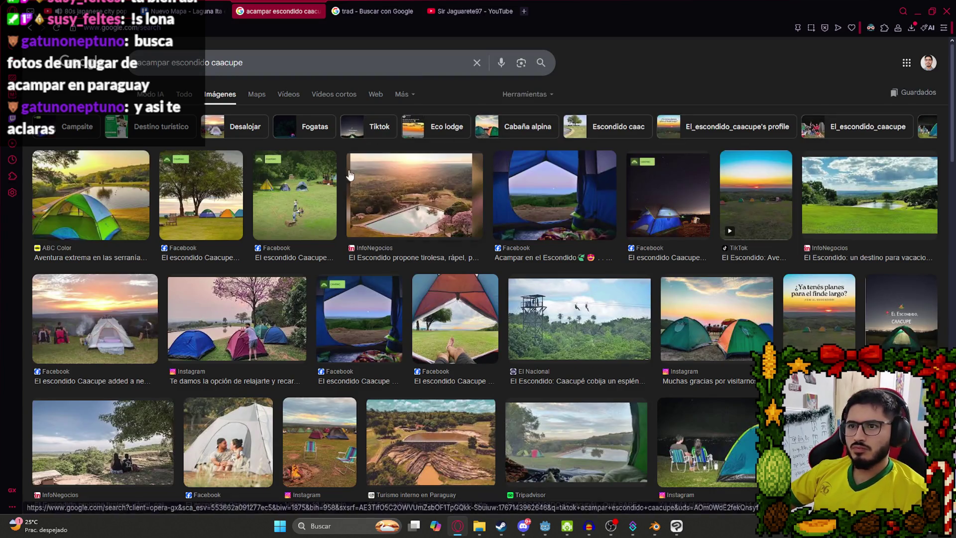
click(222, 223)
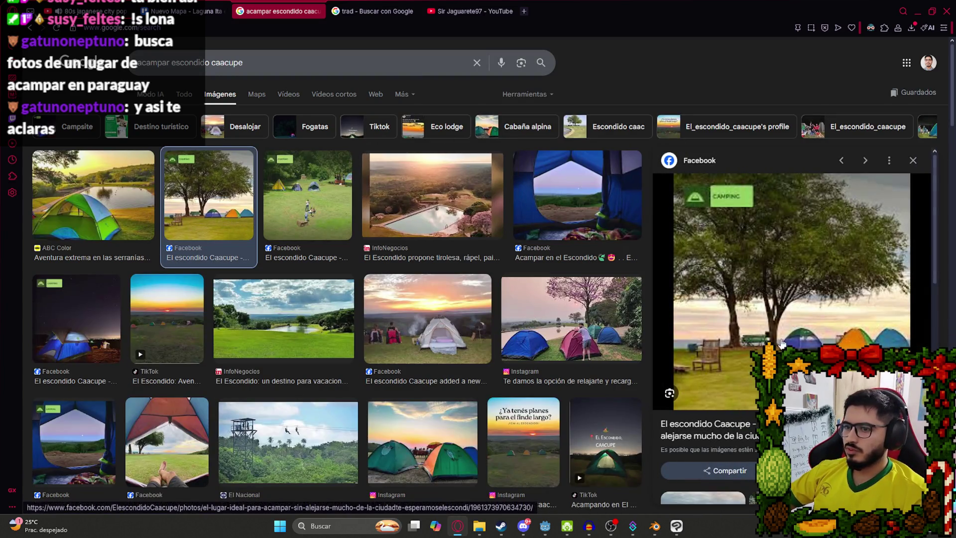
scroll(781, 344, down, 3)
click(505, 350)
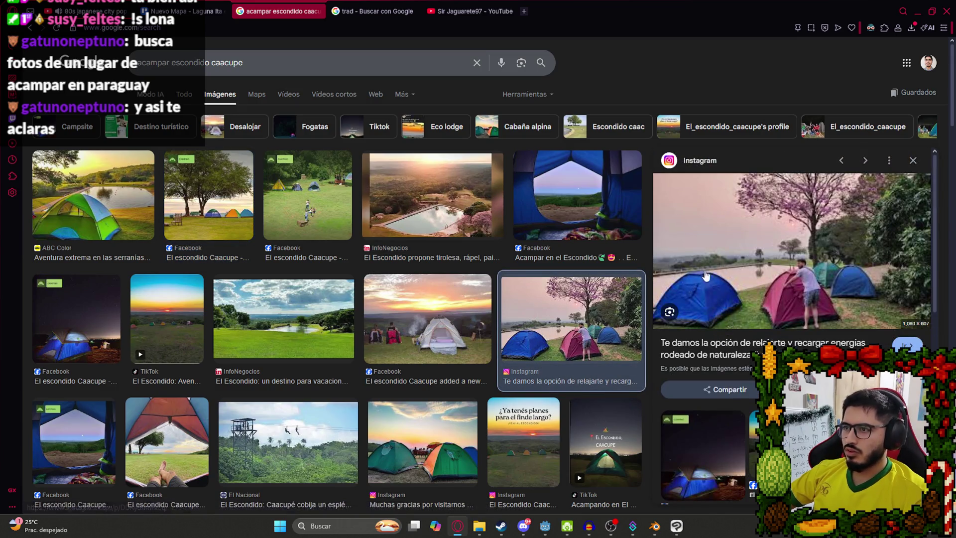
scroll(186, 293, down, 6)
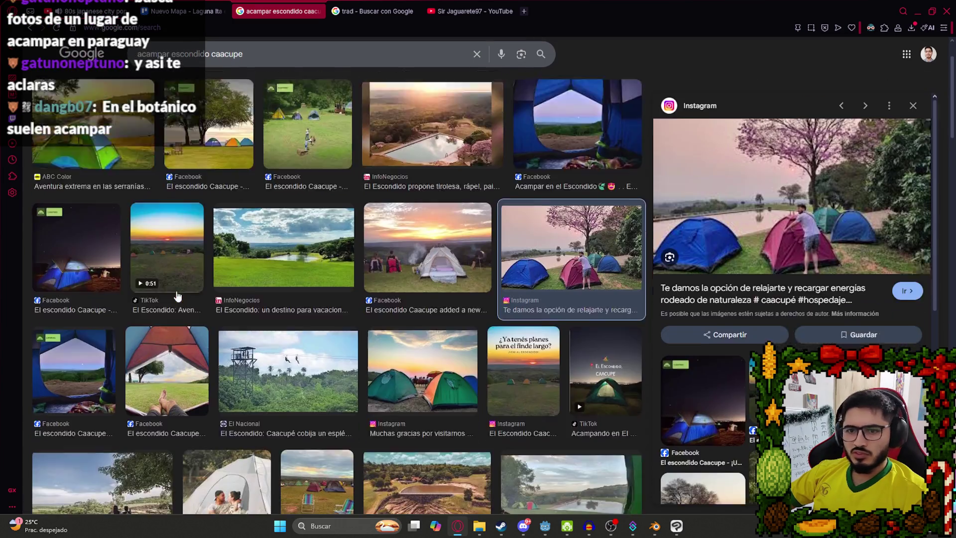
scroll(225, 269, down, 3)
scroll(280, 292, down, 3)
scroll(562, 337, down, 8)
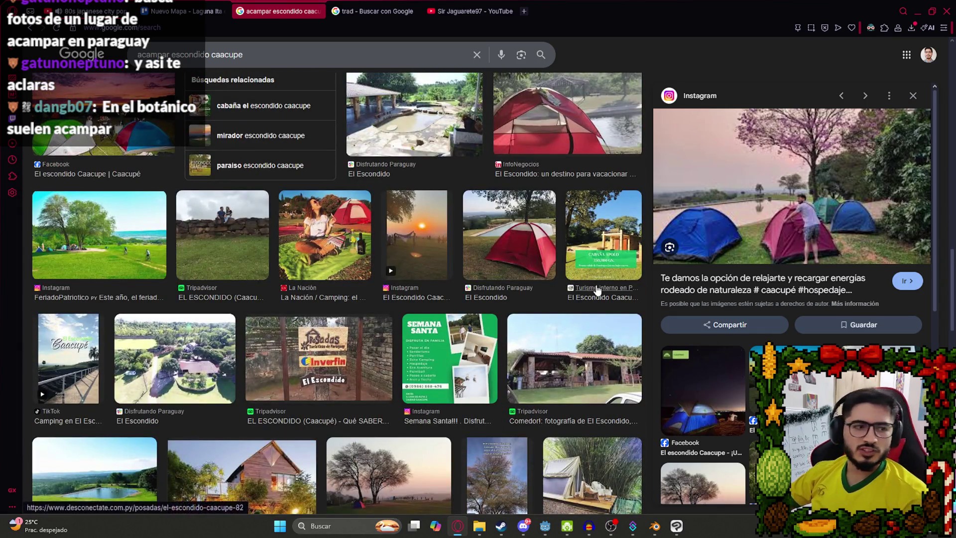
- Search images for 'acampar botanico paraguay' and preview the blue tent night photo
click(476, 54)
text(acampar botanico paraguay)
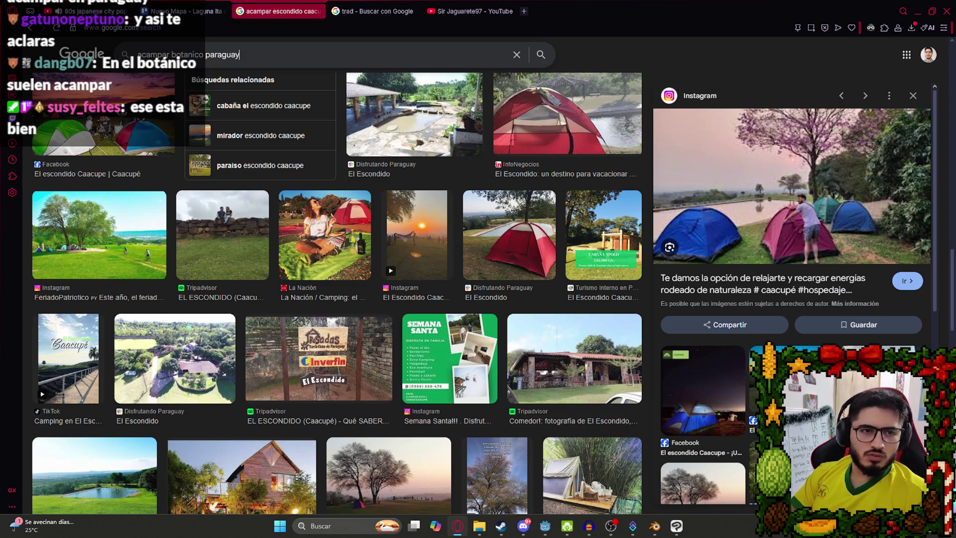
key(Return)
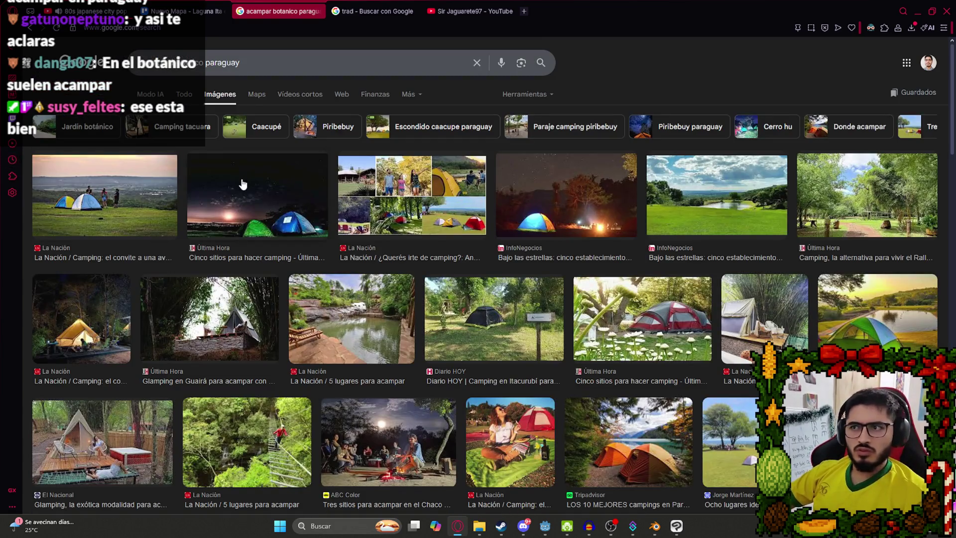
click(272, 198)
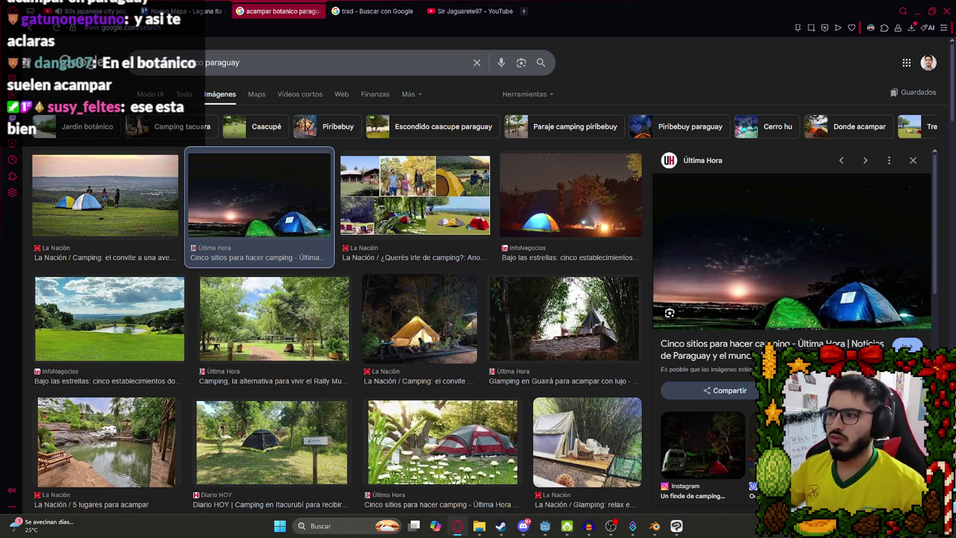
- Return to Blender, switch to the front view, and hide the pier
mouse_move(681, 526)
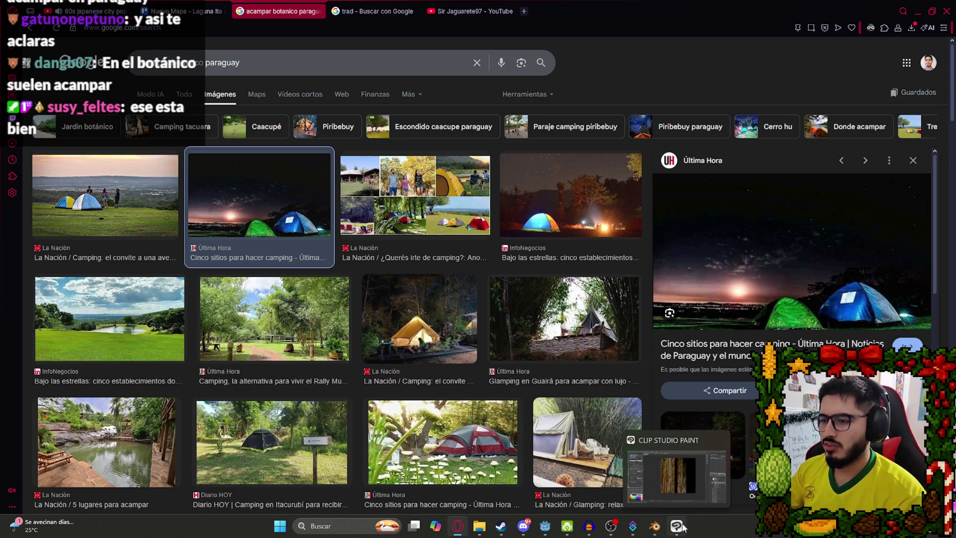
click(655, 526)
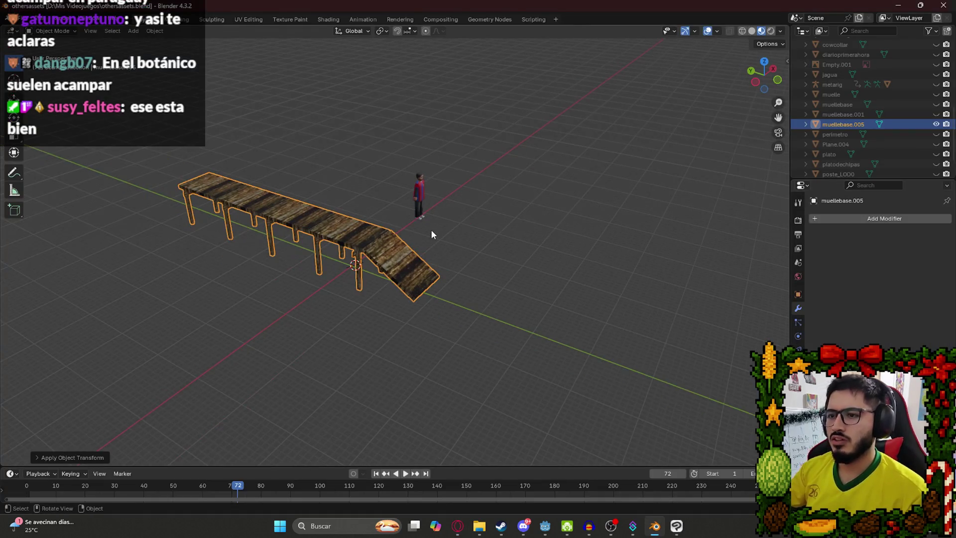
key(KP_1)
click(936, 124)
scroll(372, 283, up, 3)
scroll(369, 326, up, 2)
- Add a test plane, then undo it
key(shift+a)
mouse_move(410, 250)
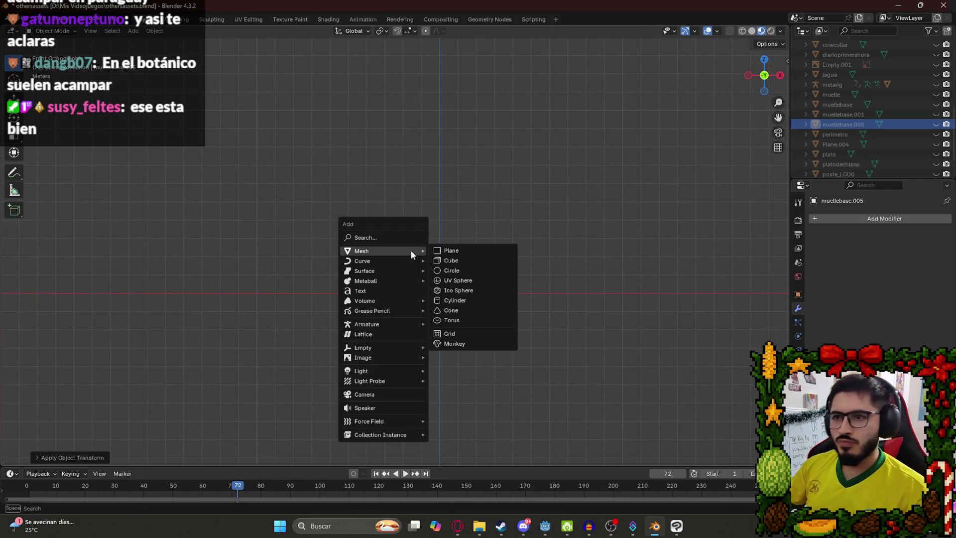
click(448, 250)
key(r)
key(Return)
key(ctrl+z)
key(ctrl+z)
- Place the 3D cursor on the character's foot, checking from the right-side and front views
key(shift+space)
key(space)
scroll(445, 308, up, 10)
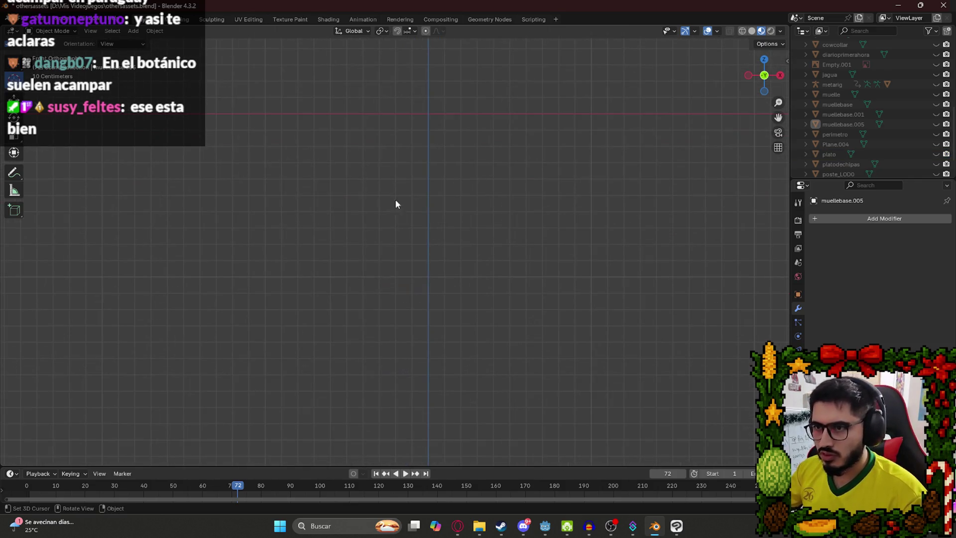
mouse_move(420, 104)
mouse_down()
mouse_move(482, 70)
mouse_move(384, 282)
mouse_move(335, 106)
mouse_move(456, 443)
mouse_move(475, 352)
mouse_up()
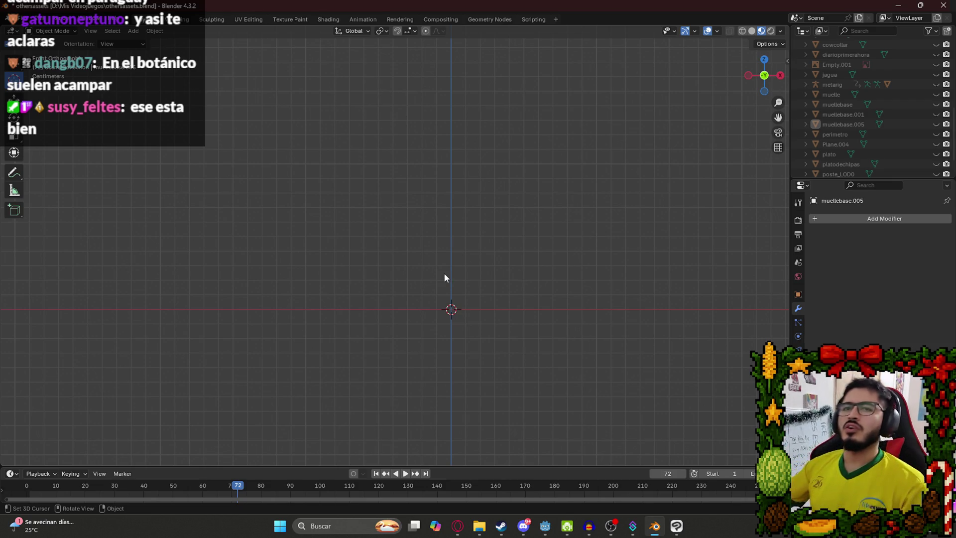
drag(448, 293, 444, 258)
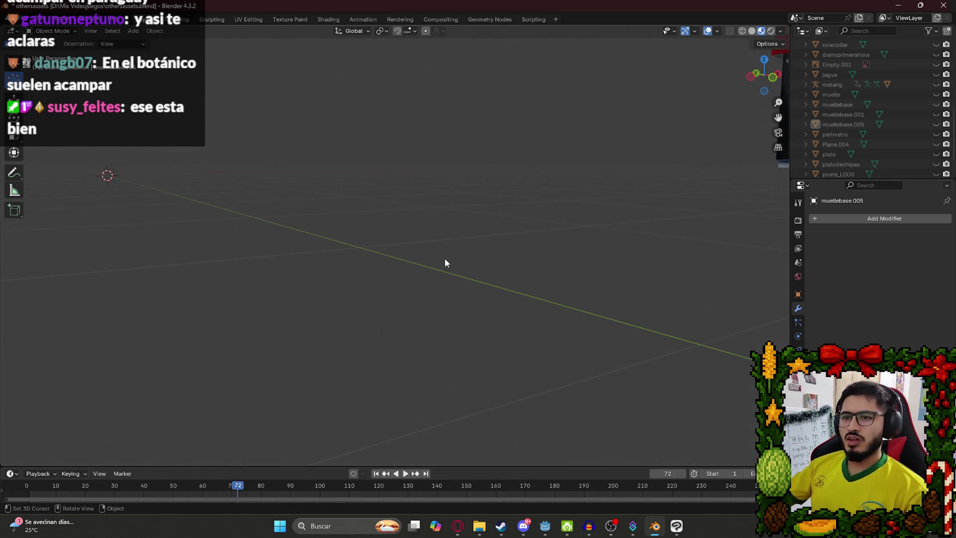
key(KP_3)
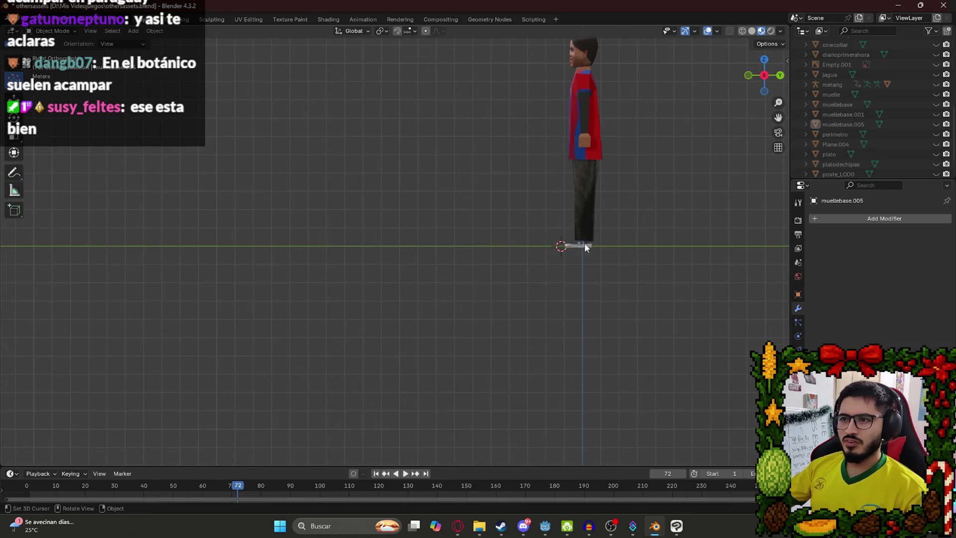
scroll(600, 241, up, 10)
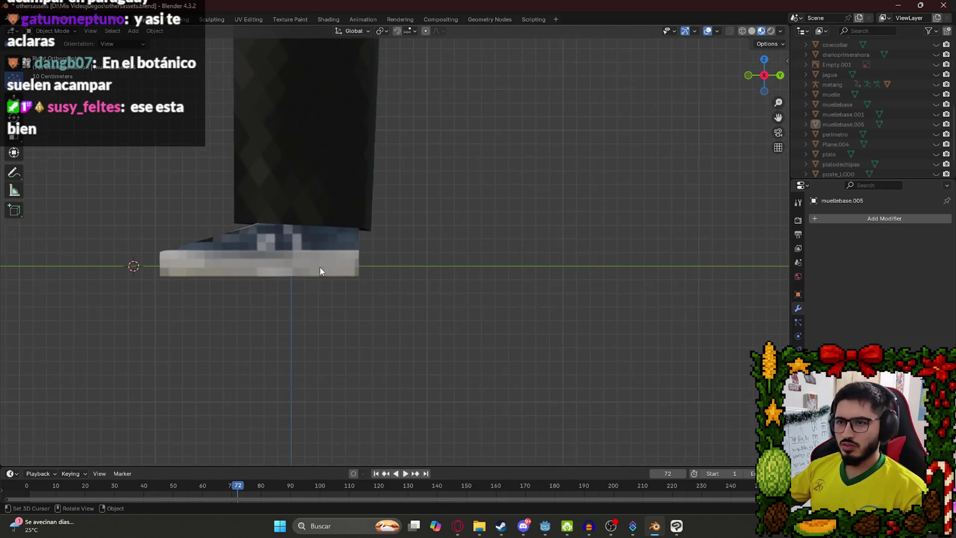
click(293, 267)
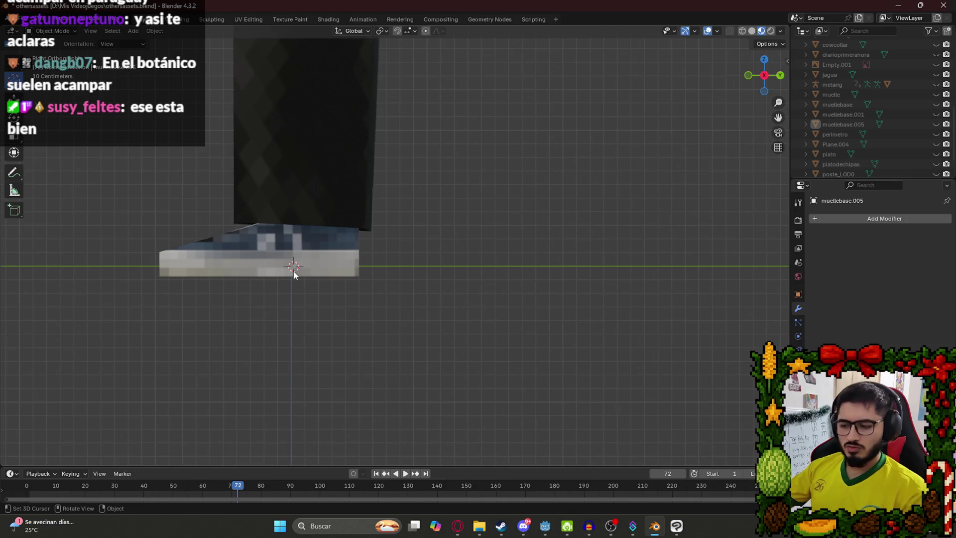
key(KP_1)
scroll(387, 274, down, 8)
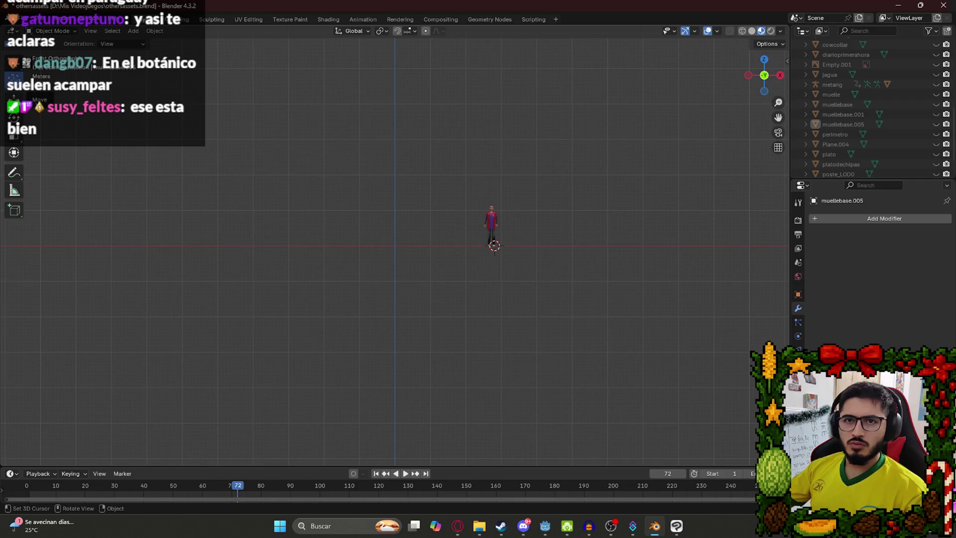
- Snap the 3D cursor to the world origin and add Plane.005 there
right_click(14, 97)
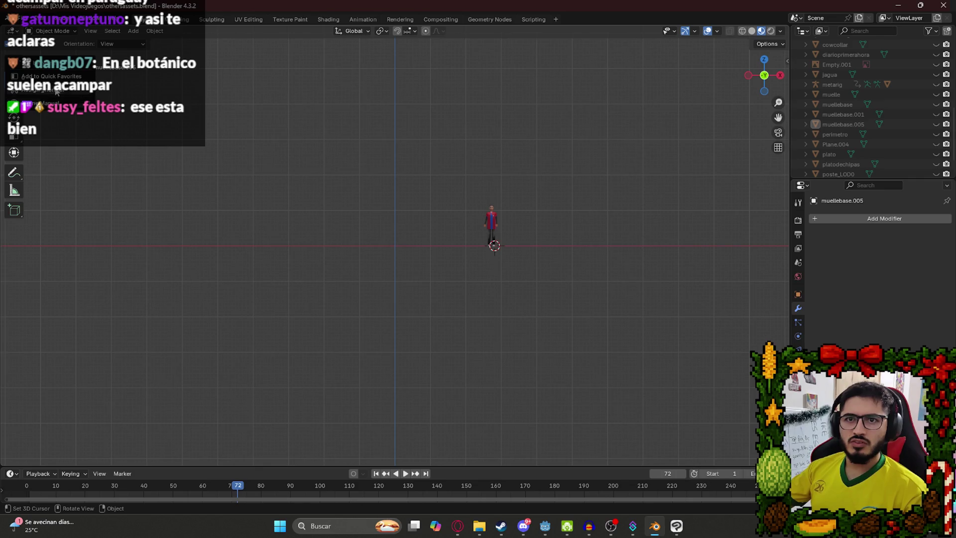
click(396, 244)
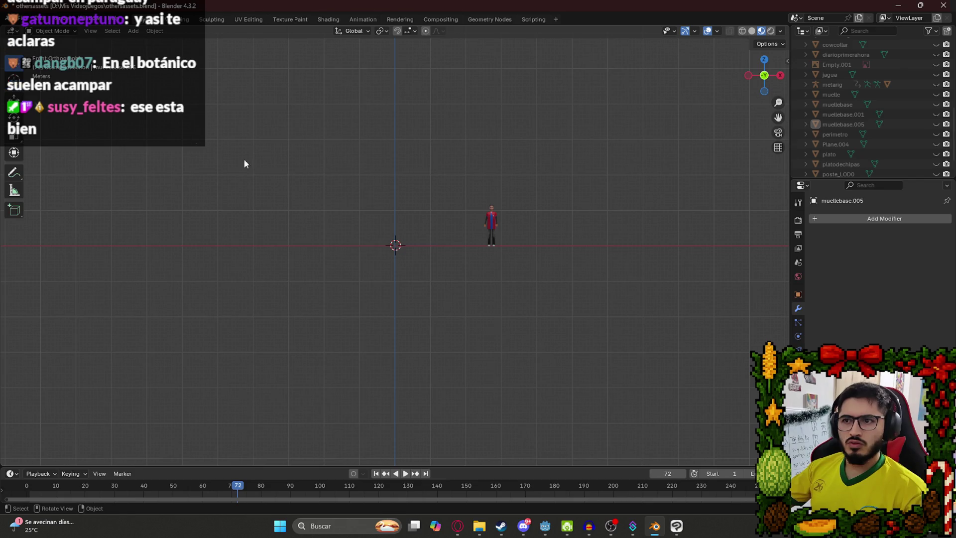
key(shift+a)
mouse_move(342, 222)
click(432, 222)
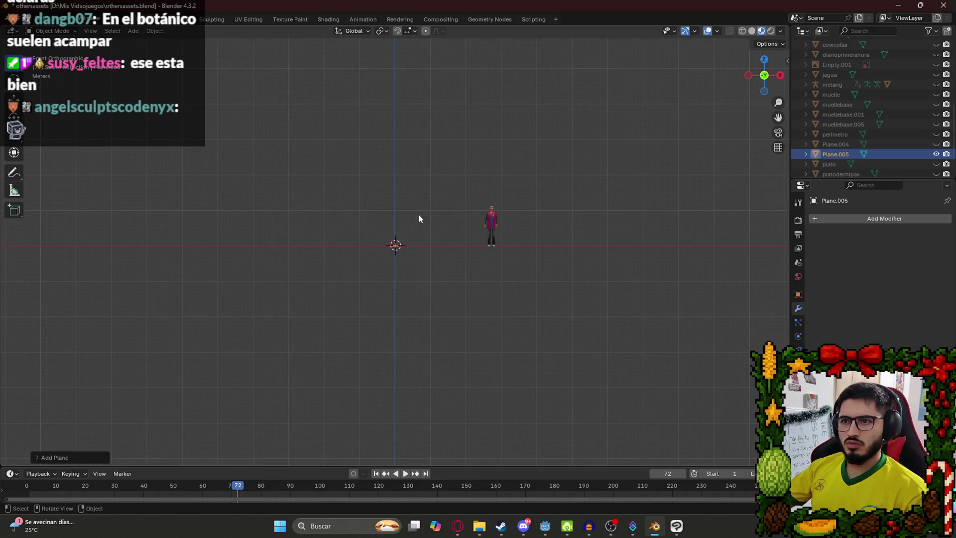
- Rotate Plane.005 90° around the X axis so it stands upright
scroll(401, 244, up, 5)
key(s)
key(x)
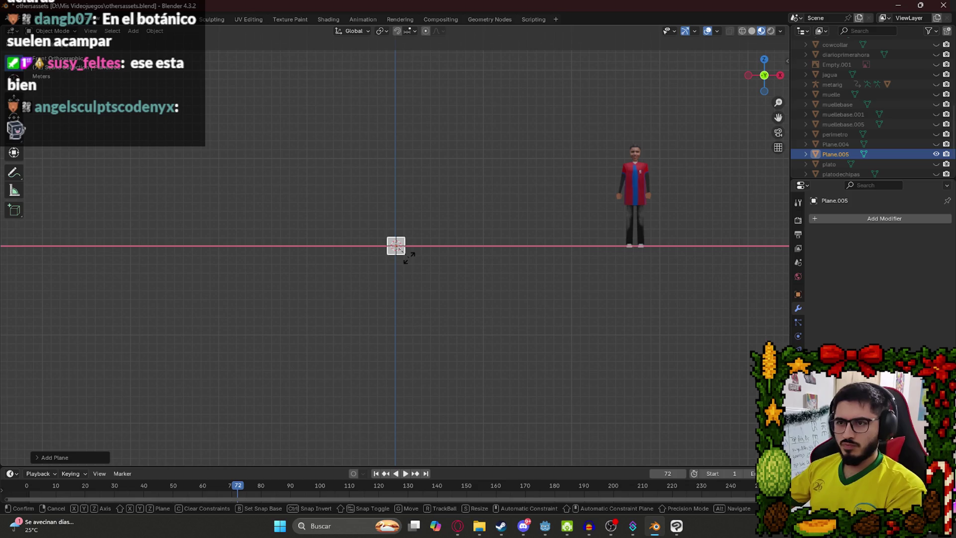
key(Return)
drag(409, 246, 276, 282)
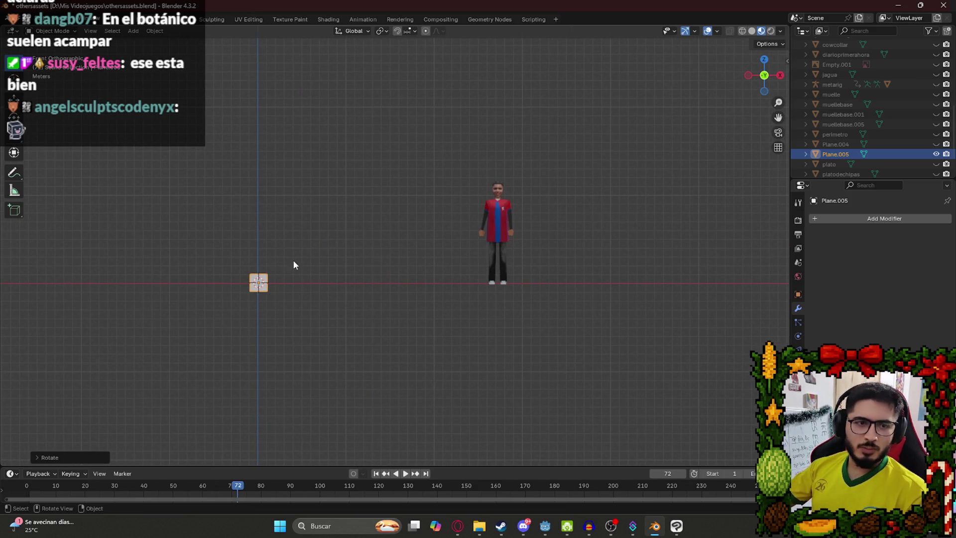
scroll(306, 274, left, 5)
- In Edit Mode, squash the plane to zero on X into a vertical line, then return to Object Mode
key(Tab)
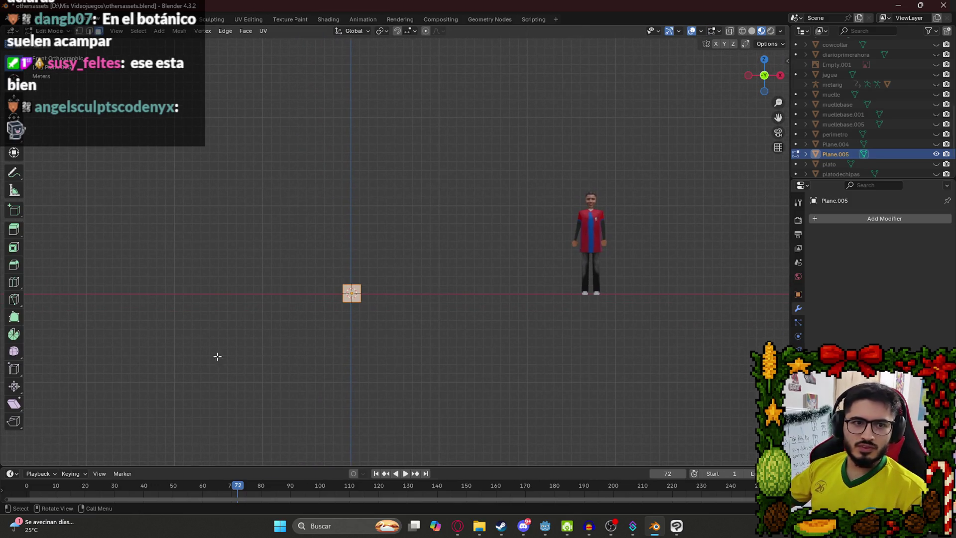
key(KP_Divide)
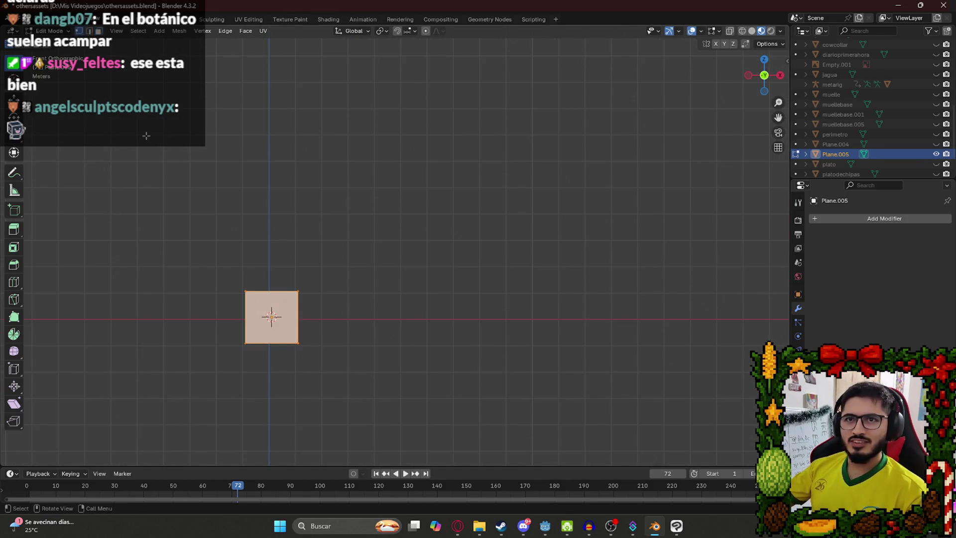
key(KP_Divide)
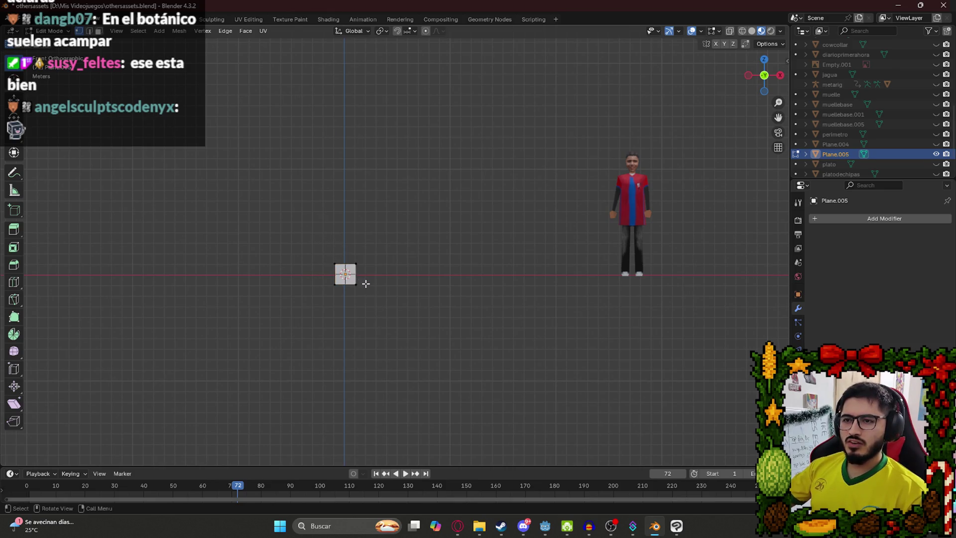
key(r)
key(z)
click(341, 263)
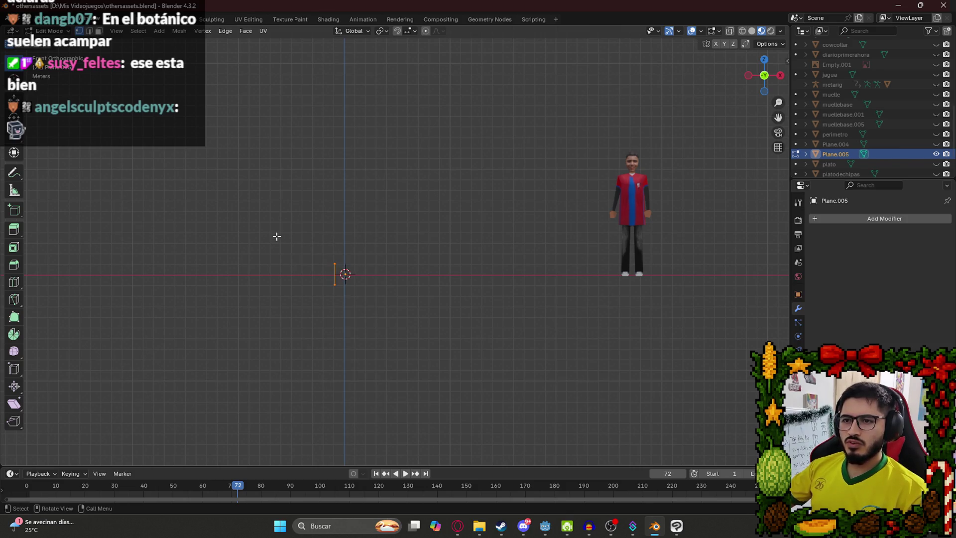
scroll(318, 298, up, 3)
scroll(354, 273, down, 8)
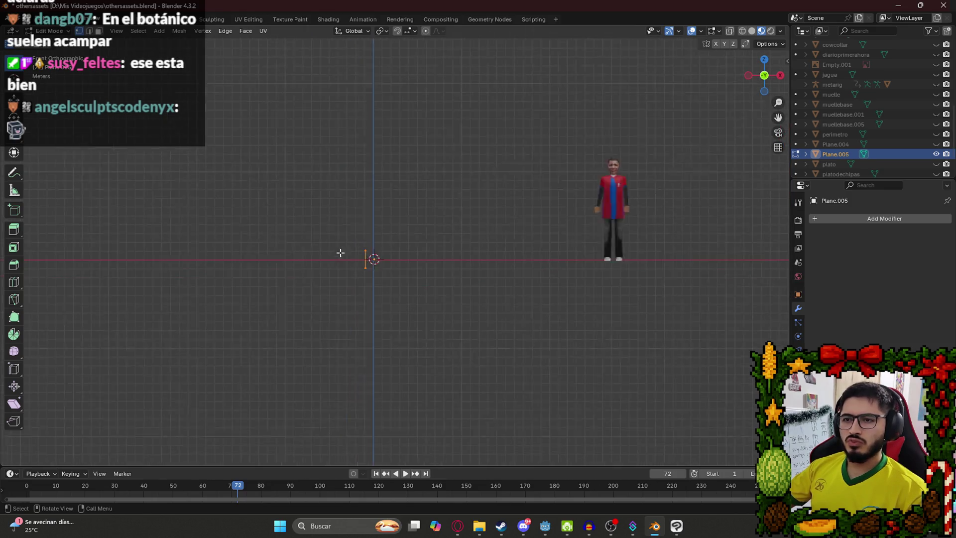
scroll(349, 254, up, 4)
key(Tab)
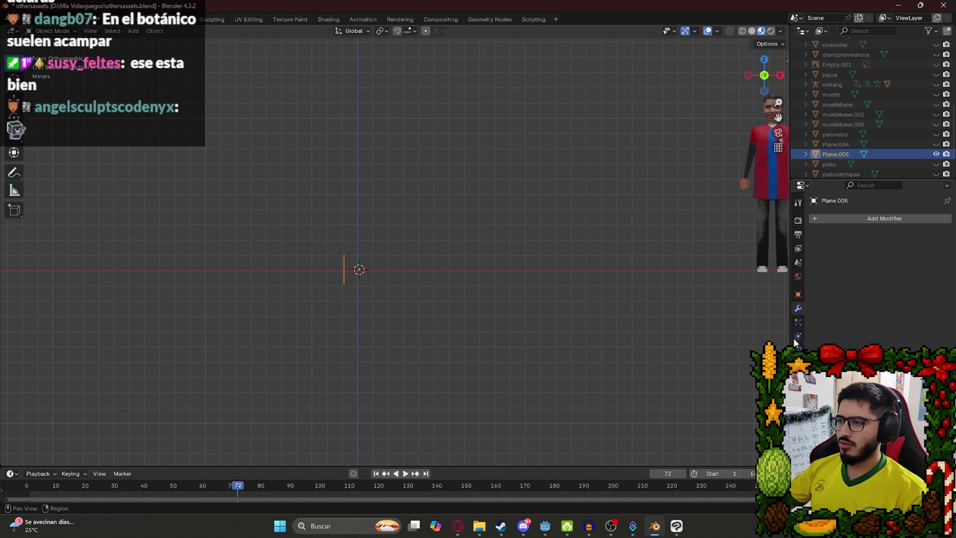
- Add a Mirror modifier and move the top vertex toward the mirror line
click(863, 220)
text(mirr)
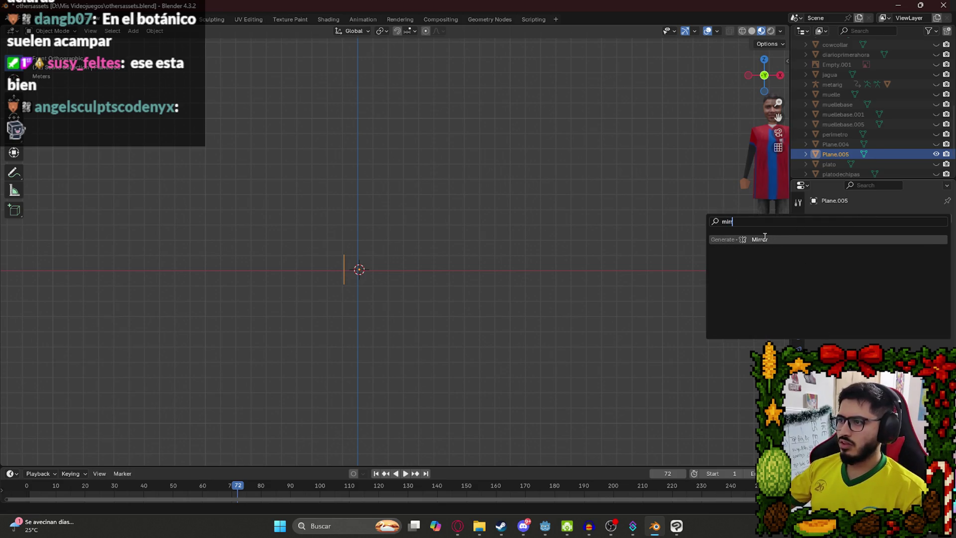
click(764, 237)
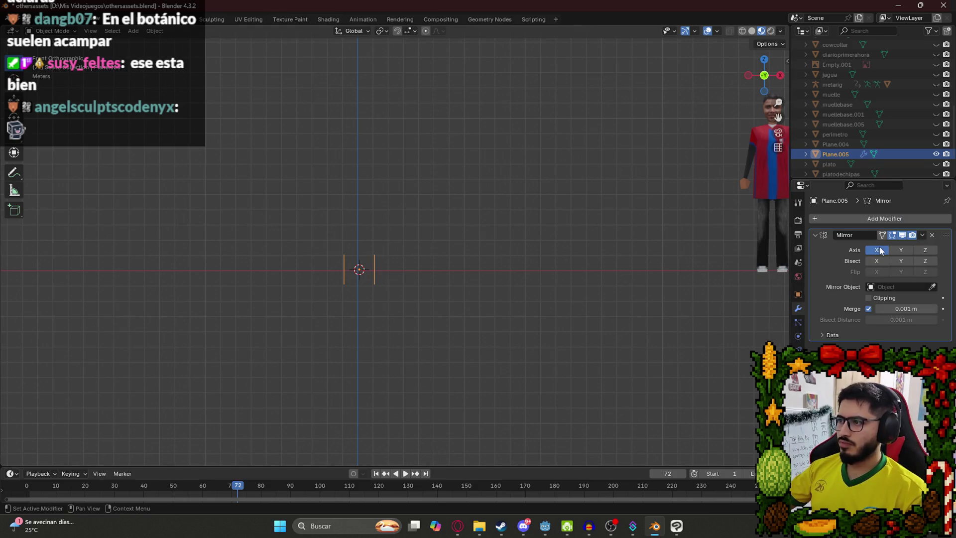
key(Tab)
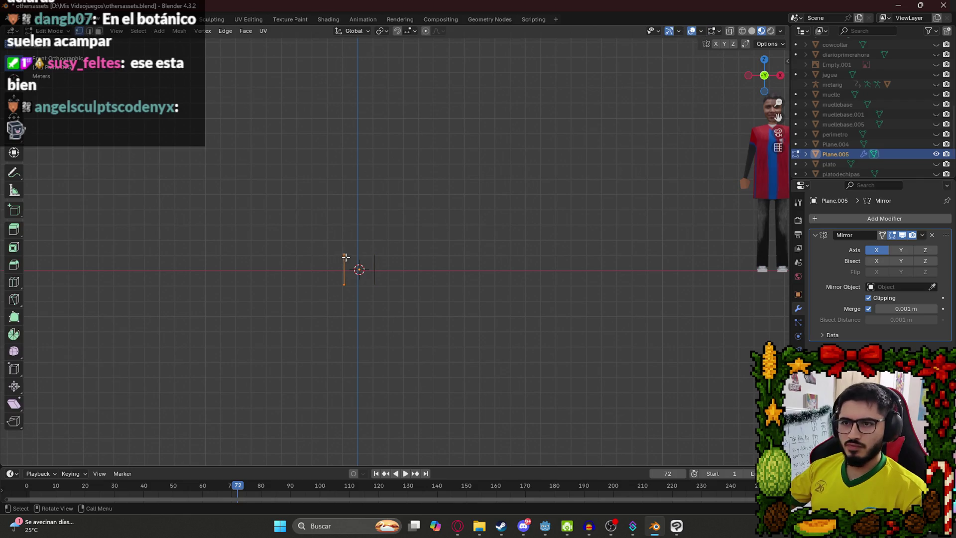
key(g)
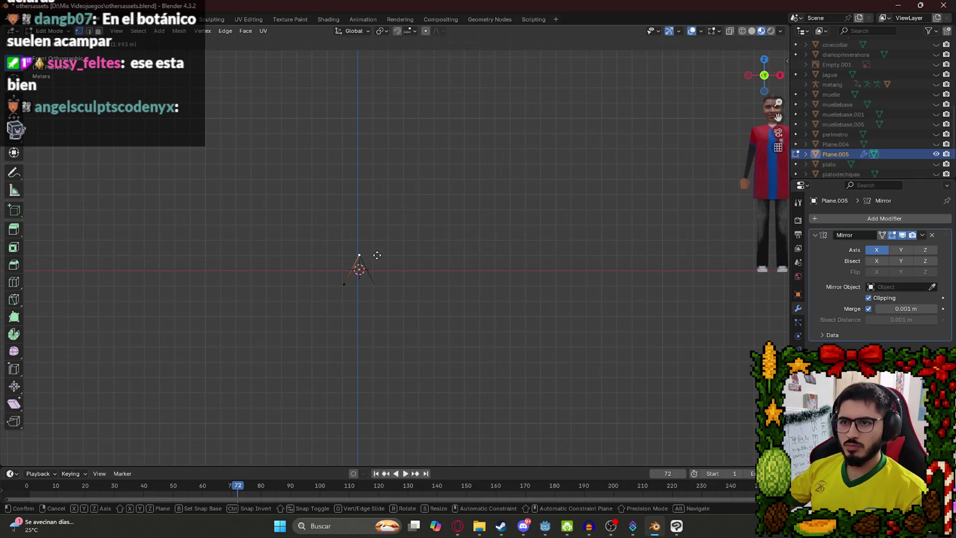
click(376, 255)
scroll(361, 266, up, 6)
mouse_move(348, 273)
mouse_down()
mouse_move(489, 254)
mouse_move(531, 265)
mouse_up()
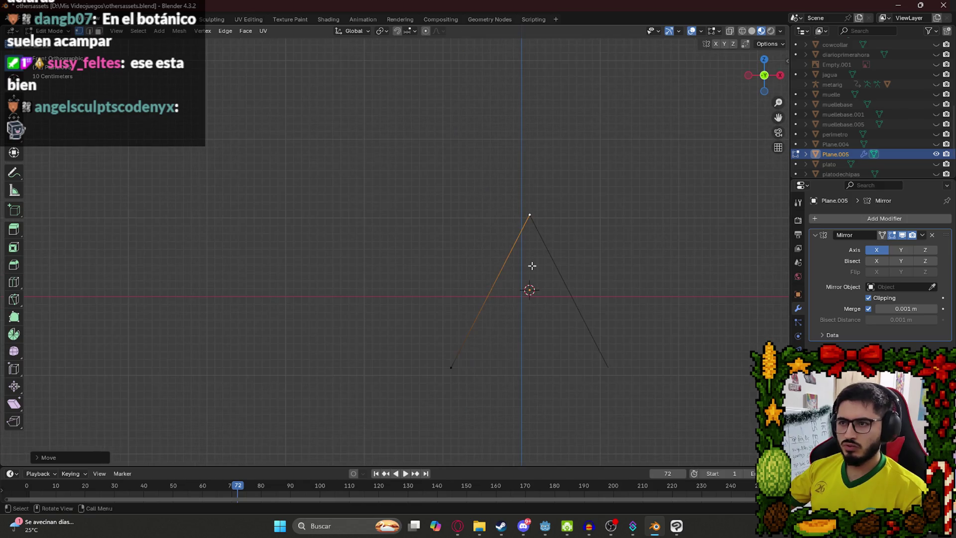
key(Tab)
key(Tab)
key(Tab)
- Move the triangle along X toward the centre axis and frame it
mouse_move(546, 233)
mouse_down()
mouse_move(477, 224)
mouse_move(486, 179)
mouse_up()
scroll(507, 209, up, 3)
scroll(436, 247, up, 2)
scroll(421, 198, up, 4)
scroll(469, 130, down, 6)
key(g)
key(x)
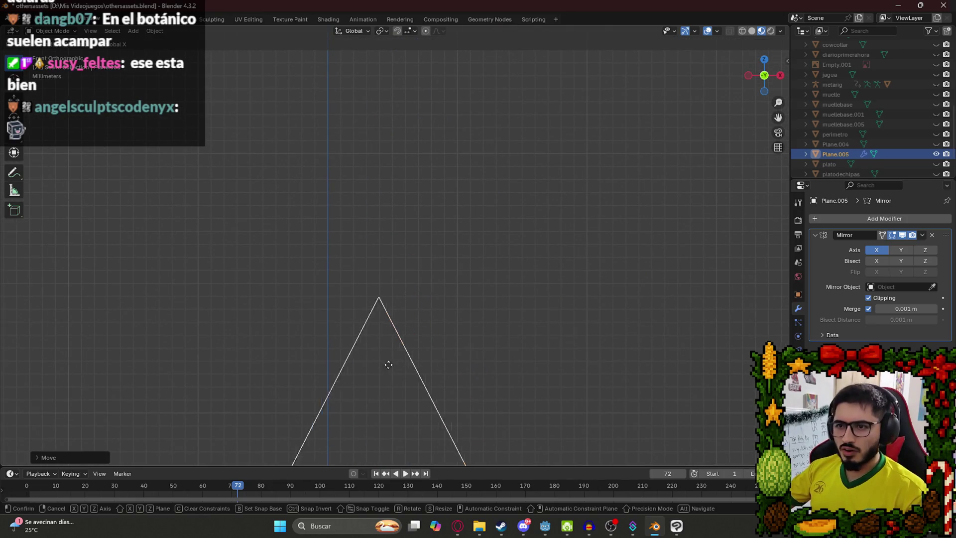
click(339, 373)
scroll(299, 333, down, 4)
key(KP_Decimal)
scroll(414, 273, up, 2)
scroll(607, 118, up, 5)
scroll(378, 294, down, 6)
- Centre the triangle on the vertical axis along X and apply its transforms
key(g)
key(x)
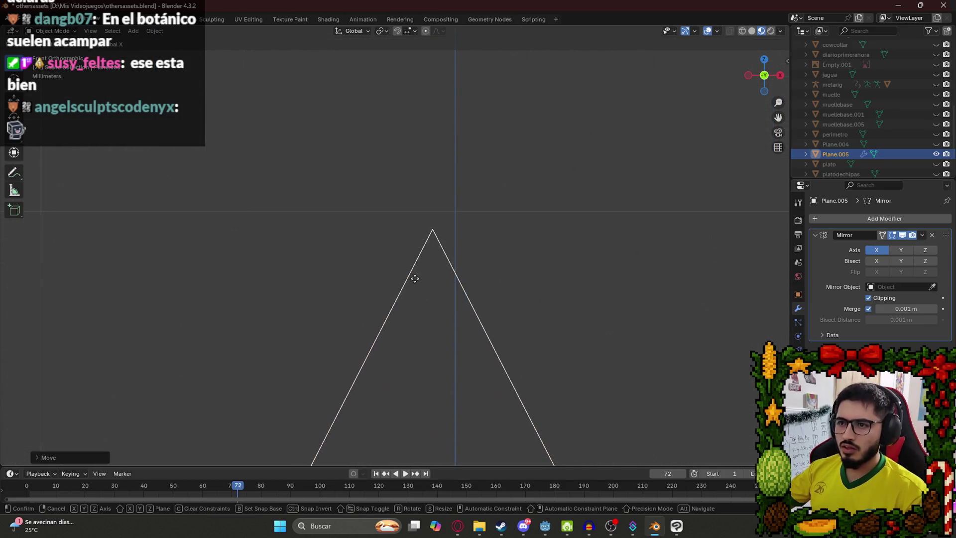
click(438, 289)
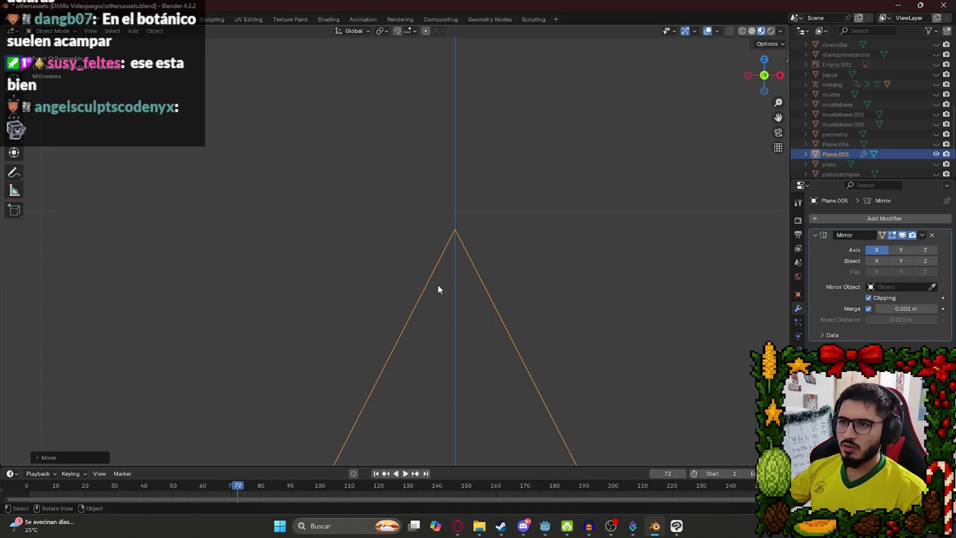
scroll(474, 222, up, 2)
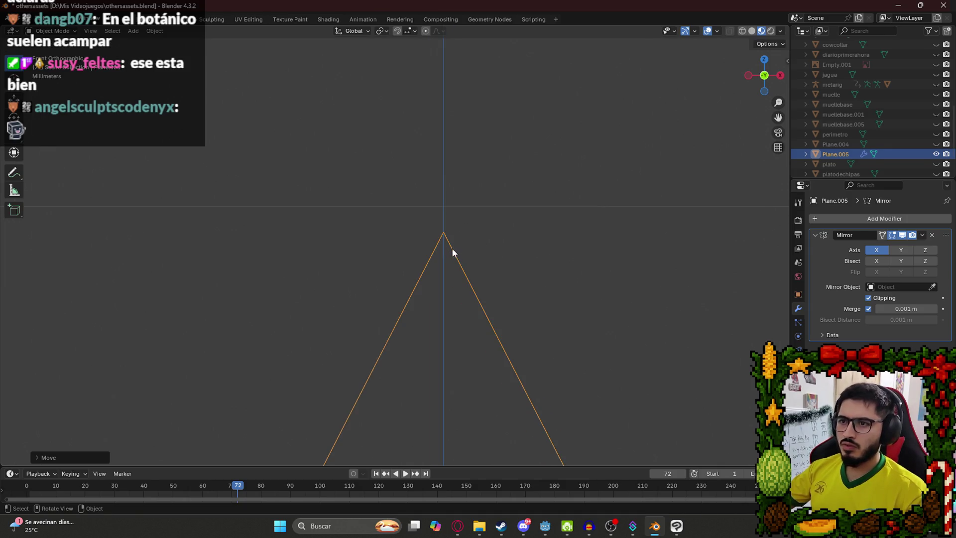
scroll(450, 264, down, 4)
scroll(384, 324, down, 8)
scroll(383, 278, up, 8)
key(ctrl+a)
click(387, 279)
- Lower the apex vertex and raise the lower-left vertex to form a peaked arch
key(Tab)
scroll(359, 284, down, 3)
click(397, 172)
key(g)
click(278, 157)
click(321, 330)
key(g)
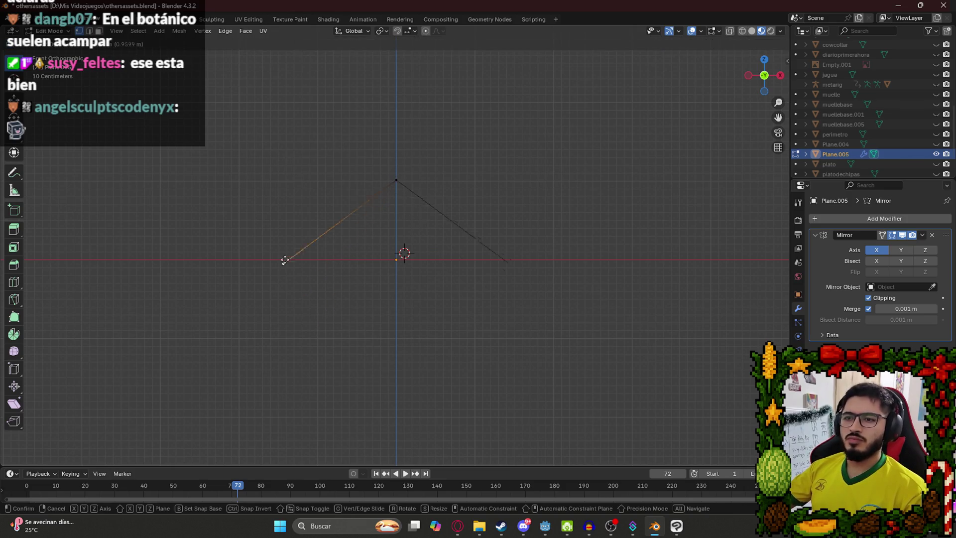
click(292, 235)
- Extrude two vertices down from the left end, then raise the whole outline above the origin
key(e)
click(217, 314)
key(e)
click(166, 432)
key(Tab)
key(g)
click(337, 231)
scroll(374, 256, up, 5)
- Select a left-side vertex and view the outline in perspective
key(Tab)
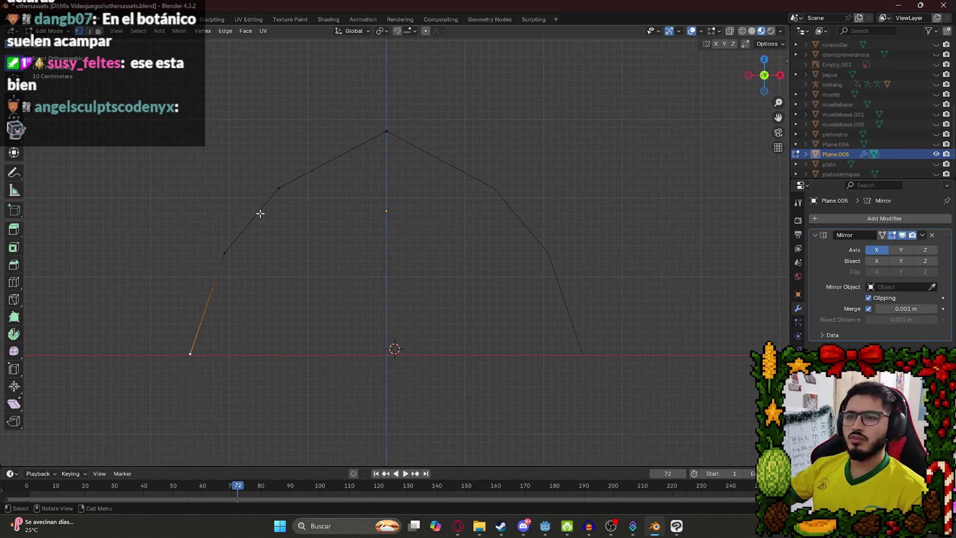
click(270, 187)
scroll(265, 219, down, 4)
scroll(275, 192, up, 3)
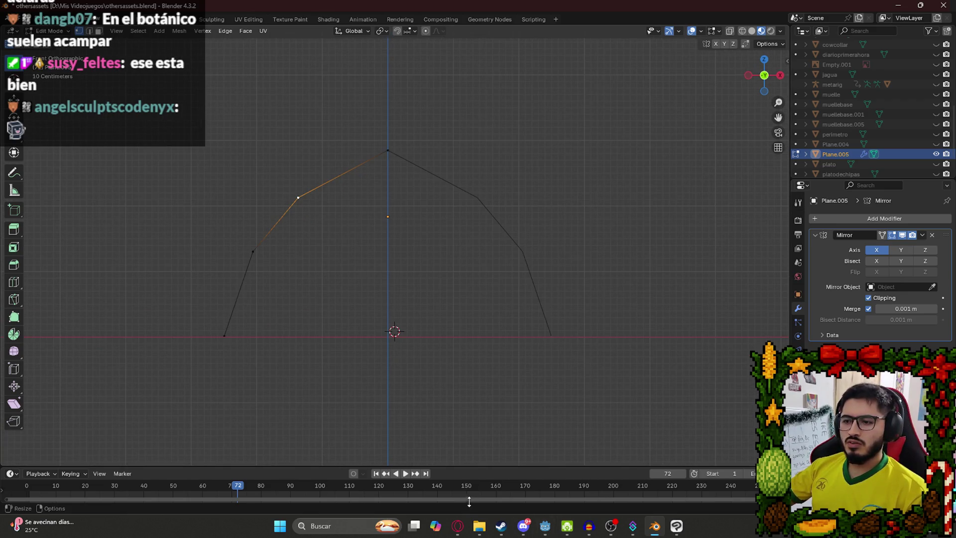
mouse_move(462, 527)
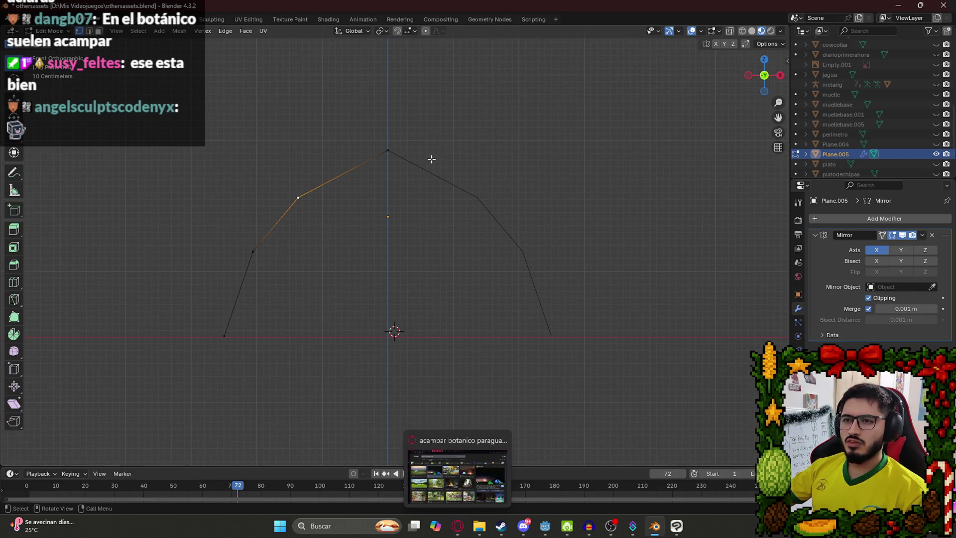
scroll(288, 183, down, 3)
mouse_move(289, 183)
mouse_down()
mouse_move(344, 262)
mouse_move(368, 261)
mouse_up()
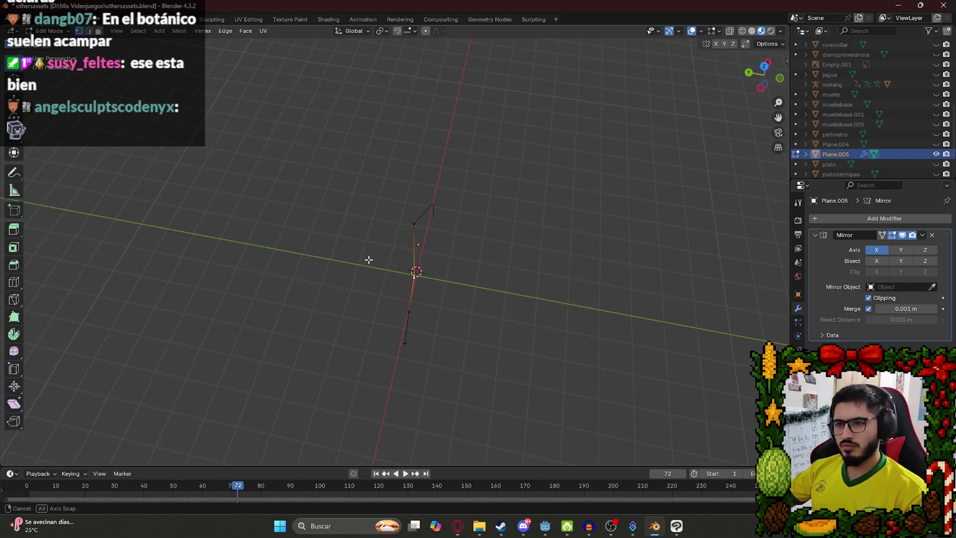
- From top view, reposition the selected vertex and the left end vertex
key(KP_7)
scroll(368, 213, up, 4)
key(g)
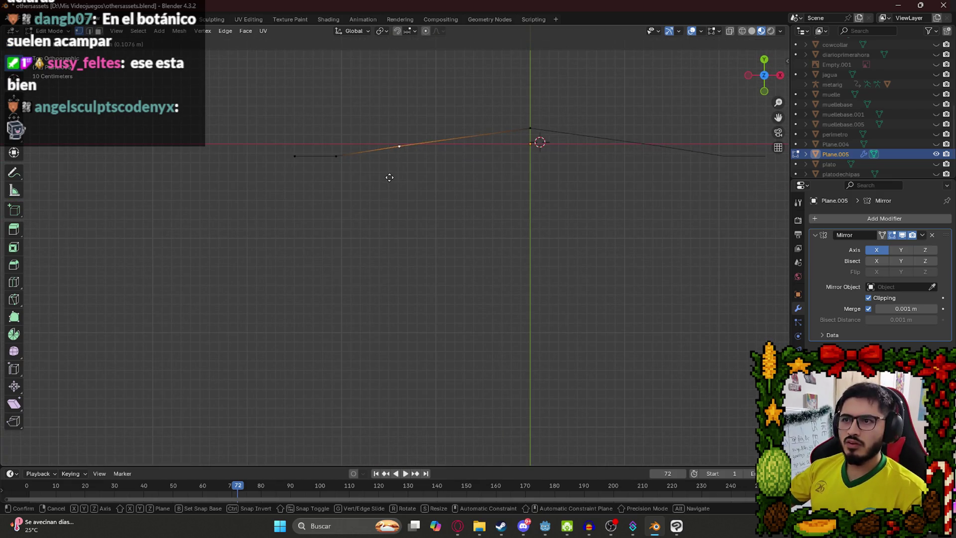
click(397, 180)
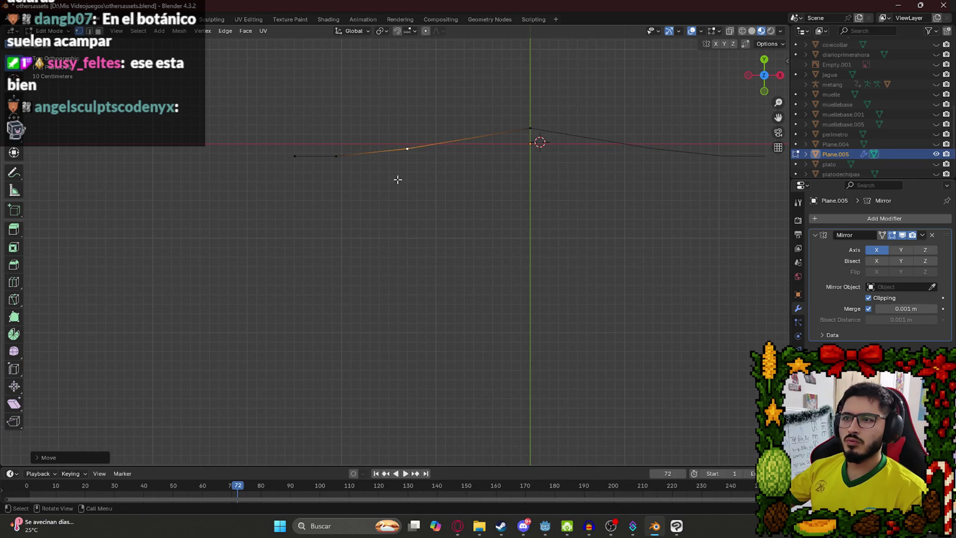
click(339, 158)
click(296, 157)
key(g)
click(293, 163)
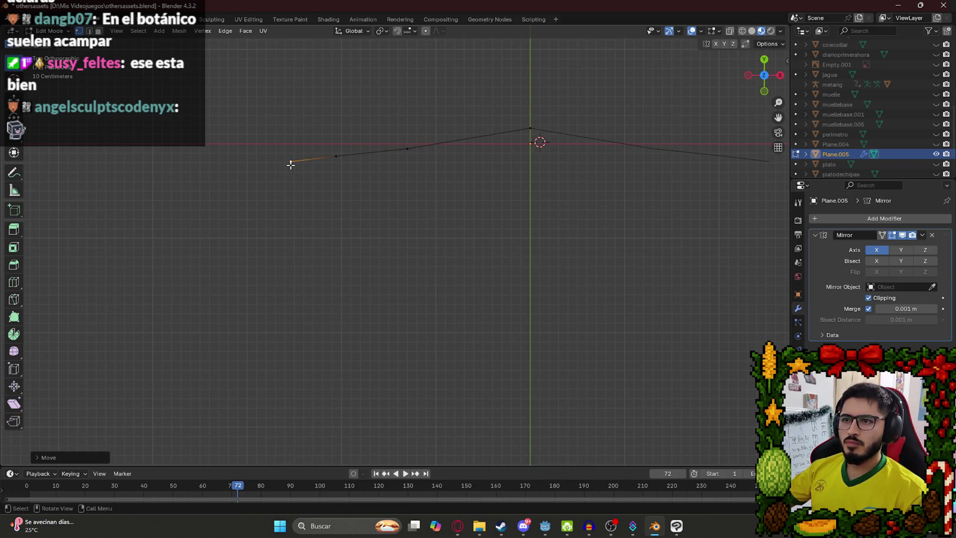
- Select all vertices, lower them twice, tilt them slightly, and reposition them
key(a)
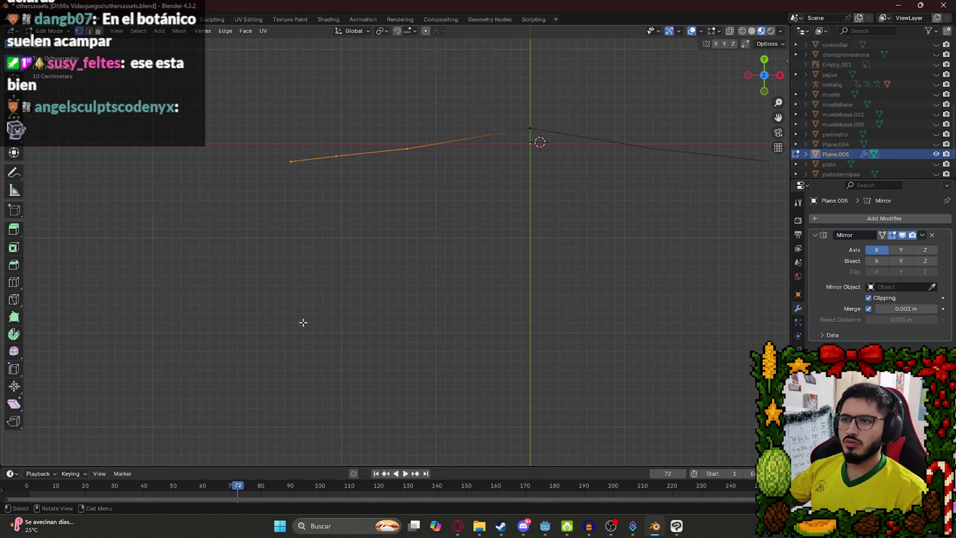
key(g)
click(324, 328)
key(g)
click(384, 375)
key(r)
click(504, 339)
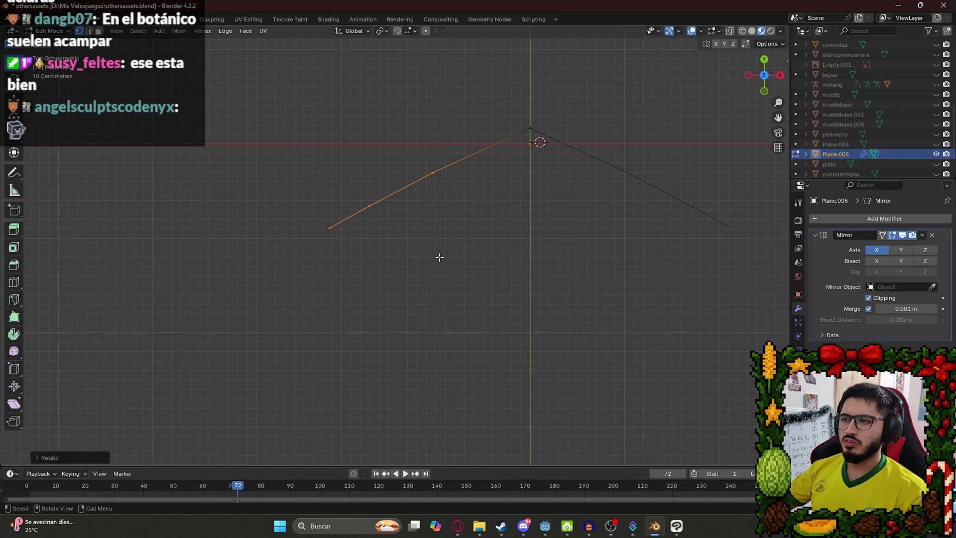
key(g)
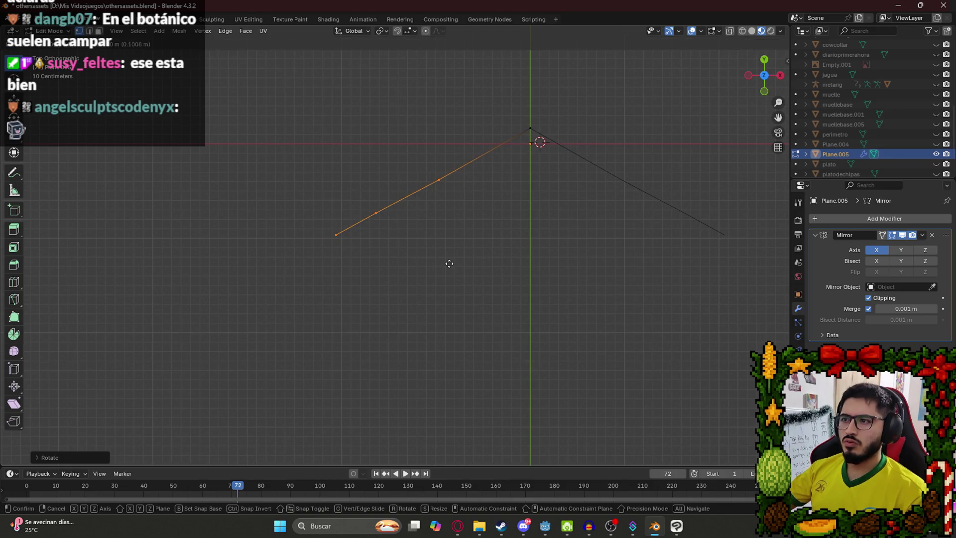
click(449, 263)
- Move the whole outline lower and enable Mirror Axis Y on the modifier
key(Tab)
key(g)
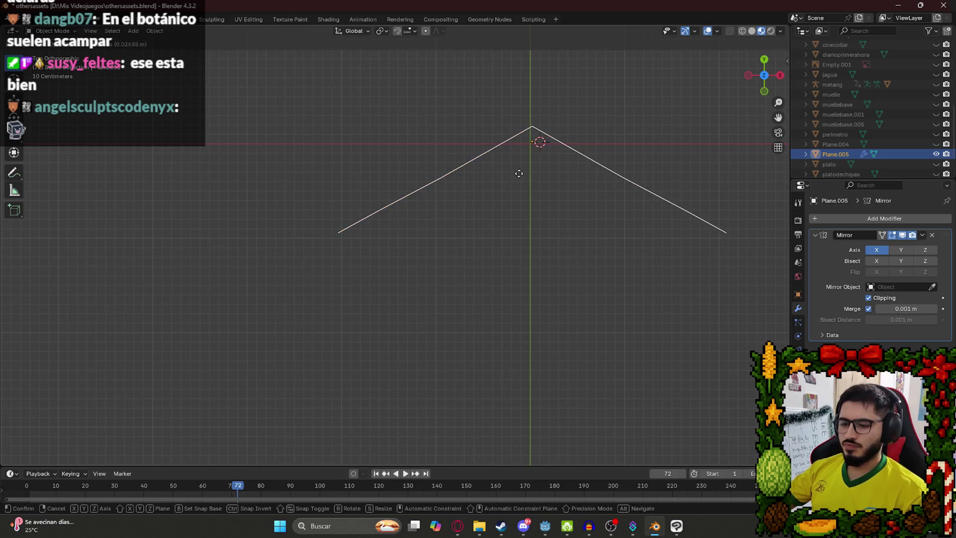
click(524, 190)
key(Tab)
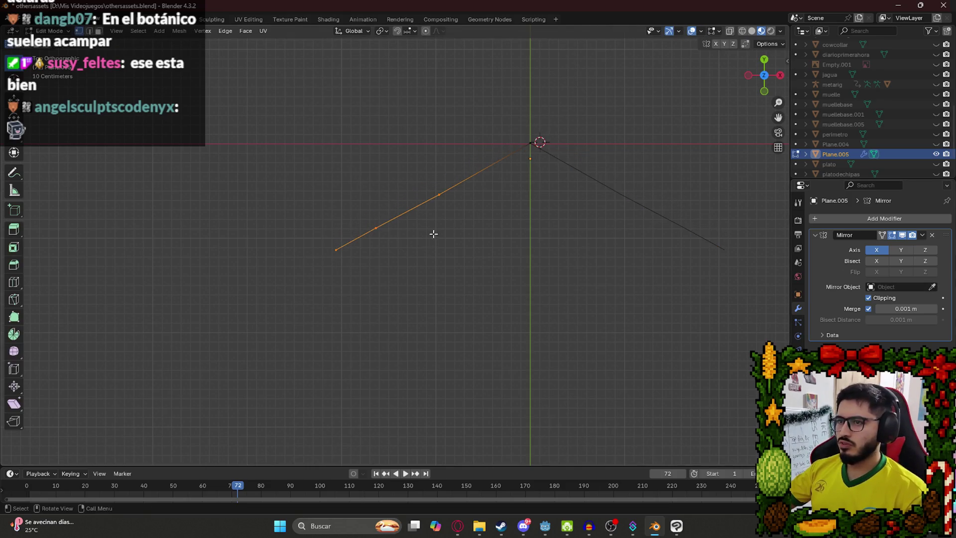
click(902, 250)
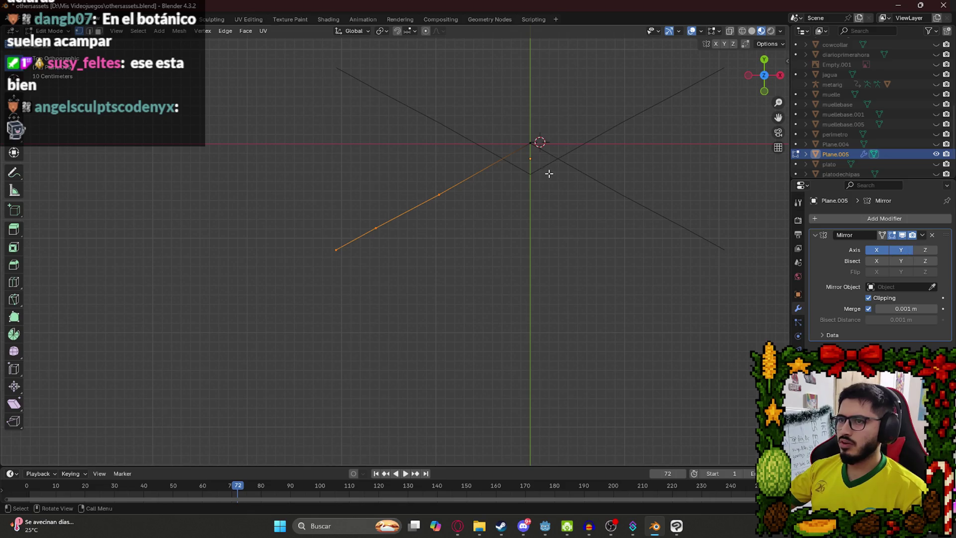
key(Tab)
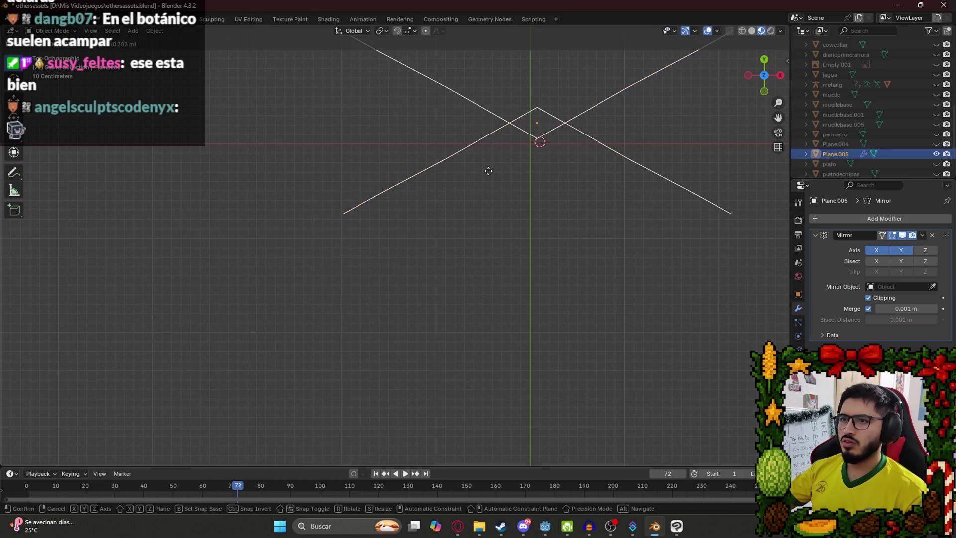
key(Tab)
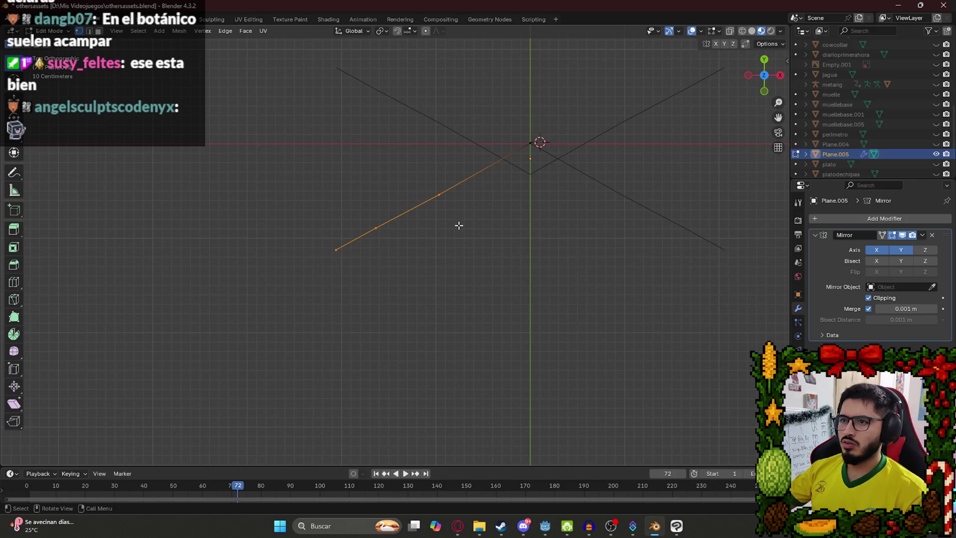
- Lower the selected vertices along Y, then nudge and rotate them
key(g)
key(y)
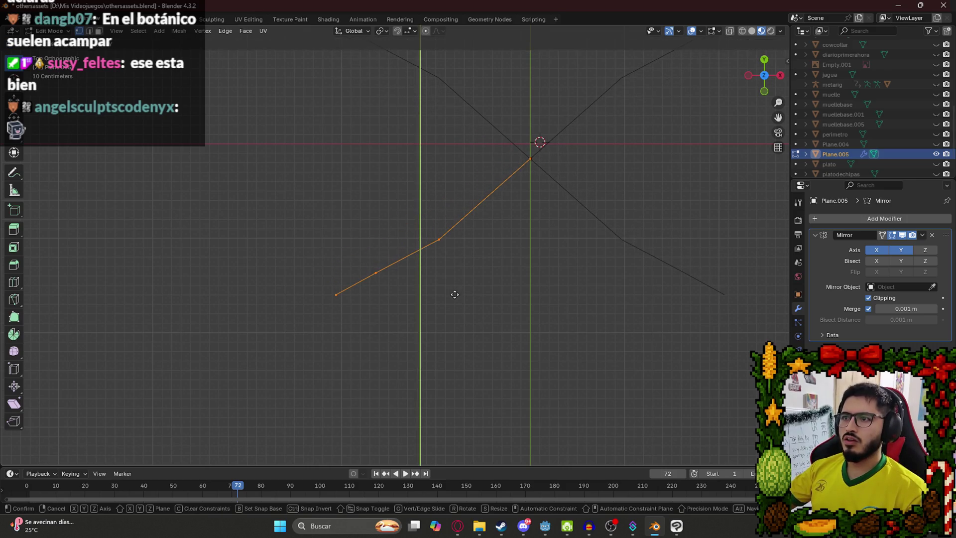
click(453, 293)
mouse_move(437, 218)
mouse_down()
mouse_move(397, 160)
mouse_move(561, 160)
mouse_move(571, 204)
mouse_move(557, 205)
mouse_move(527, 241)
mouse_move(437, 256)
mouse_move(460, 219)
mouse_up()
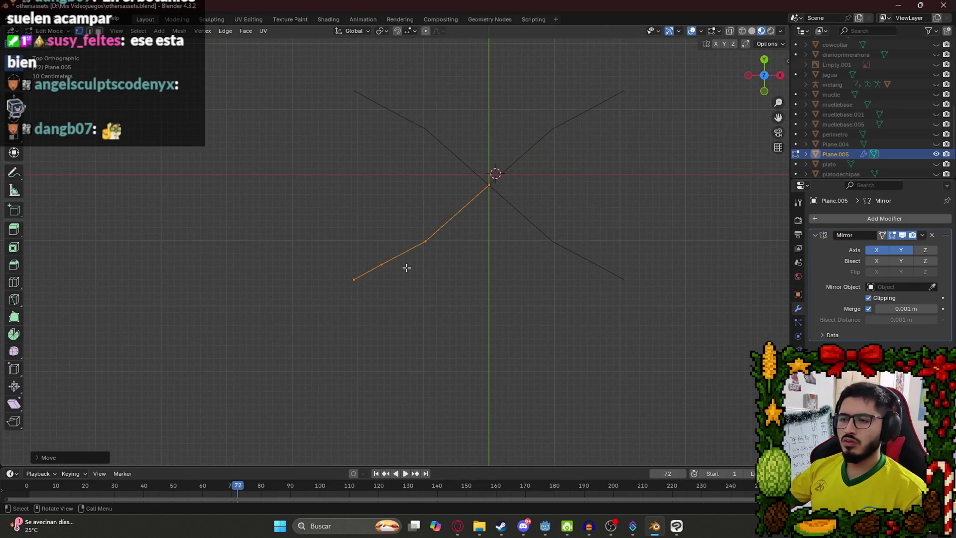
key(g)
click(414, 291)
key(r)
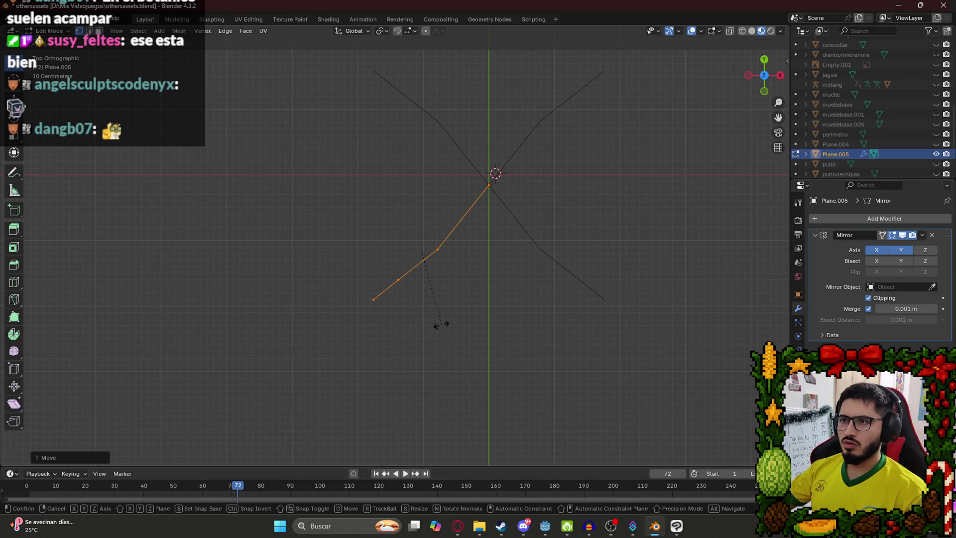
click(440, 325)
mouse_move(442, 305)
mouse_down()
mouse_move(446, 188)
mouse_move(428, 197)
mouse_up()
- From the front view, shift the vertices along X, then return to Object Mode
key(KP_1)
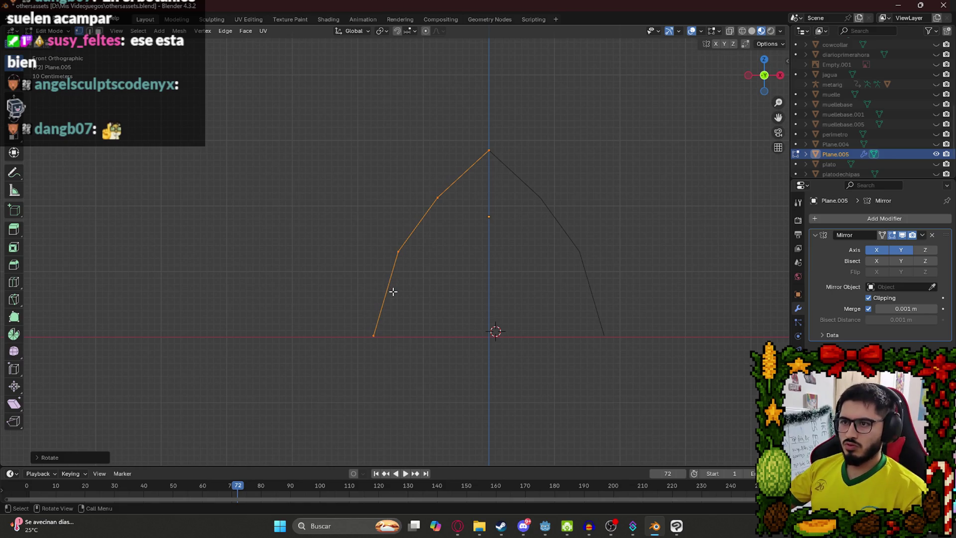
key(g)
key(x)
click(364, 289)
scroll(369, 274, down, 4)
mouse_move(369, 274)
mouse_down()
mouse_move(503, 274)
mouse_move(312, 267)
mouse_up()
key(KP_1)
key(Tab)
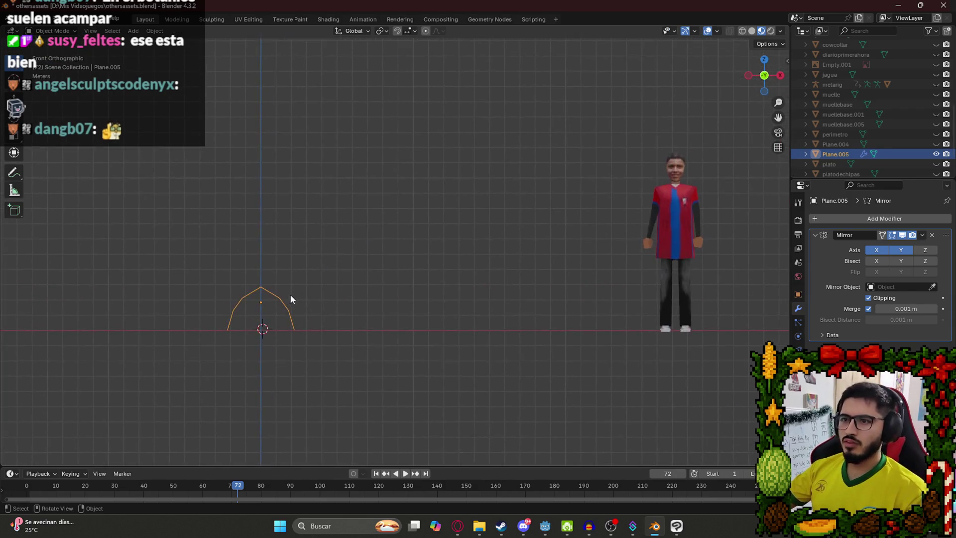
scroll(290, 298, down, 3)
key(s)
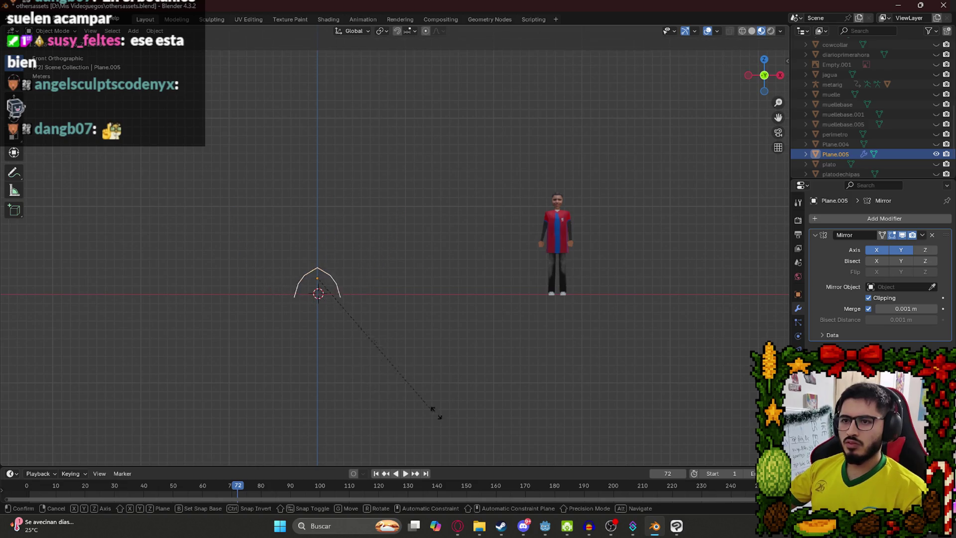
key(Escape)
key(ctrl+a)
click(345, 231)
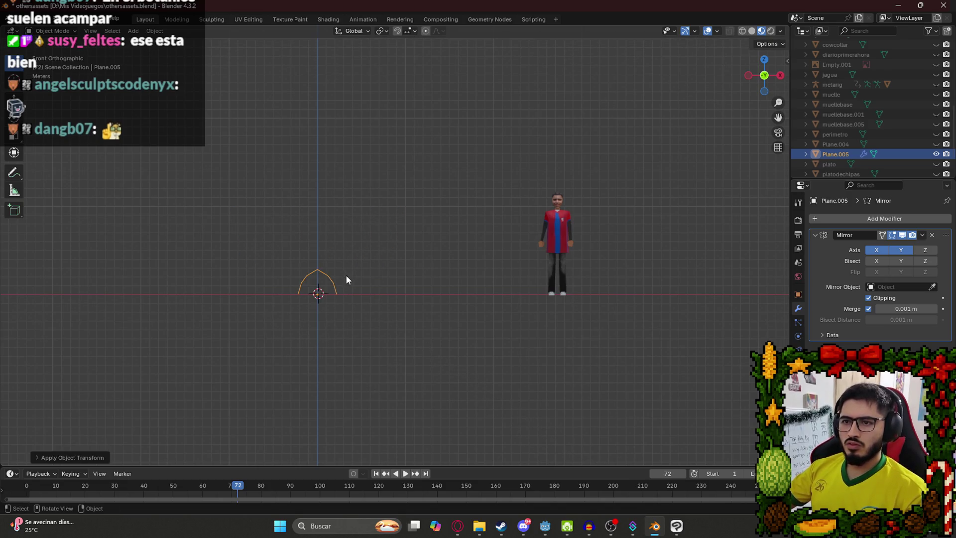
key(s)
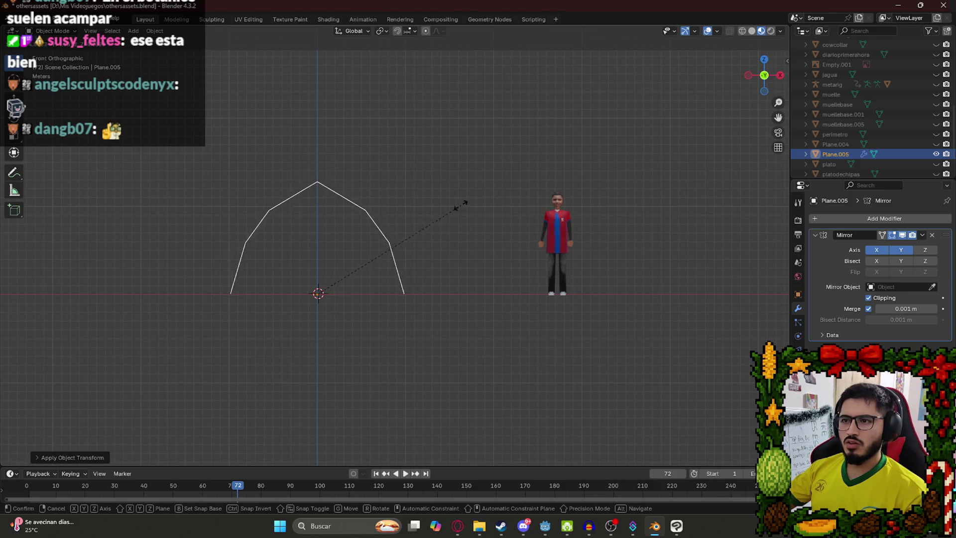
click(416, 217)
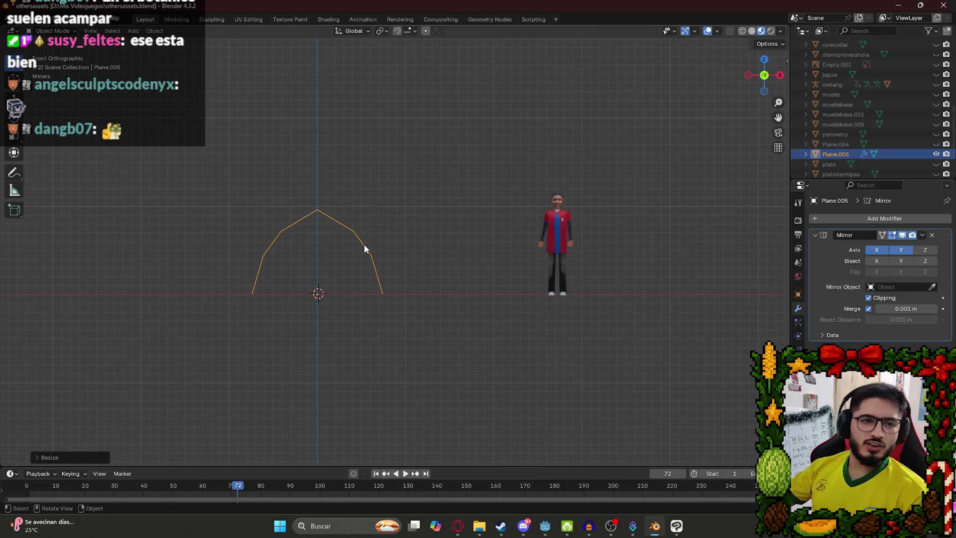
drag(377, 292, 332, 308)
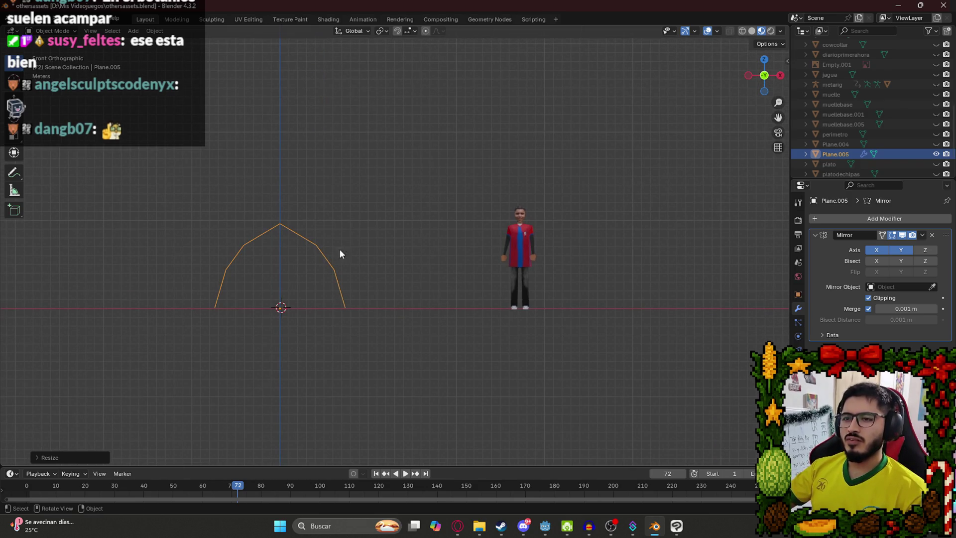
click(463, 528)
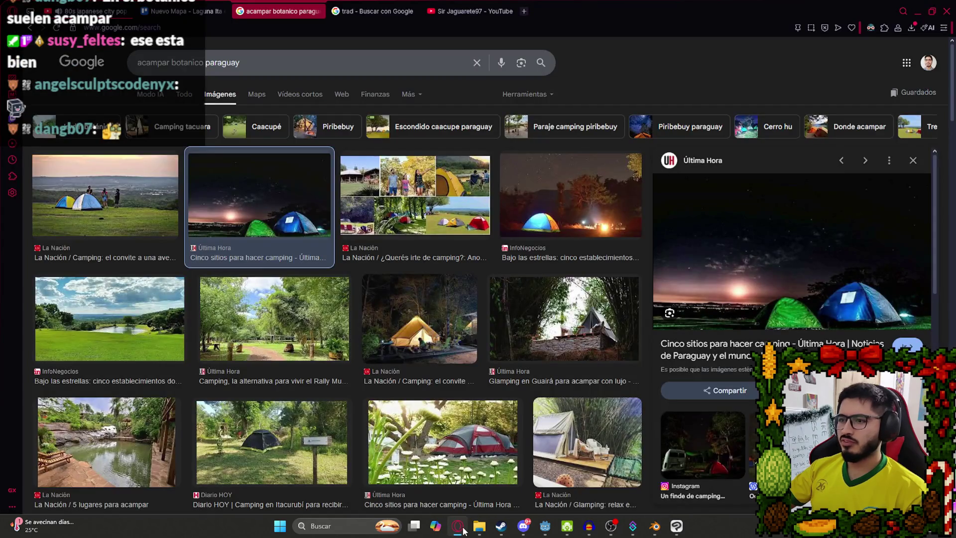
triple_click(209, 63)
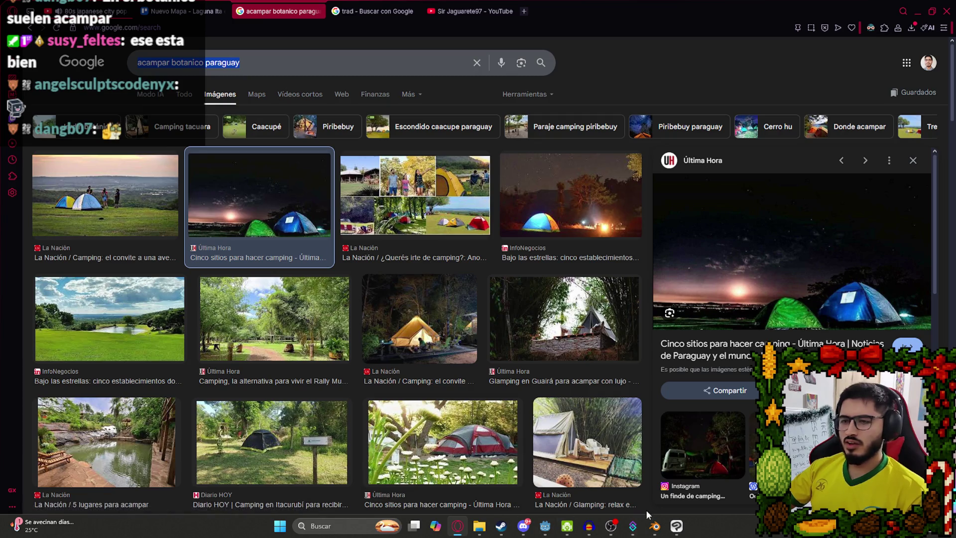
click(648, 530)
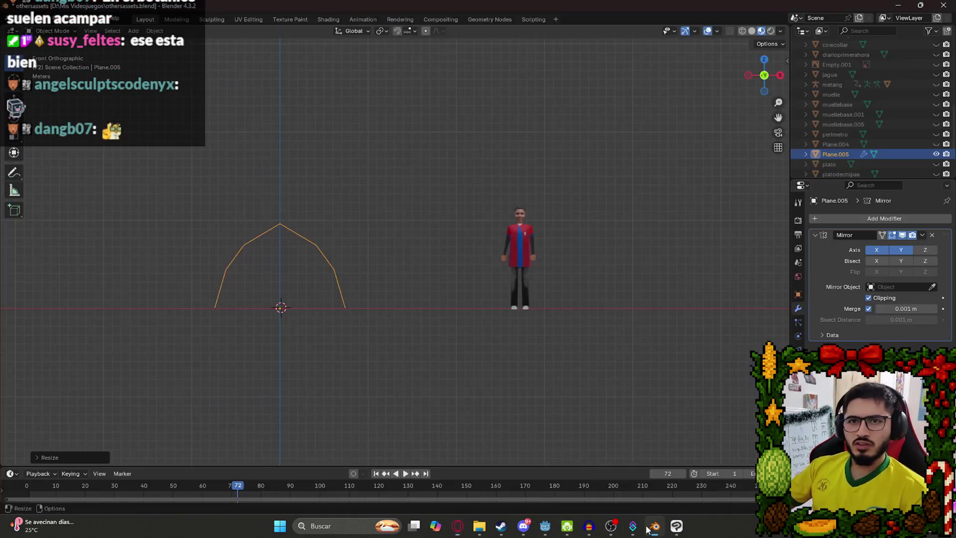
- Rescale Plane.005's arch outline until it is wider, then enter Edit Mode on it
key(s)
click(279, 313)
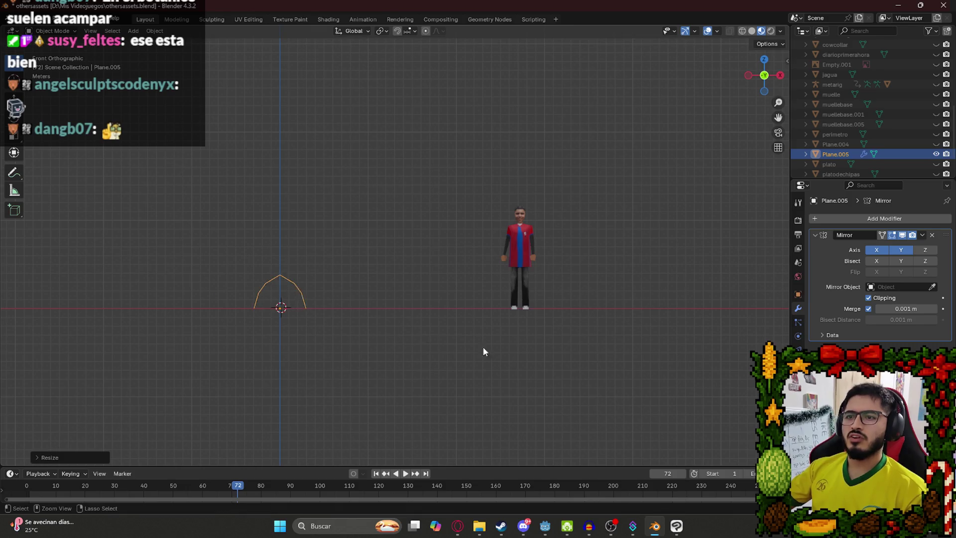
key(ctrl+z)
key(s)
click(453, 138)
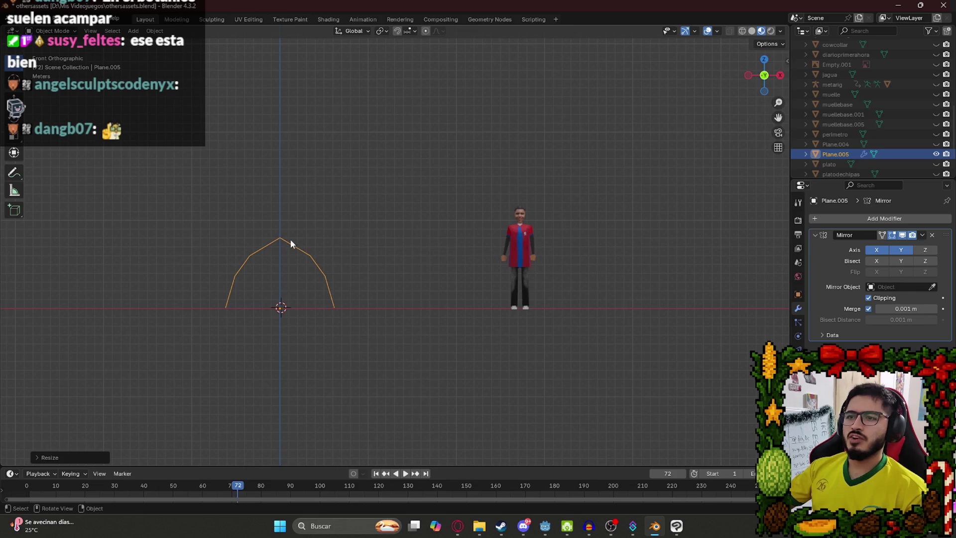
key(s)
click(470, 139)
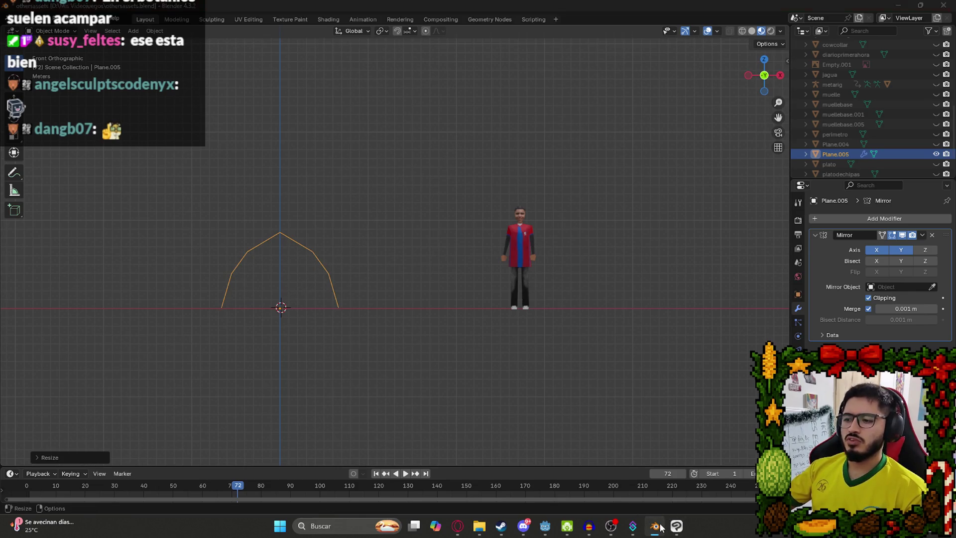
click(660, 528)
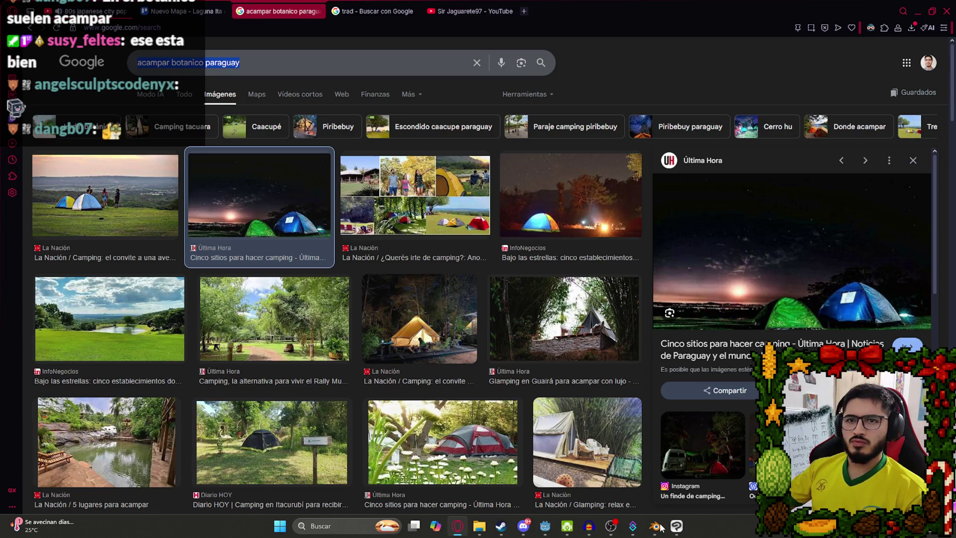
click(658, 527)
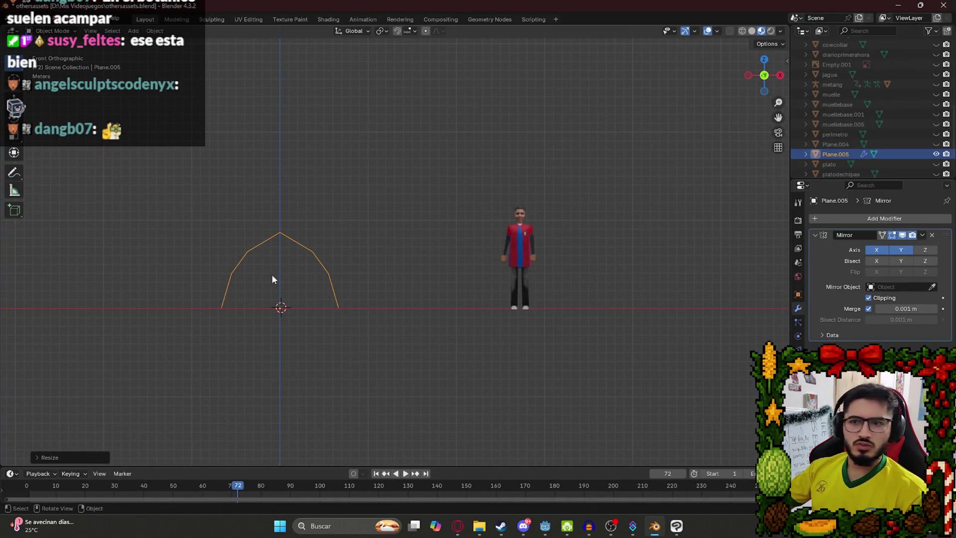
key(s)
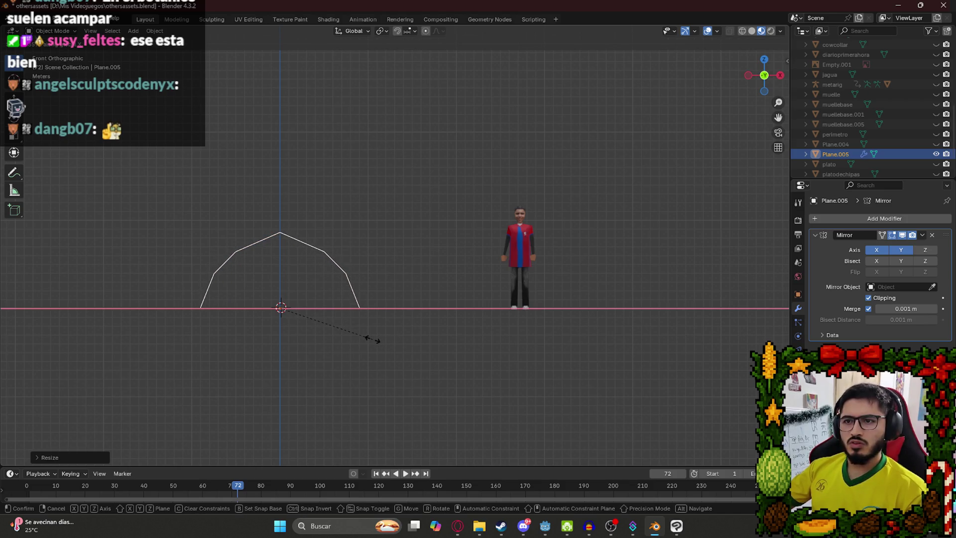
click(366, 337)
key(Tab)
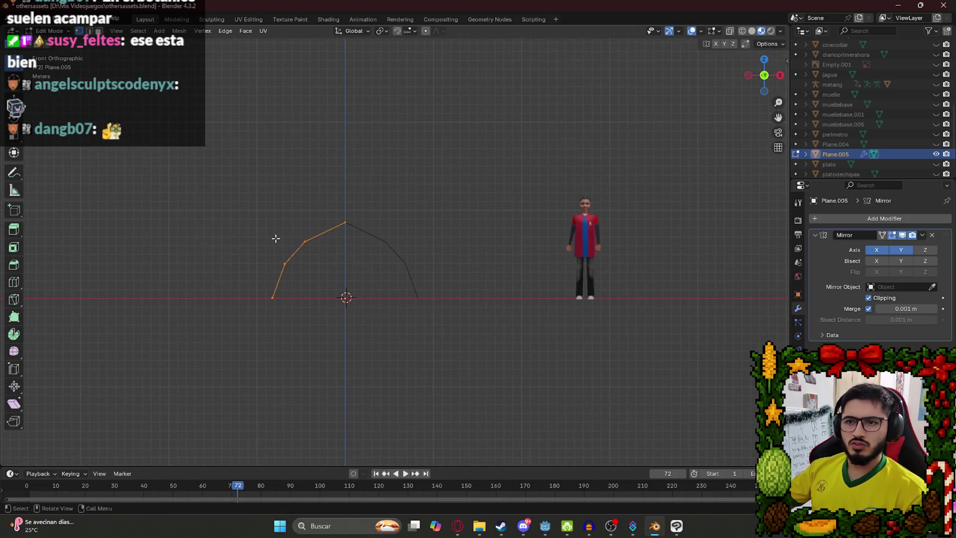
- Reposition the upper arch vertices for a rounder curve
scroll(276, 238, up, 3)
drag(243, 242, 282, 232)
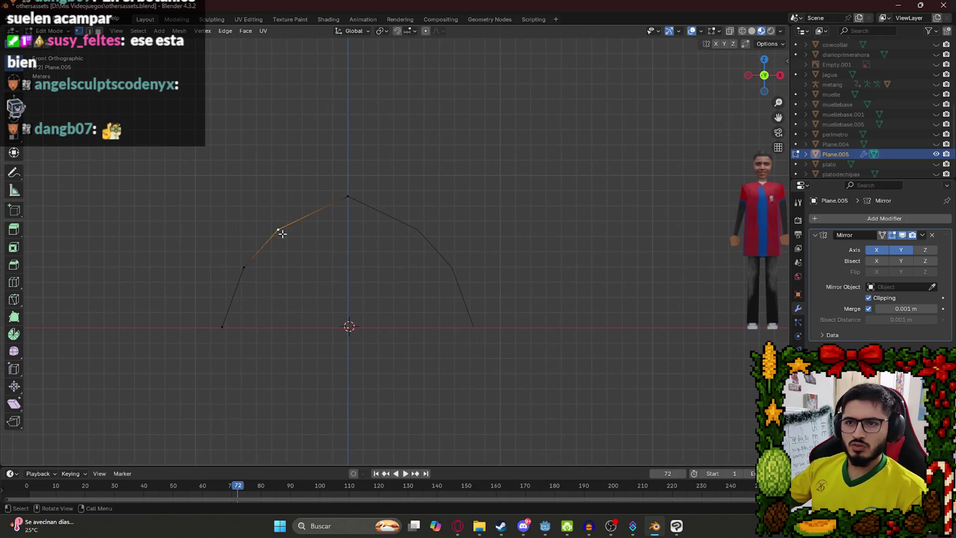
key(g)
click(285, 231)
click(244, 268)
key(g)
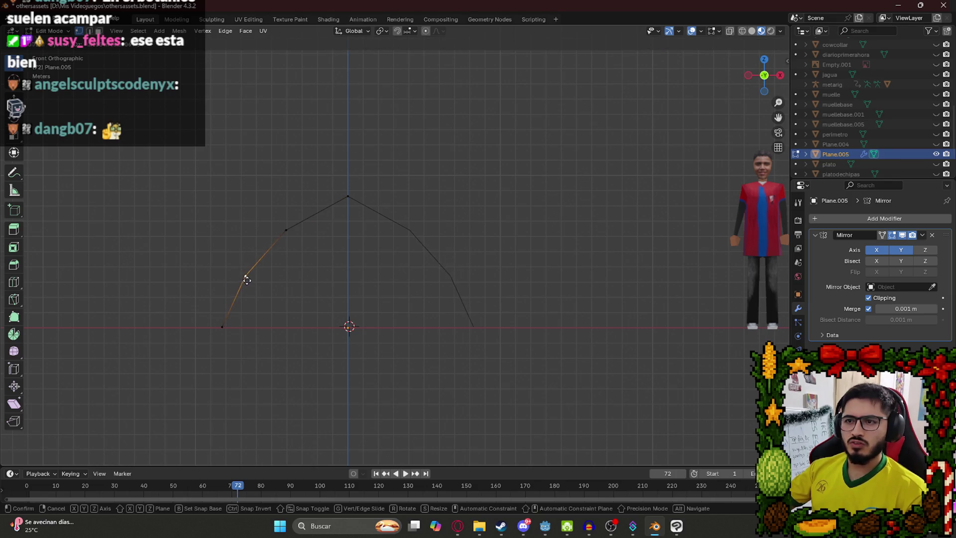
key(Escape)
key(g)
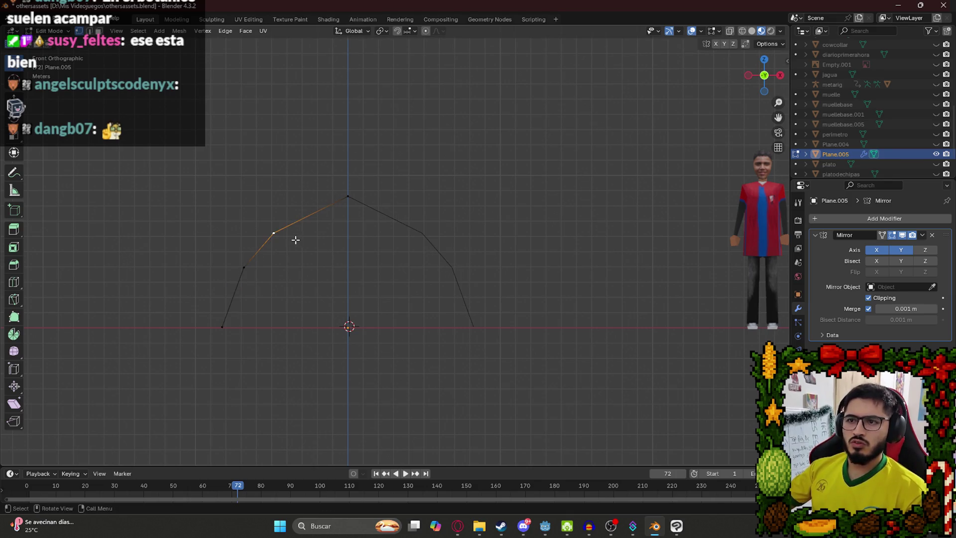
click(292, 234)
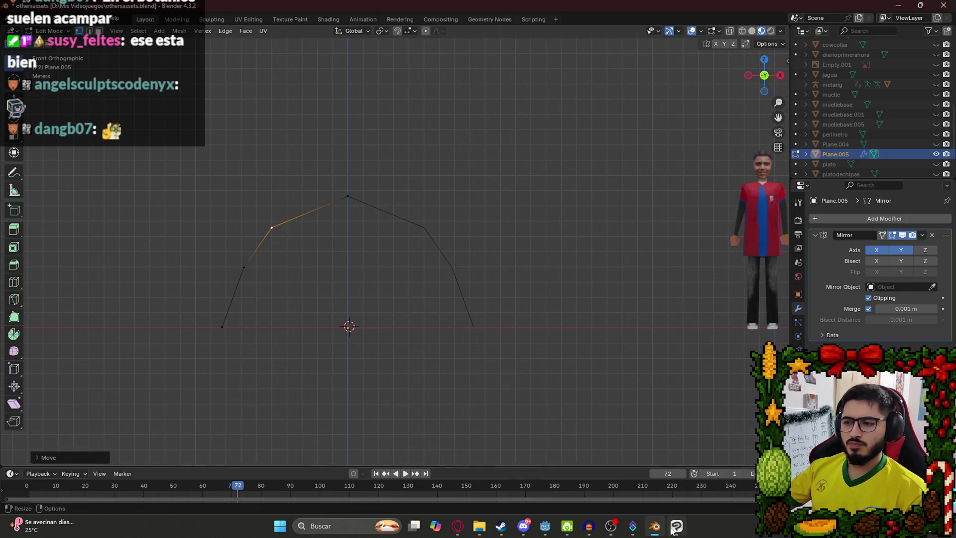
- Compare with the tent photo, then move the upper-left and bottom-left arch vertices
click(654, 526)
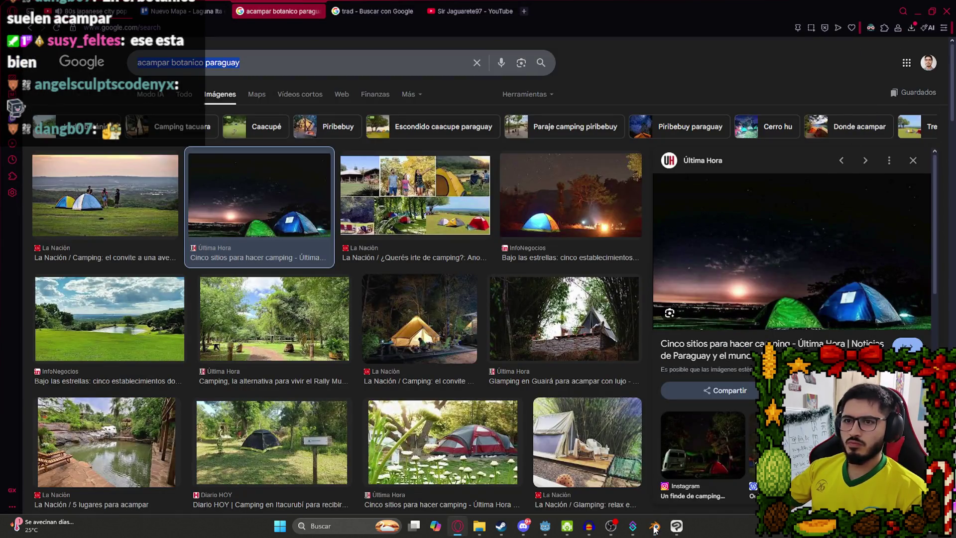
click(655, 525)
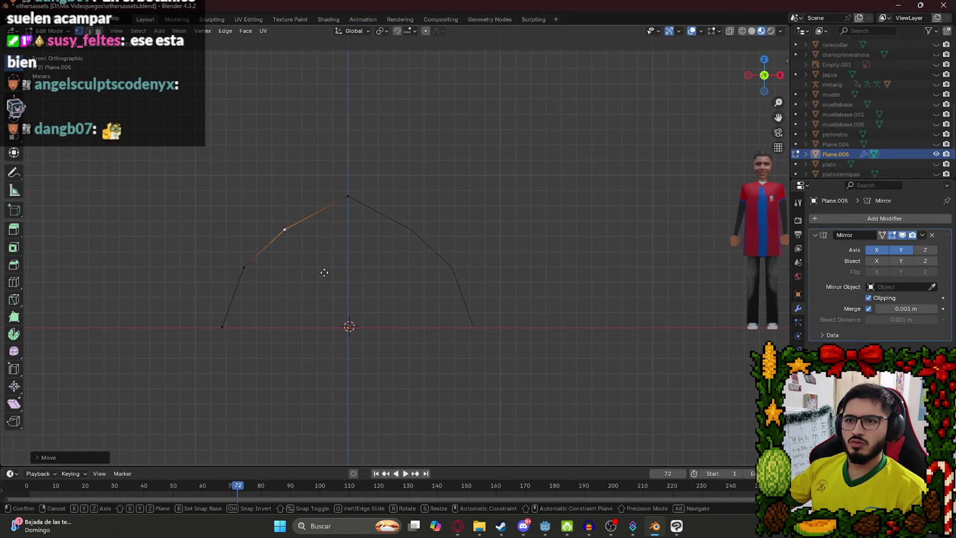
key(g)
click(230, 273)
click(223, 327)
key(g)
click(214, 342)
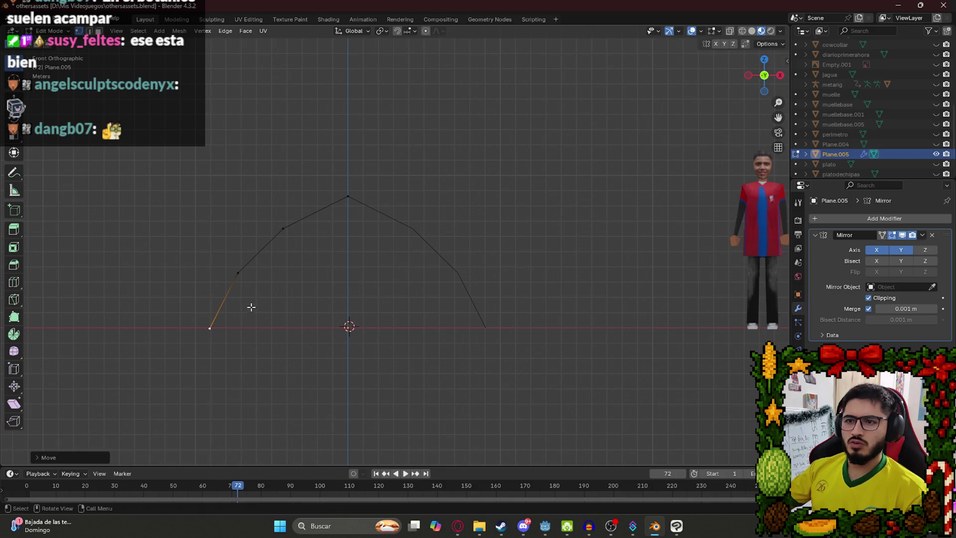
- Nudge the base vertex along X to flare the leg, then return to Object Mode
key(g)
key(x)
click(252, 353)
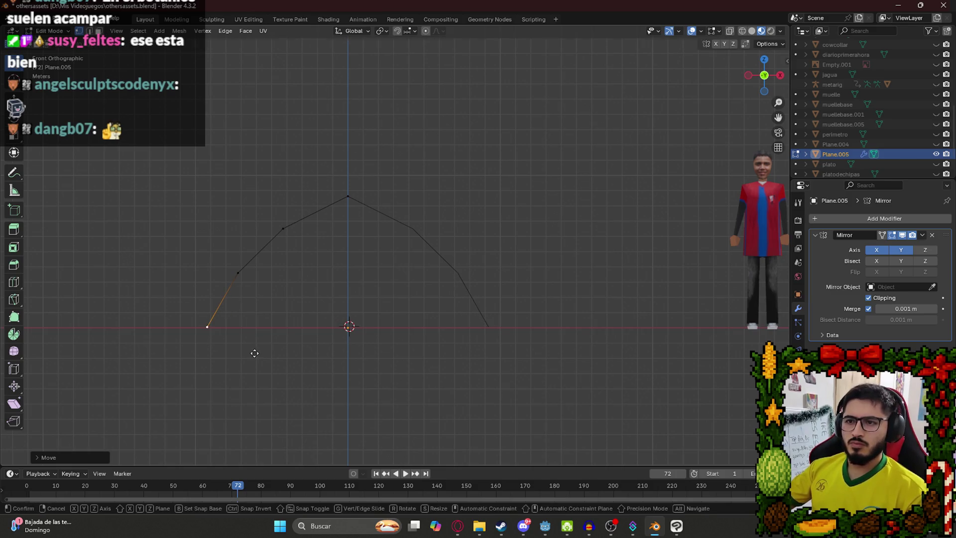
mouse_move(261, 352)
mouse_down()
mouse_move(254, 316)
mouse_move(392, 359)
mouse_move(408, 384)
mouse_up()
key(Tab)
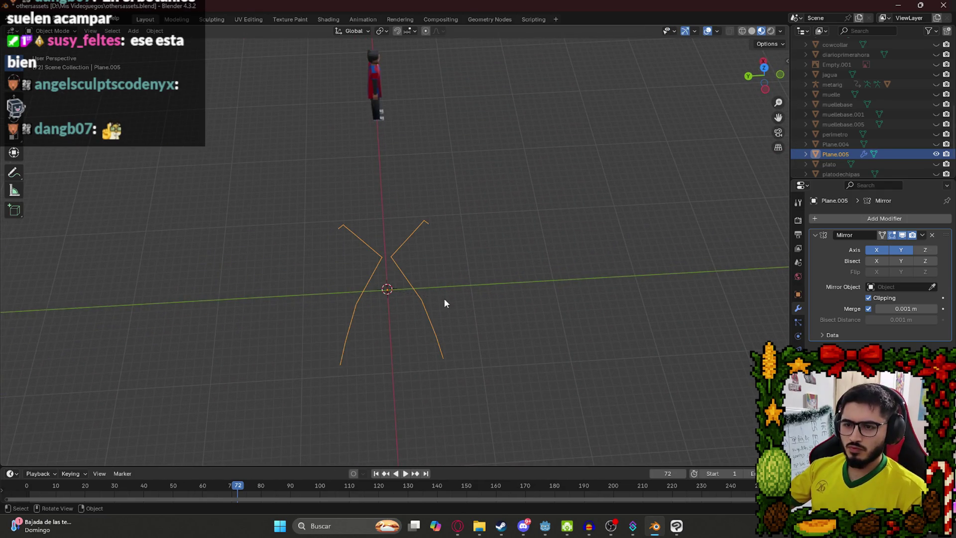
- Stretch the arch along Y and shift the mesh half along Y in Edit Mode
key(s)
key(y)
click(469, 302)
key(Tab)
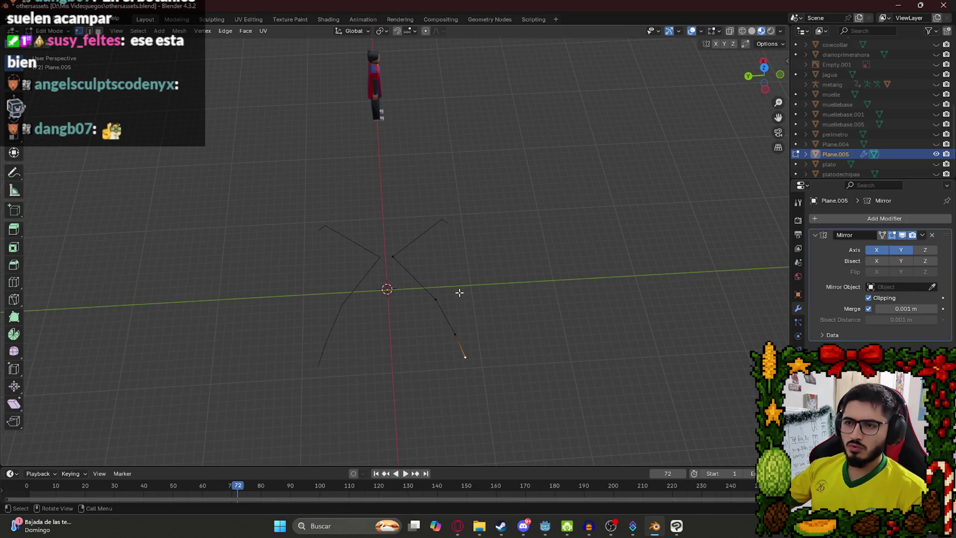
key(g)
key(y)
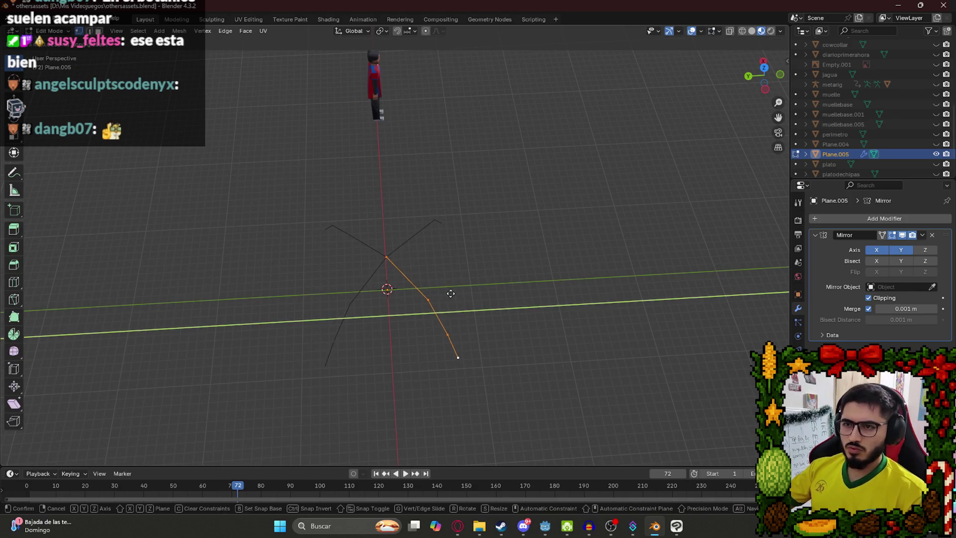
click(453, 300)
key(Tab)
key(Tab)
key(Tab)
key(Tab)
- Rescale the arch mesh and check it from top and front views
key(s)
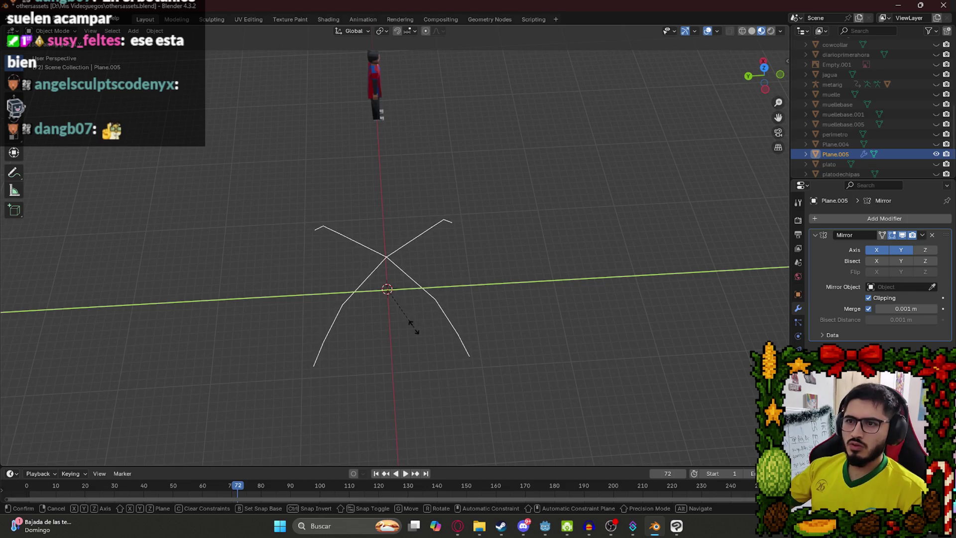
click(402, 302)
key(Tab)
key(KP_7)
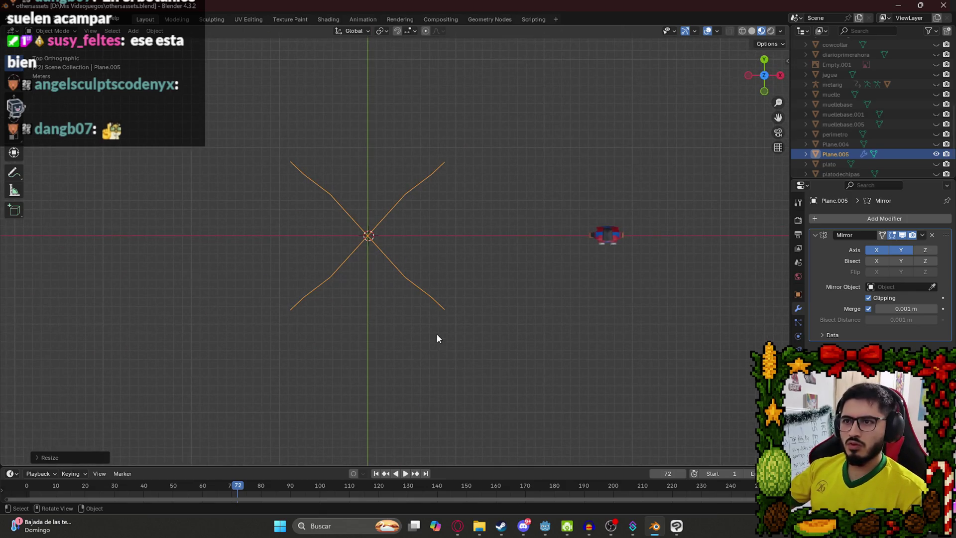
mouse_move(428, 319)
mouse_down()
mouse_move(418, 207)
mouse_move(406, 214)
mouse_move(402, 248)
mouse_move(412, 260)
mouse_move(548, 260)
mouse_move(477, 261)
mouse_move(554, 288)
mouse_move(473, 278)
mouse_move(372, 293)
mouse_move(427, 279)
mouse_move(319, 269)
mouse_move(446, 273)
mouse_move(396, 279)
mouse_move(299, 262)
mouse_move(317, 254)
mouse_move(453, 267)
mouse_move(373, 269)
mouse_move(199, 240)
mouse_up()
key(KP_1)
- Apply all transforms to the arch and select its upper-left vertex in front view
key(ctrl+a)
click(372, 293)
key(KP_1)
key(Tab)
drag(542, 269, 393, 294)
key(Tab)
key(Tab)
click(259, 226)
- Shift the upper-left, lower-left and base arch vertices leftward along X
key(g)
key(x)
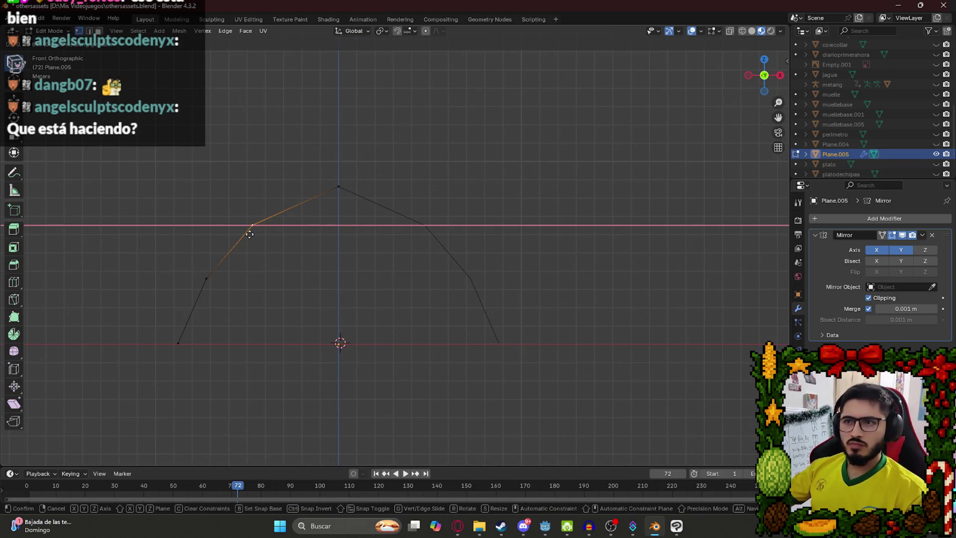
click(256, 235)
click(207, 279)
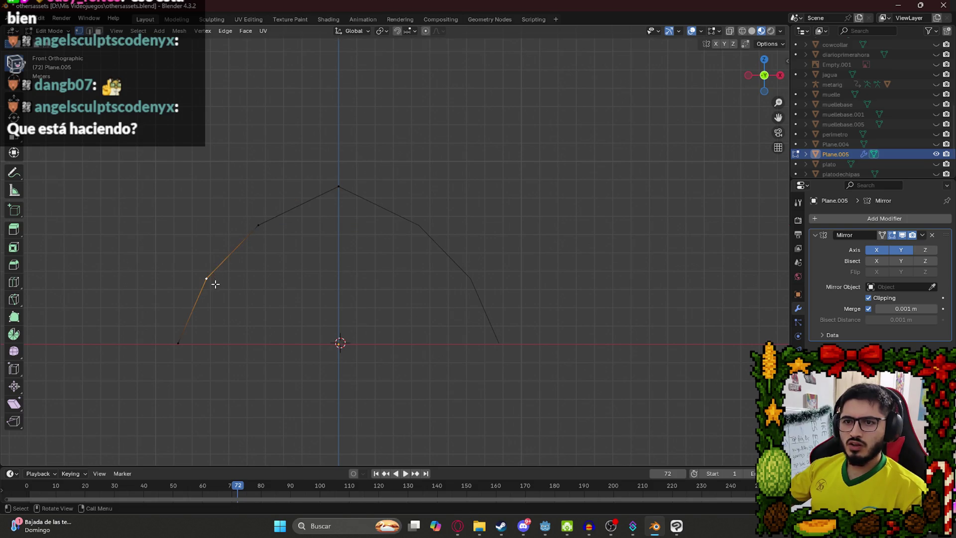
key(g)
click(210, 286)
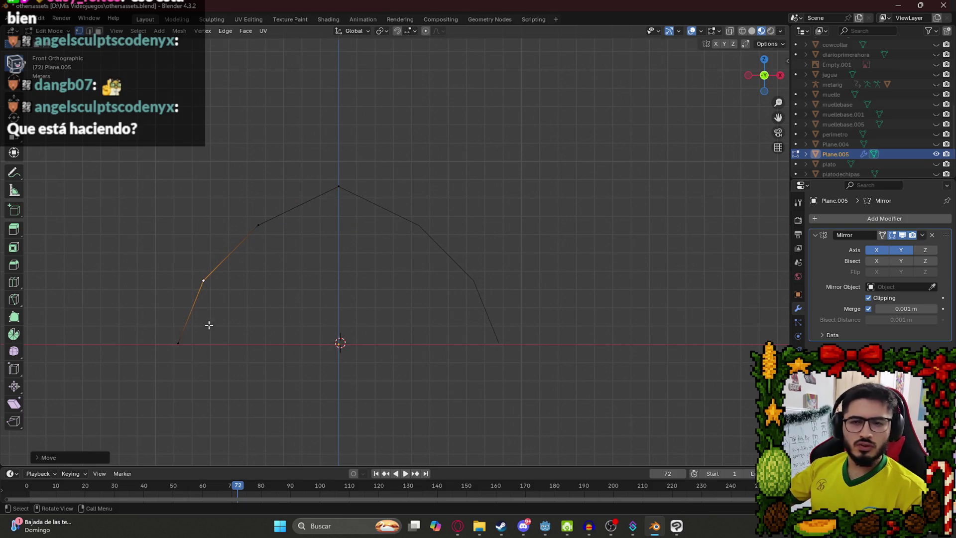
click(186, 343)
key(g)
key(x)
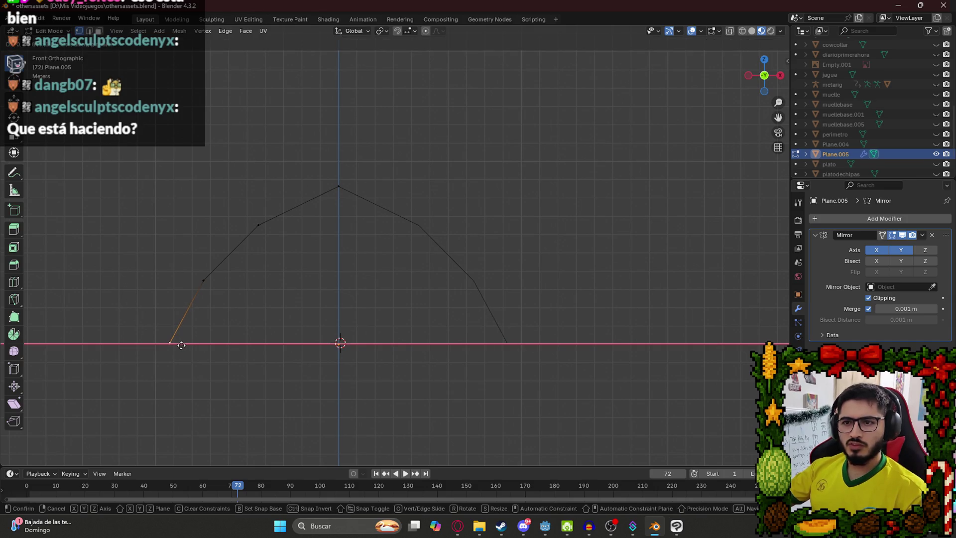
click(182, 346)
- Move the arch's top vertex along Z to adjust the peak height
scroll(309, 266, down, 1)
click(350, 199)
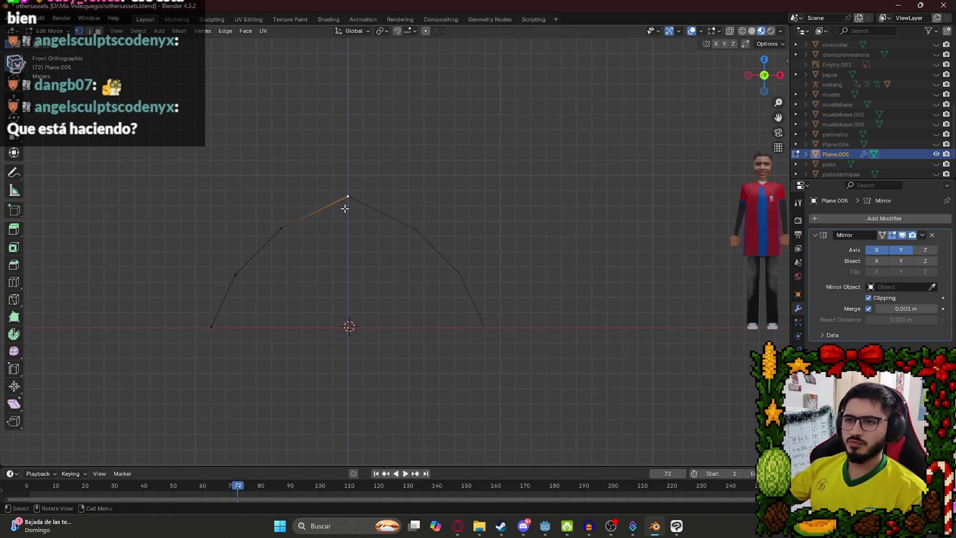
key(g)
key(z)
click(345, 215)
- Scale the whole arch curve up slightly and save othersassets.blend
key(Tab)
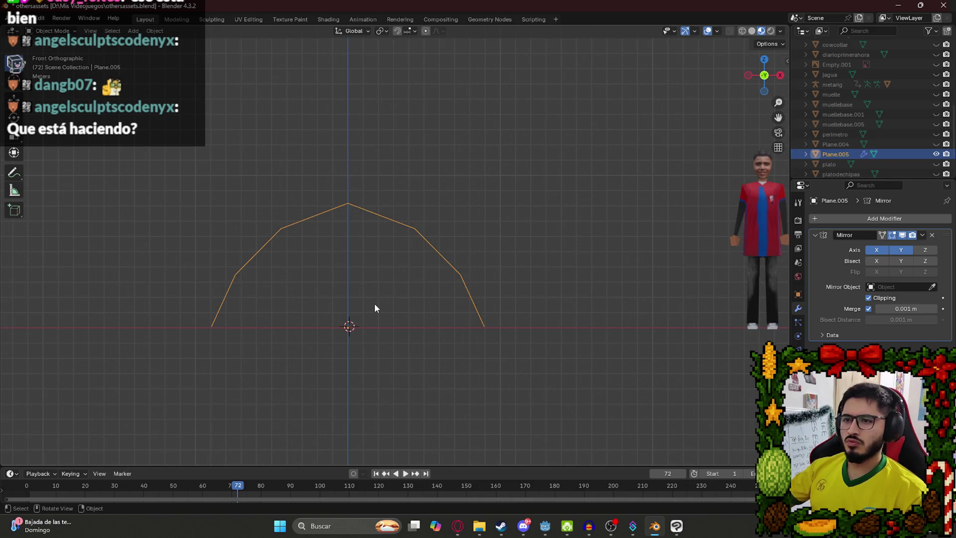
key(s)
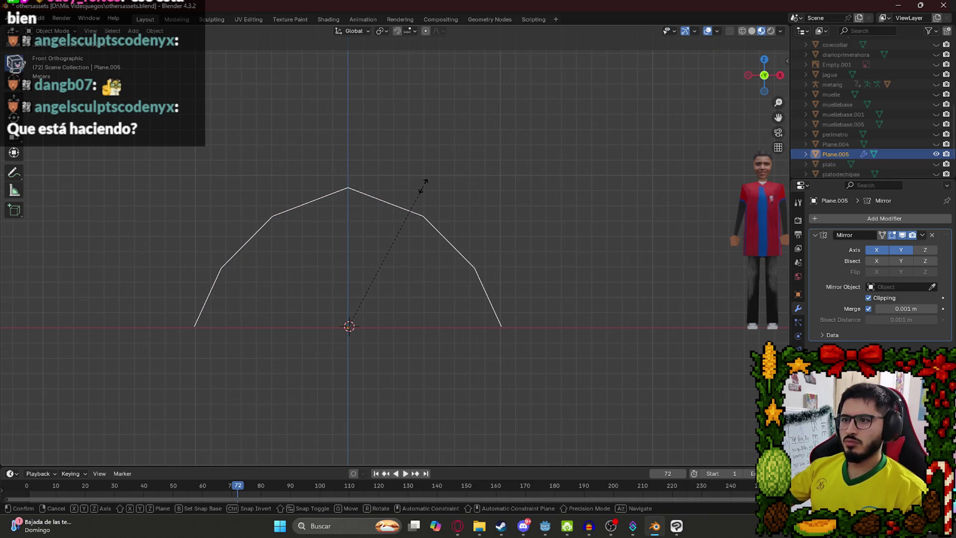
click(423, 187)
key(Tab)
mouse_move(367, 279)
mouse_down()
mouse_move(390, 277)
mouse_move(459, 322)
mouse_move(453, 356)
mouse_move(441, 348)
mouse_move(427, 269)
mouse_up()
key(Tab)
key(ctrl+s)
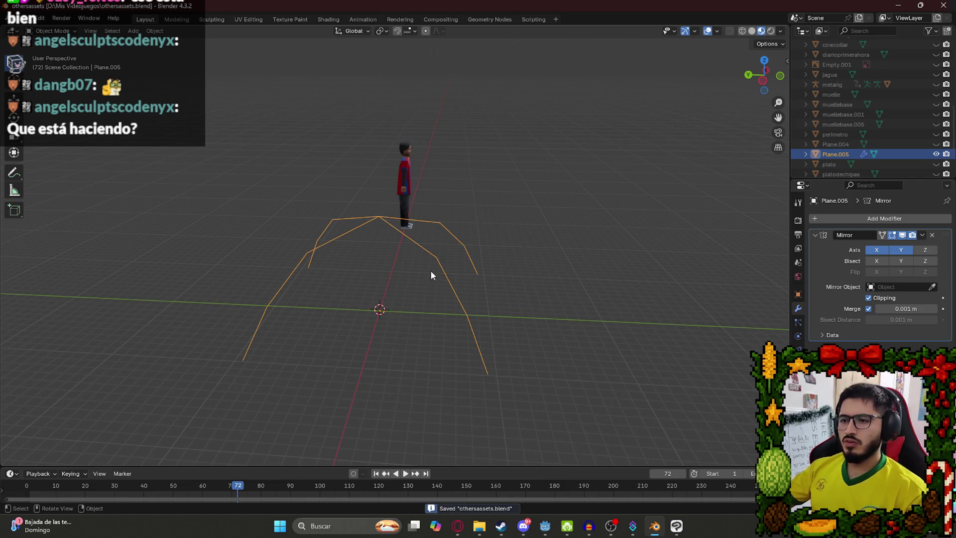
- Apply the Mirror modifier and enter Edit Mode on the mirrored mesh
click(922, 235)
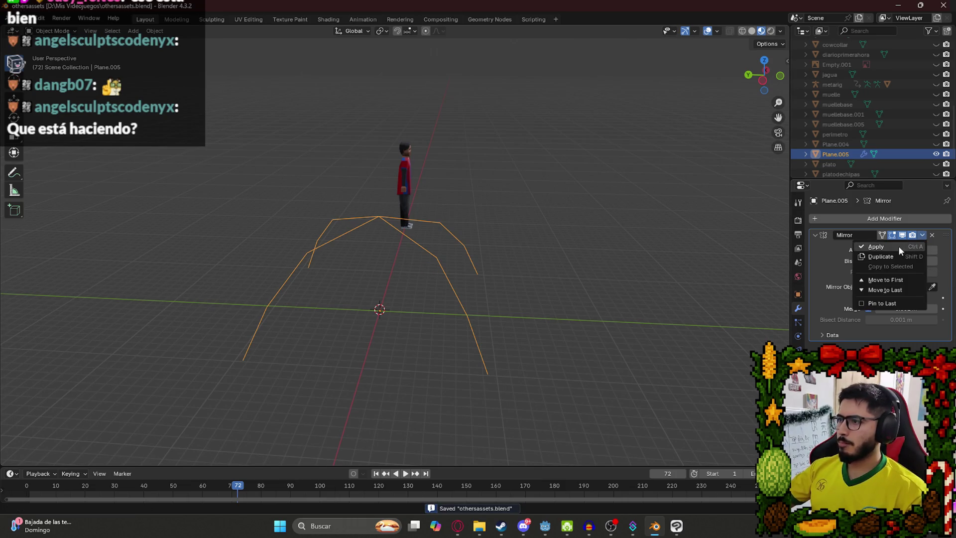
click(868, 246)
key(Tab)
- Undo an unwanted face fill and select the lower-right and upper-right arm vertices
mouse_move(436, 239)
mouse_down()
mouse_move(367, 235)
mouse_move(393, 209)
mouse_move(426, 207)
mouse_move(438, 218)
mouse_up()
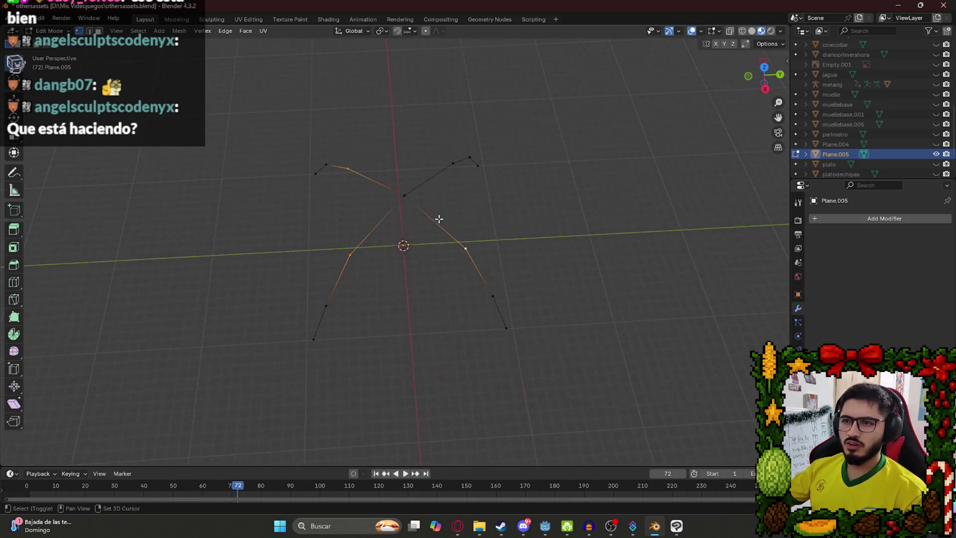
shift+click(333, 167)
key(f)
key(ctrl+z)
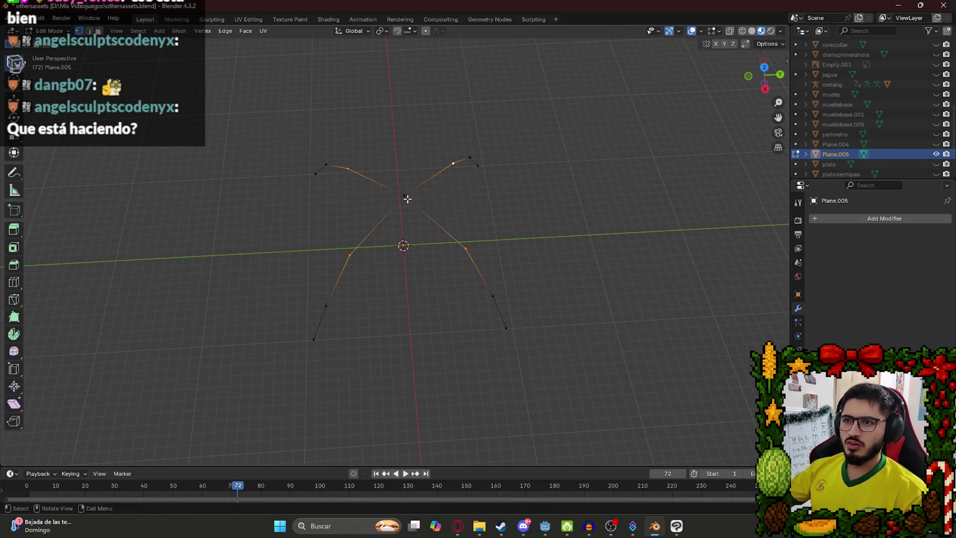
click(465, 247)
shift+click(452, 164)
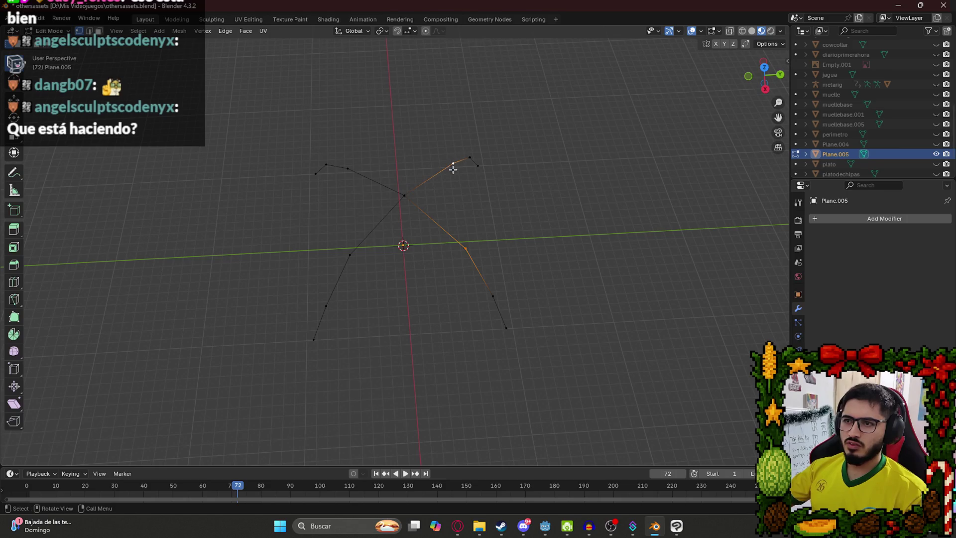
- Extrude a new vertex up from the lower-left arm and select the corner vertices
shift+click(350, 255)
shift+click(466, 248)
click(350, 255)
ctrl+right_click(347, 169)
shift+click(468, 159)
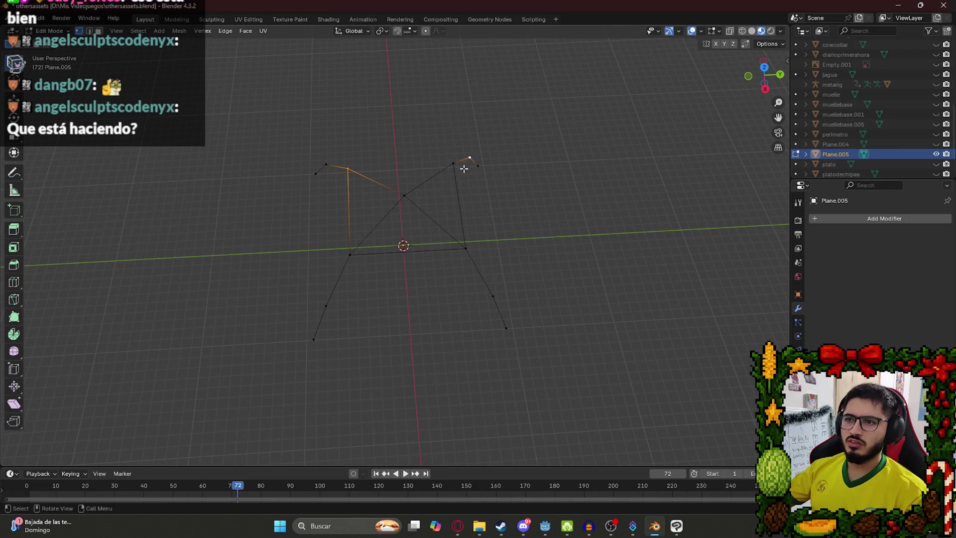
shift+click(348, 168)
scroll(360, 211, up, 2)
- Fill the left and right roof triangles from the centre vertex
click(344, 202)
shift+click(273, 157)
shift+click(261, 296)
key(f)
click(343, 201)
shift+click(428, 289)
shift+click(416, 151)
key(f)
- Fill the top and bottom roof triangles, completing the four-face roof
click(274, 158)
shift+click(416, 152)
key(f)
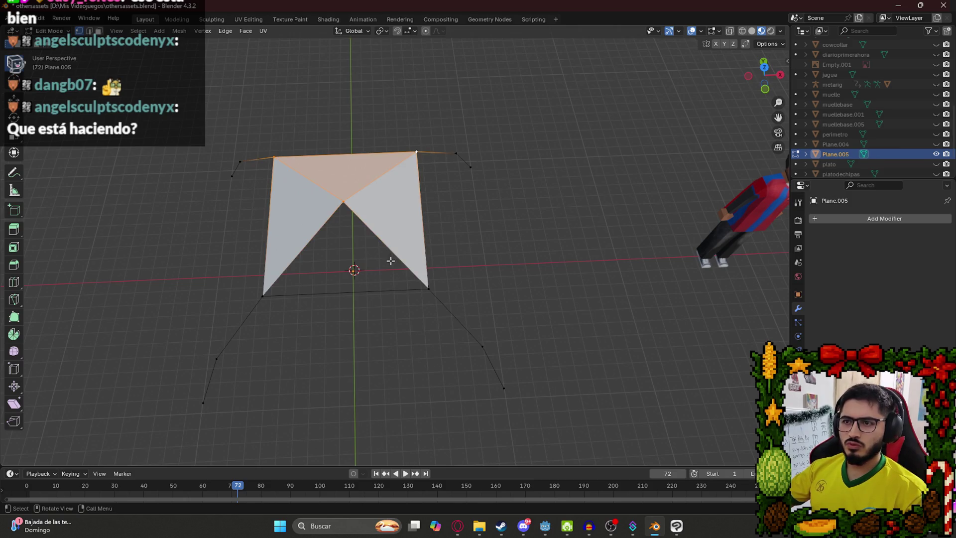
click(434, 291)
shift+click(283, 291)
key(f)
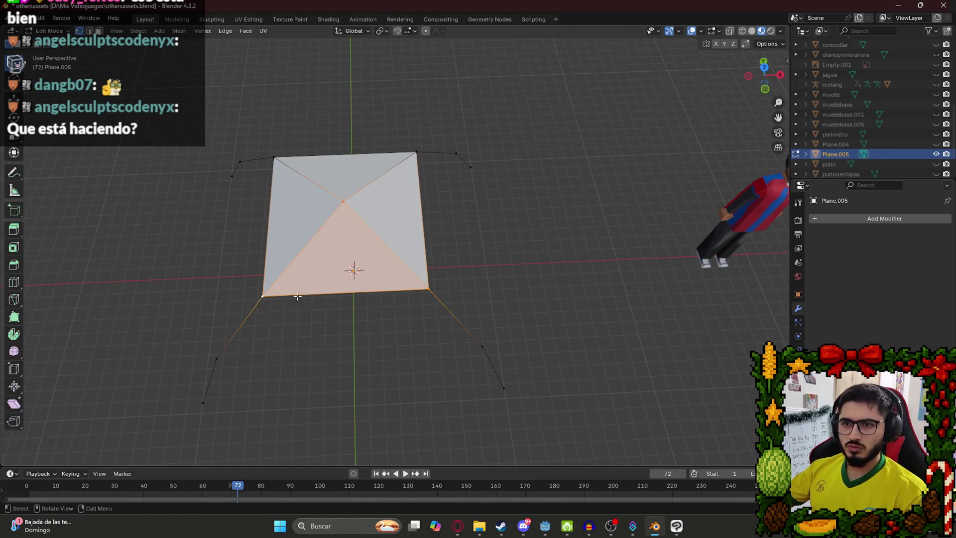
mouse_move(283, 291)
mouse_down()
mouse_move(423, 241)
mouse_move(390, 171)
mouse_move(411, 142)
mouse_up()
- Move the roof's centre vertex to form a low peak and inspect it from several angles
click(412, 141)
key(g)
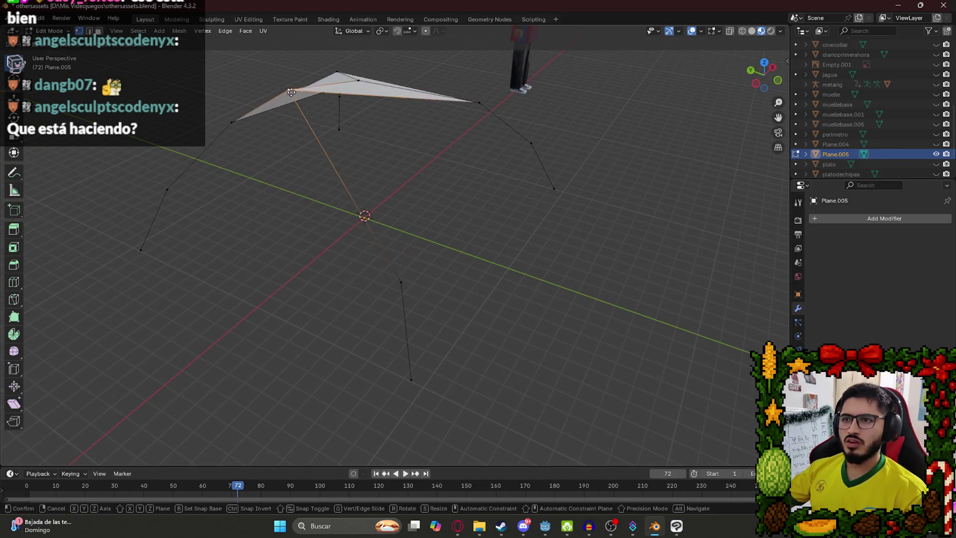
click(452, 302)
drag(452, 303, 394, 274)
key(KP_1)
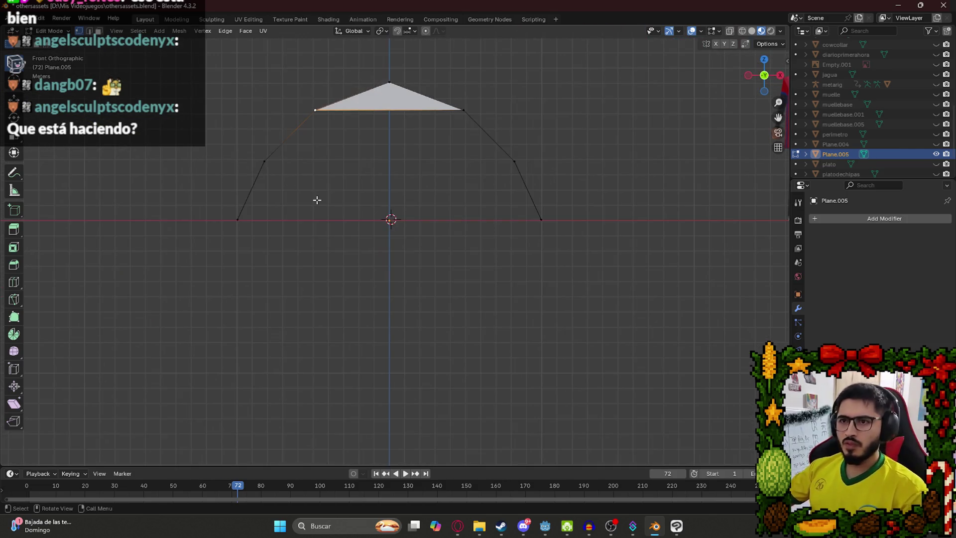
drag(380, 159, 421, 203)
mouse_move(540, 201)
mouse_down()
mouse_move(437, 203)
mouse_move(444, 194)
mouse_move(593, 222)
mouse_move(512, 218)
mouse_move(285, 171)
mouse_move(398, 192)
mouse_move(635, 185)
mouse_move(452, 190)
mouse_up()
- Fill a face and join a pair of opposite vertices with an edge
key(f)
mouse_move(541, 288)
mouse_down()
mouse_move(606, 287)
mouse_move(338, 282)
mouse_up()
shift+click(494, 258)
key(f)
mouse_move(350, 257)
mouse_down()
mouse_move(380, 247)
mouse_move(555, 267)
mouse_up()
click(583, 261)
- Connect the right and left arch vertices to the bottom vertex with new edges
drag(642, 229, 473, 328)
click(602, 223)
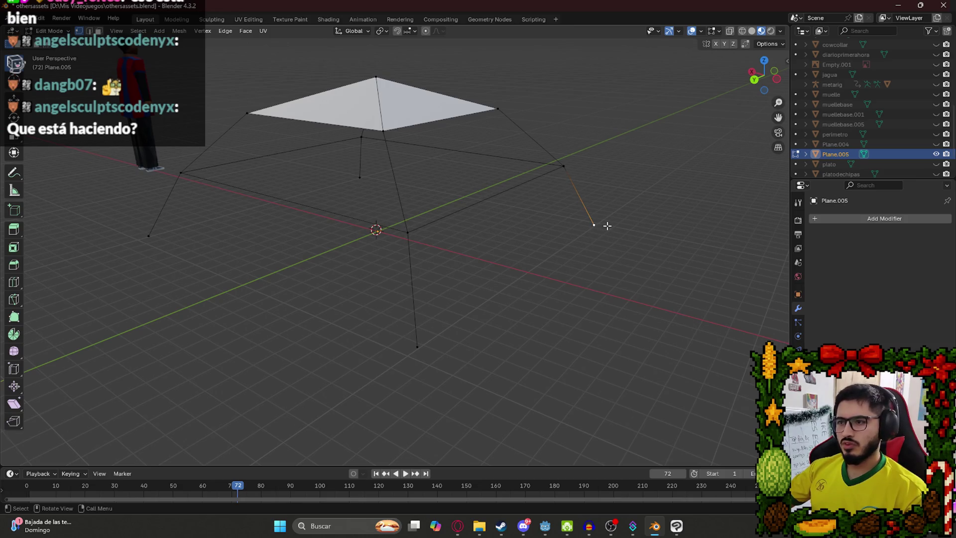
shift+click(414, 347)
click(149, 236)
shift+click(418, 353)
key(f)
- Join the left and bottom-right arch vertices, then select the upper-left and bottom-left vertices
mouse_move(397, 331)
mouse_down()
mouse_move(296, 269)
mouse_move(222, 283)
mouse_up()
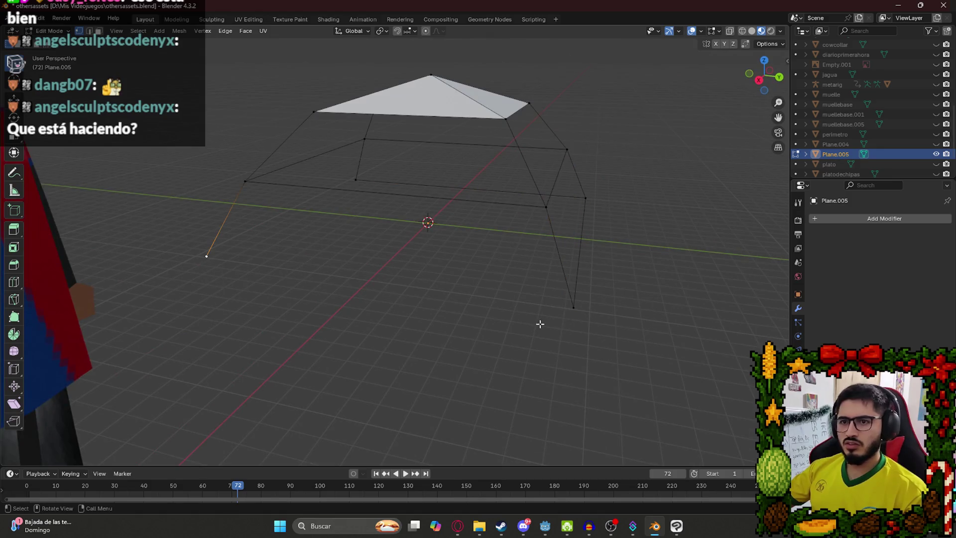
mouse_move(567, 307)
mouse_down()
mouse_move(380, 284)
mouse_move(261, 252)
mouse_up()
click(262, 256)
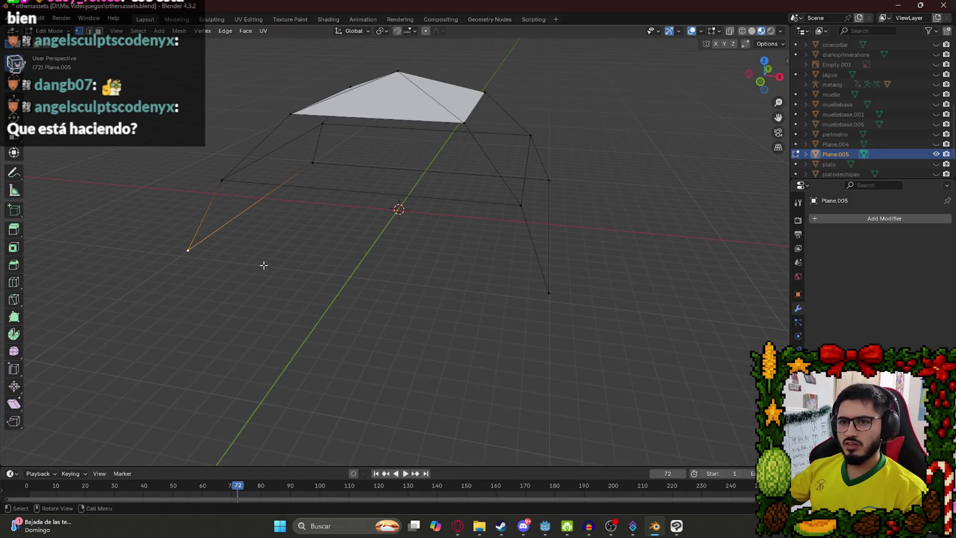
shift+click(541, 293)
key(f)
key(KP_1)
click(264, 161)
shift+click(238, 220)
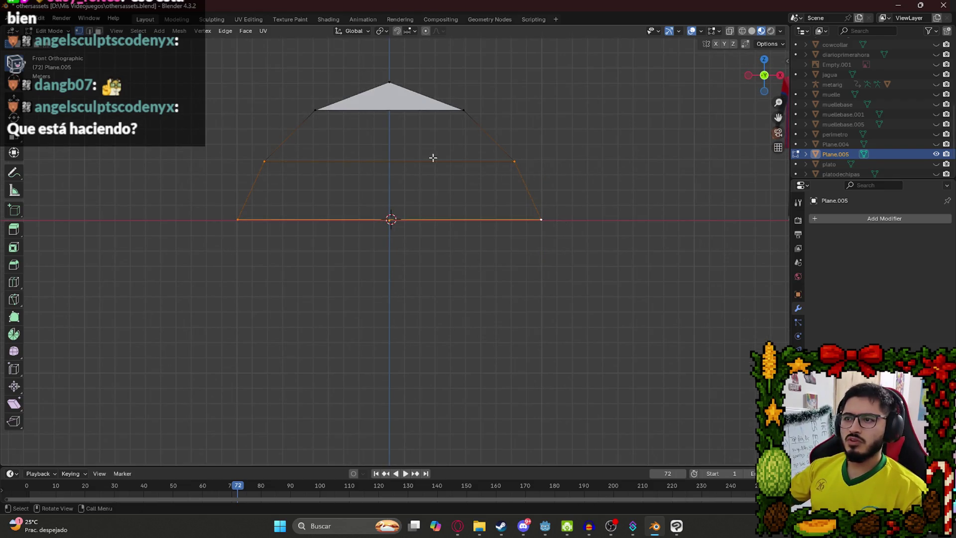
- Fill the first two tent walls with faces between their four vertices
drag(534, 187, 506, 192)
key(f)
drag(371, 211, 318, 216)
click(224, 206)
shift+click(164, 298)
shift+click(535, 198)
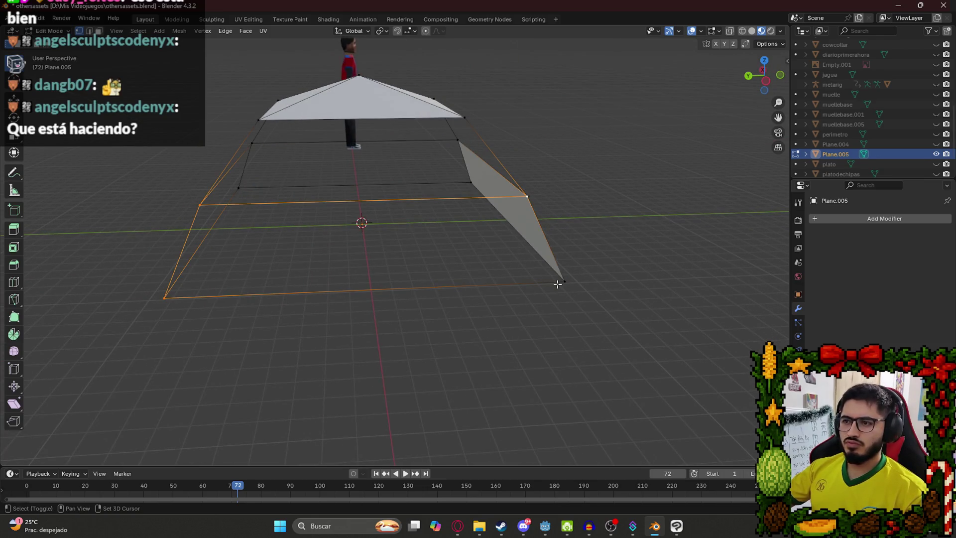
key(f)
- Select the next wall's vertices and delete the unwanted front face
drag(557, 284, 262, 265)
click(263, 264)
shift+click(233, 341)
shift+click(612, 210)
mouse_move(400, 259)
mouse_down()
mouse_move(386, 245)
mouse_move(402, 237)
mouse_up()
key(x)
click(325, 330)
- Fill the front gap with a new face between four vertices
click(345, 332)
shift+click(367, 235)
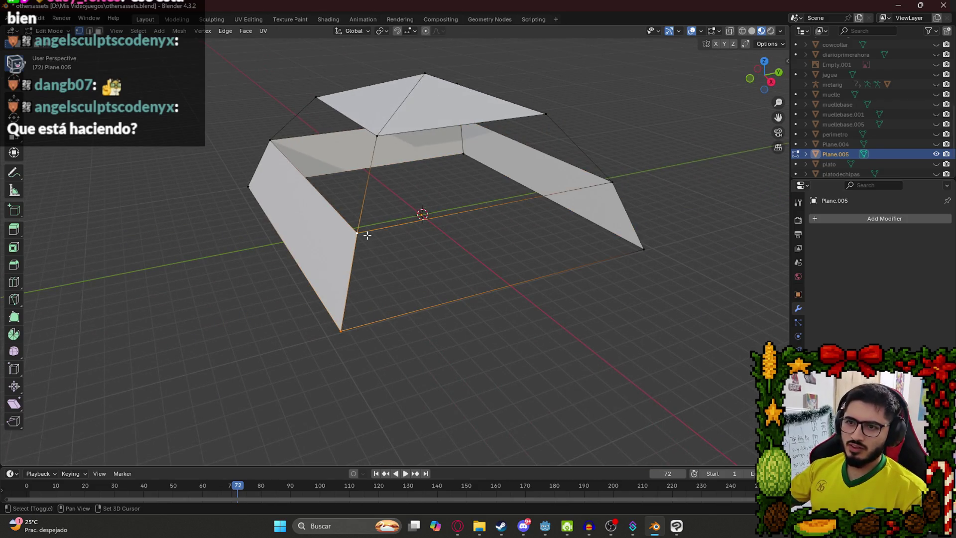
shift+click(612, 185)
shift+click(644, 248)
key(f)
- Fill a face between the four top corner vertices
click(377, 135)
shift+click(357, 232)
shift+click(546, 114)
shift+click(612, 182)
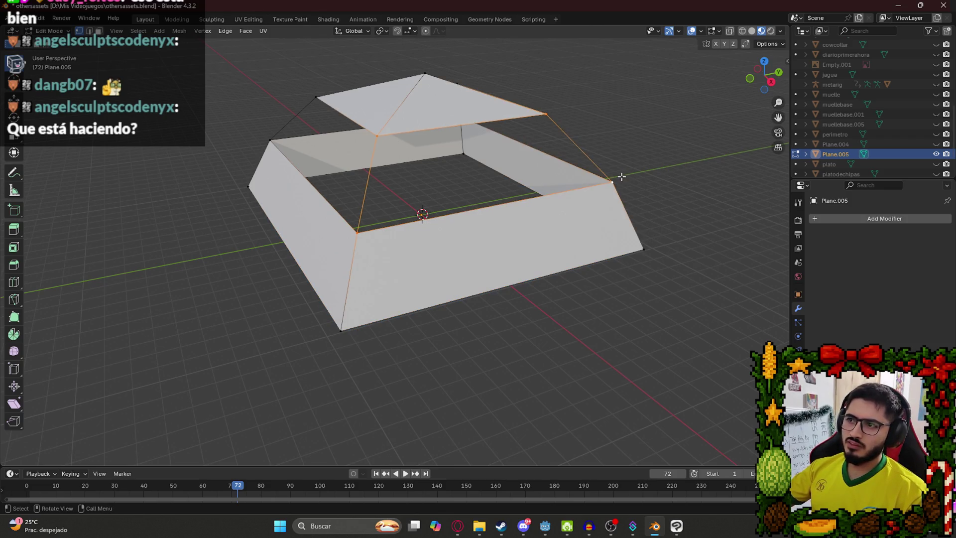
key(f)
- Select the side vertices and try filling that hole, then undo the fill
drag(621, 176, 489, 192)
click(330, 167)
shift+click(289, 269)
click(499, 143)
shift+click(557, 185)
mouse_move(557, 185)
mouse_down()
mouse_move(441, 211)
mouse_move(309, 210)
mouse_up()
click(309, 211)
shift+click(279, 332)
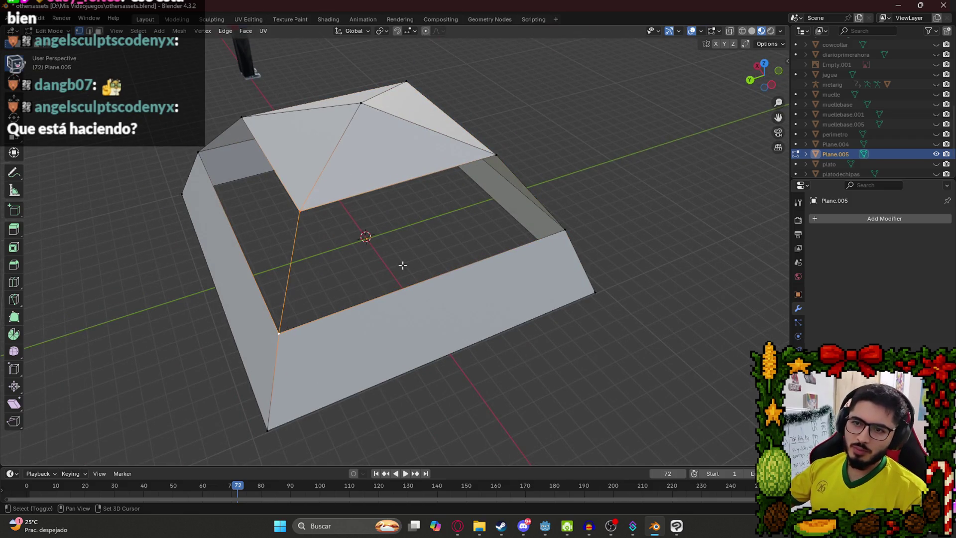
key(f)
key(ctrl+z)
- Fill the last remaining hole and return to Object Mode
mouse_move(367, 230)
mouse_down()
mouse_move(390, 224)
mouse_move(358, 213)
mouse_up()
shift+click(303, 330)
shift+click(619, 252)
shift+click(541, 171)
key(f)
key(Tab)
scroll(572, 182, down, 5)
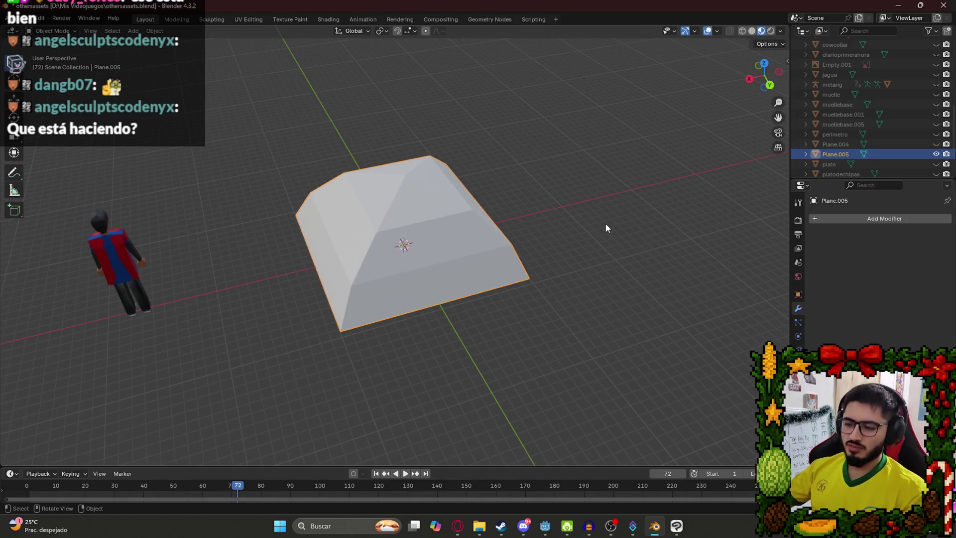
- Apply Shade Smooth to the tent mesh Plane.005
key(KP_1)
scroll(511, 131, up, 3)
mouse_move(512, 131)
mouse_down()
mouse_move(428, 160)
mouse_move(495, 163)
mouse_move(376, 165)
mouse_up()
right_click(375, 165)
click(355, 115)
mouse_move(578, 181)
mouse_down()
mouse_move(506, 162)
mouse_move(435, 163)
mouse_move(175, 228)
mouse_move(413, 281)
mouse_up()
- Inspect the smoothed tent in Edit Mode and save othersassets.blend
key(Tab)
key(Tab)
mouse_move(530, 400)
mouse_down()
mouse_move(403, 211)
mouse_move(420, 222)
mouse_move(408, 156)
mouse_move(436, 174)
mouse_move(350, 173)
mouse_move(457, 222)
mouse_move(480, 265)
mouse_move(439, 278)
mouse_move(427, 258)
mouse_up()
key(ctrl+s)
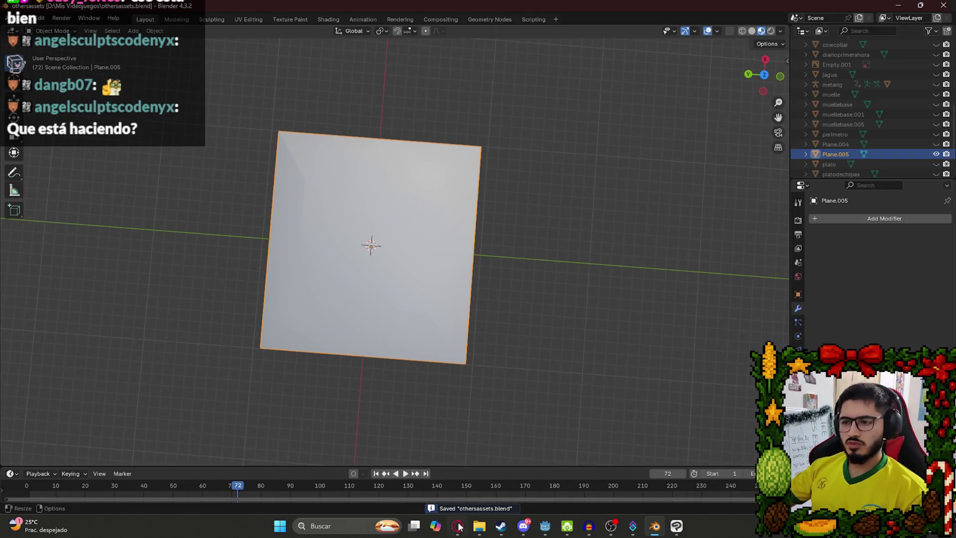
key(alt+Tab)
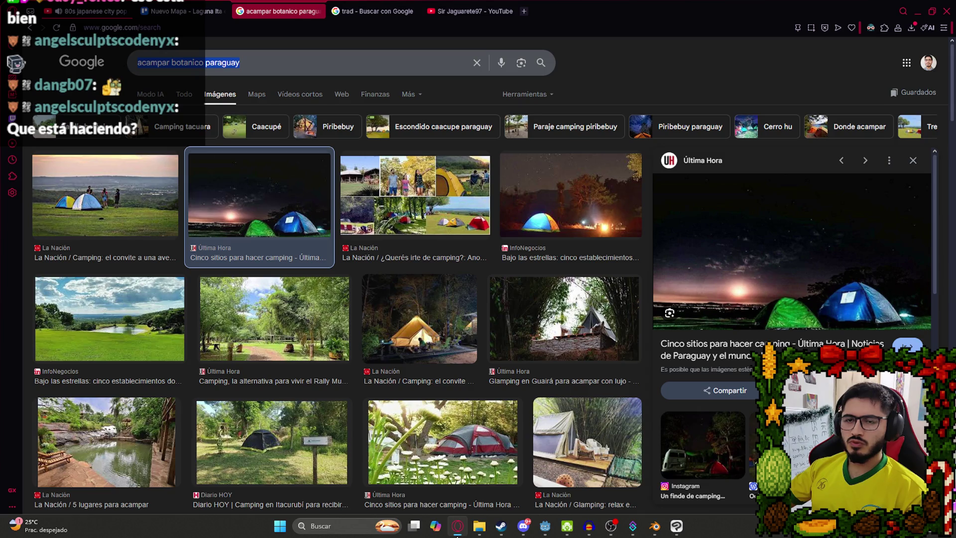
- Minimize Opera to return to Blender's tent view and save othersassets.blend again
key(alt+Tab)
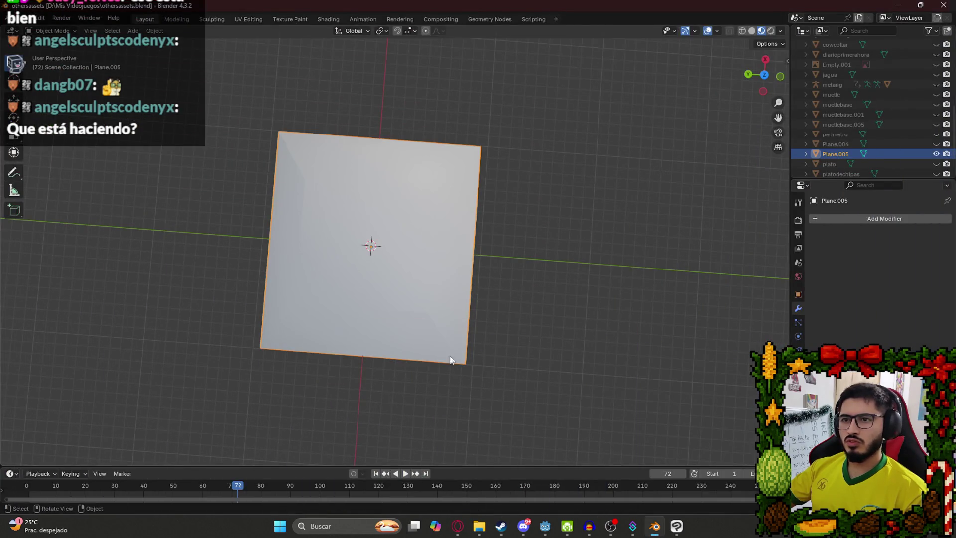
click(458, 529)
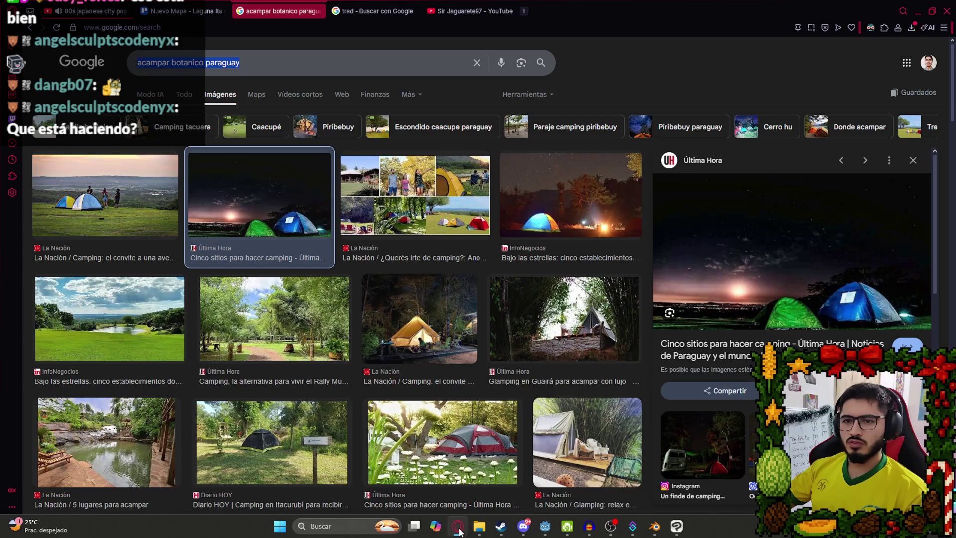
click(458, 529)
click(458, 529)
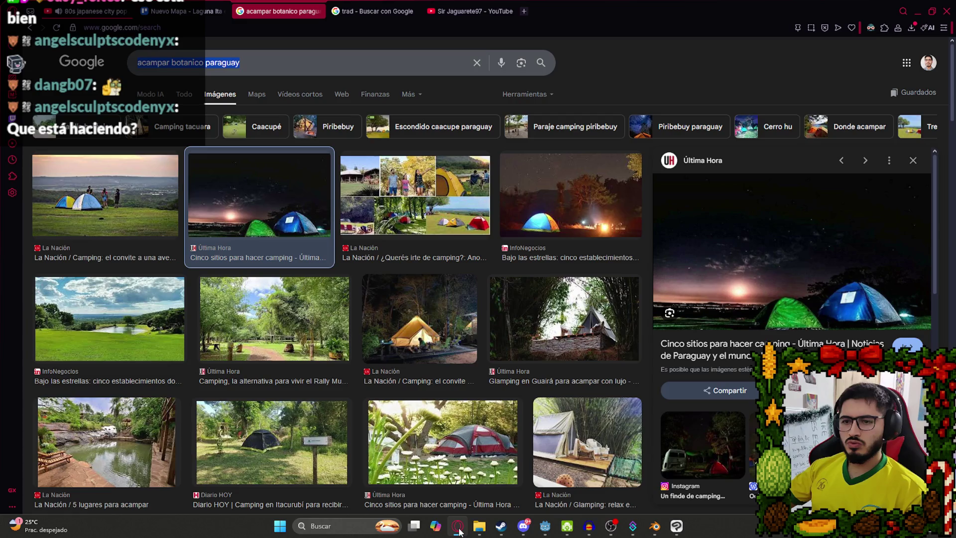
click(459, 532)
mouse_move(482, 386)
mouse_down()
mouse_move(435, 329)
mouse_move(396, 344)
mouse_move(389, 307)
mouse_move(376, 300)
mouse_move(402, 242)
mouse_up()
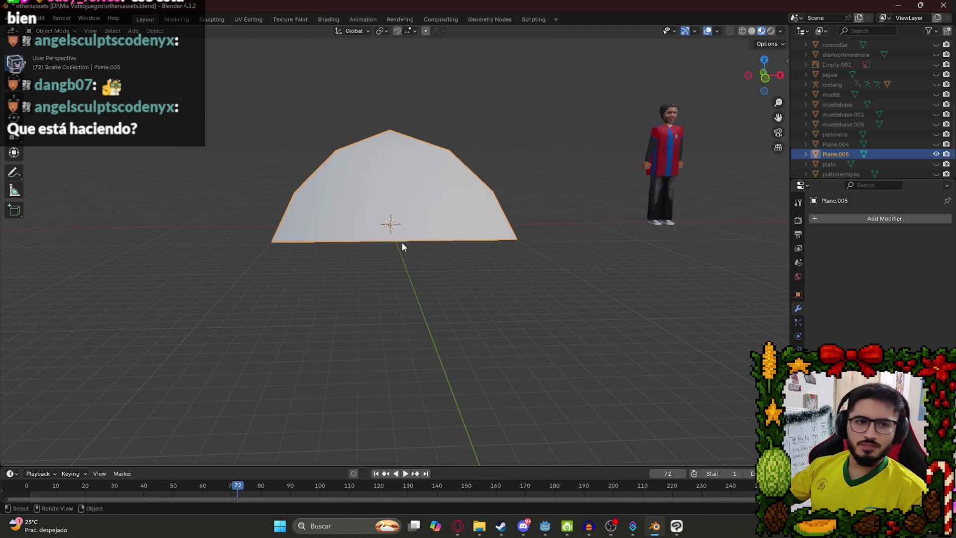
key(ctrl+s)
- Switch to UV Editing and mark the first three-vertex edge path as a seam
click(248, 19)
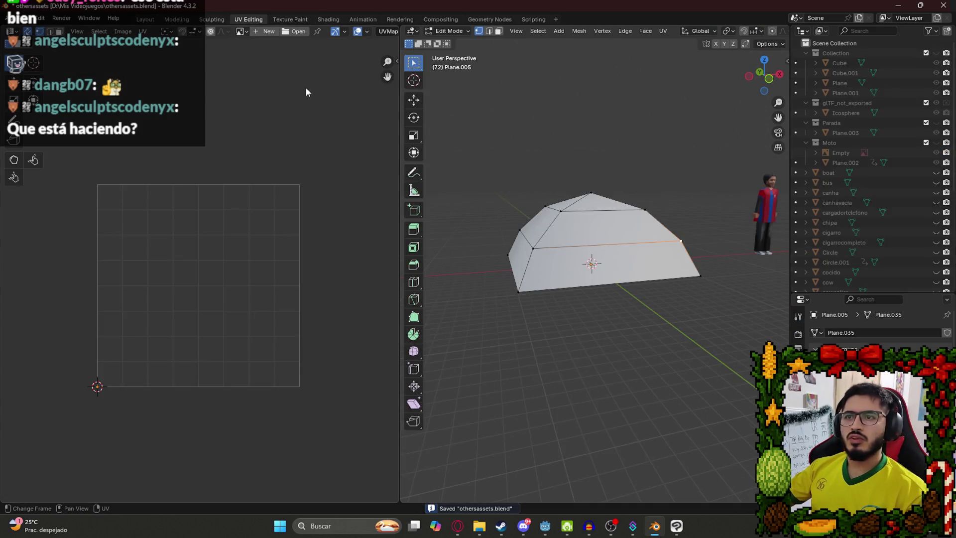
drag(574, 252, 518, 299)
click(514, 311)
shift+click(527, 269)
shift+click(557, 225)
key(ctrl+e)
click(565, 208)
- Mark a seam along the path running down the tent's left side
drag(565, 208, 508, 226)
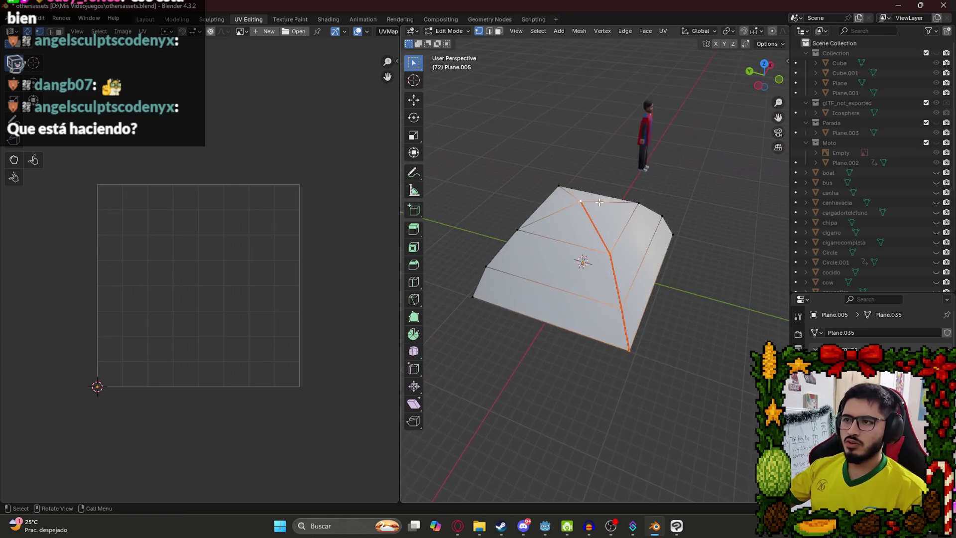
shift+click(497, 261)
shift+click(474, 286)
key(ctrl+e)
click(474, 285)
click(638, 203)
drag(638, 202, 547, 269)
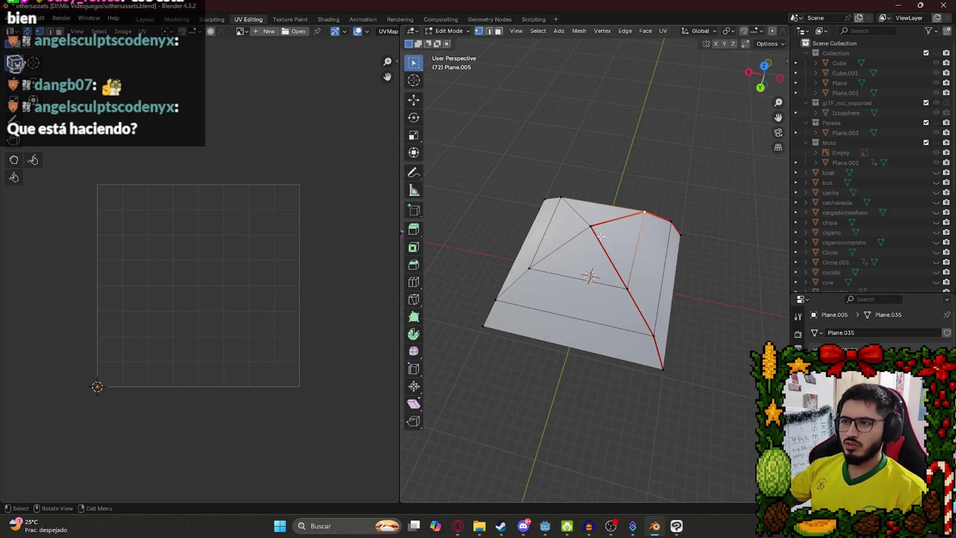
key(alt+Tab)
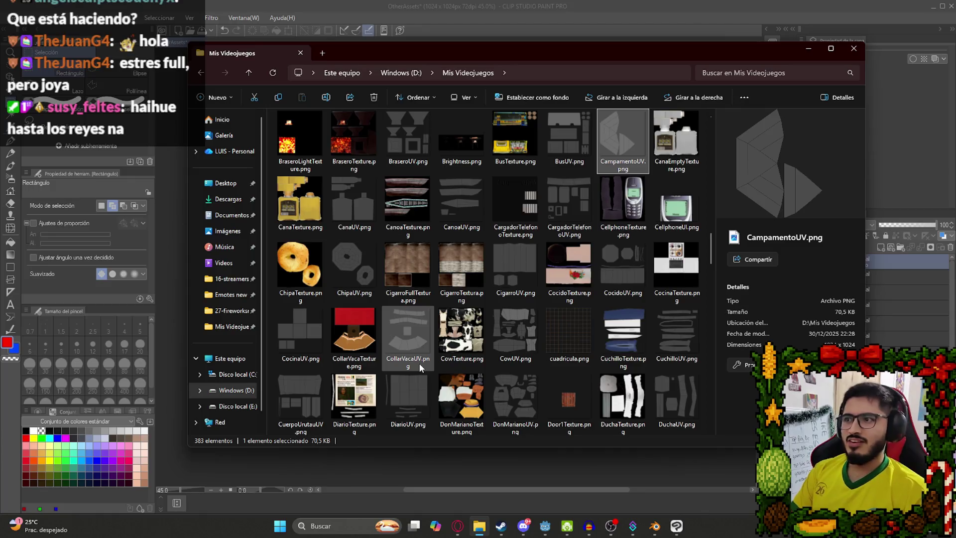
- Import CampamentoUV.png as a layer and place it above new folder Carpeta 38
drag(769, 55, 706, 59)
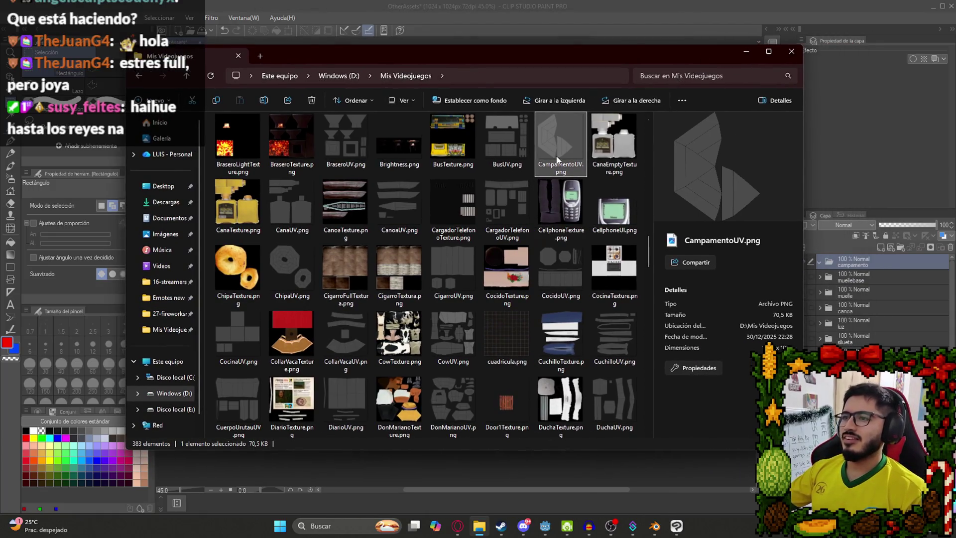
drag(870, 272, 870, 273)
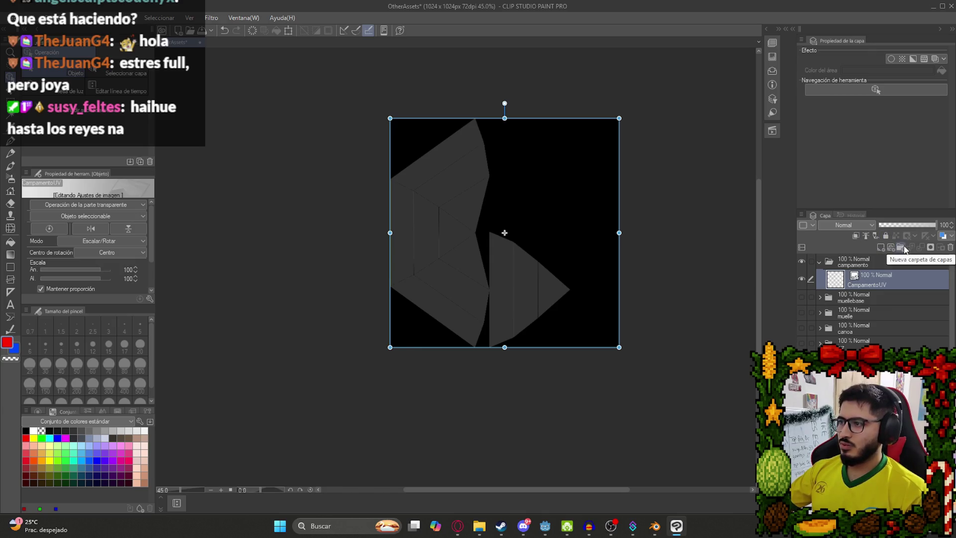
click(901, 247)
drag(877, 295, 877, 298)
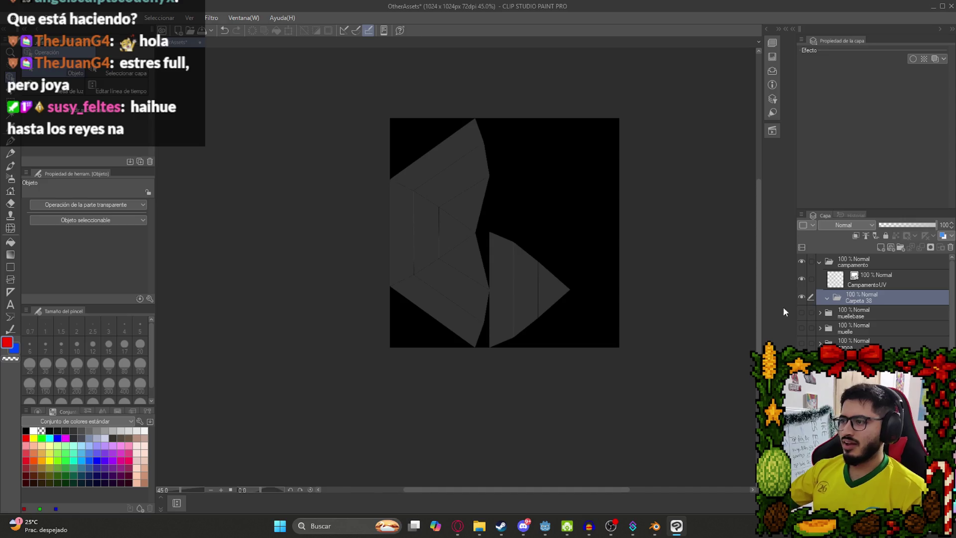
scroll(545, 207, up, 3)
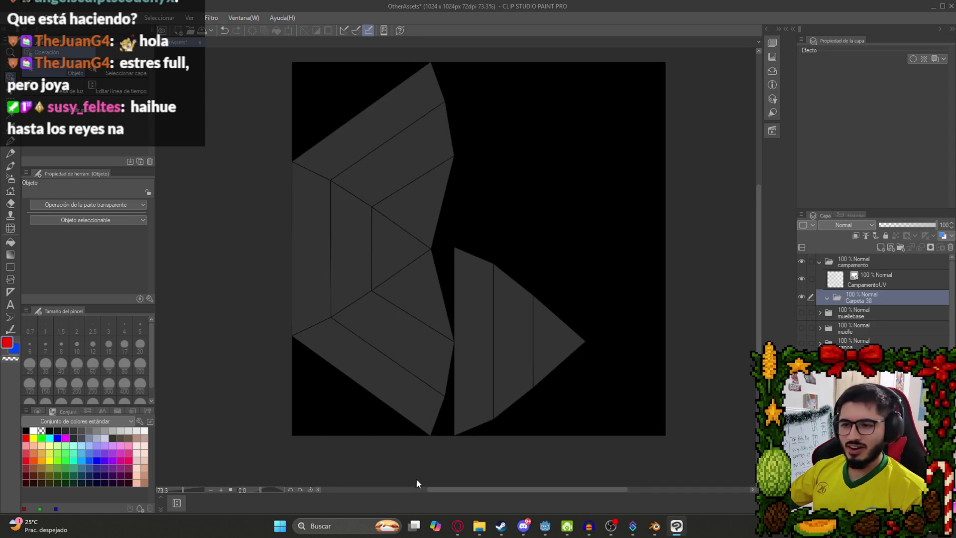
click(458, 526)
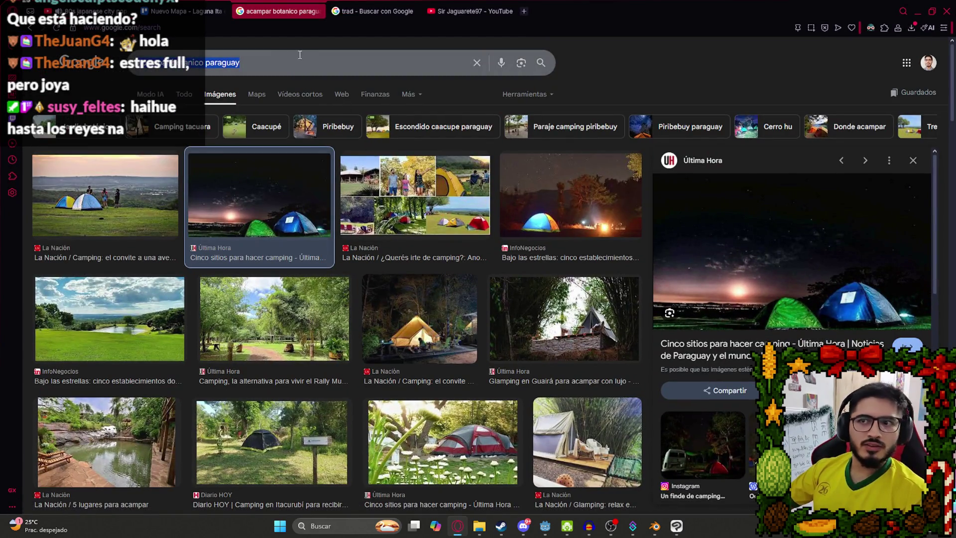
- Search Google Images for 'carpa azul', then refine to 'carpa azul campamento'
key(BackSpace)
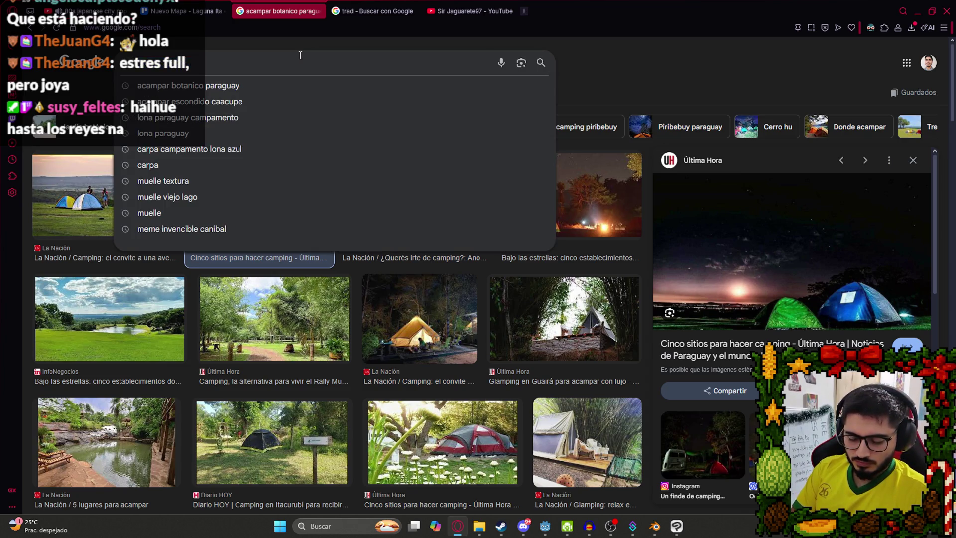
text(carpa azul)
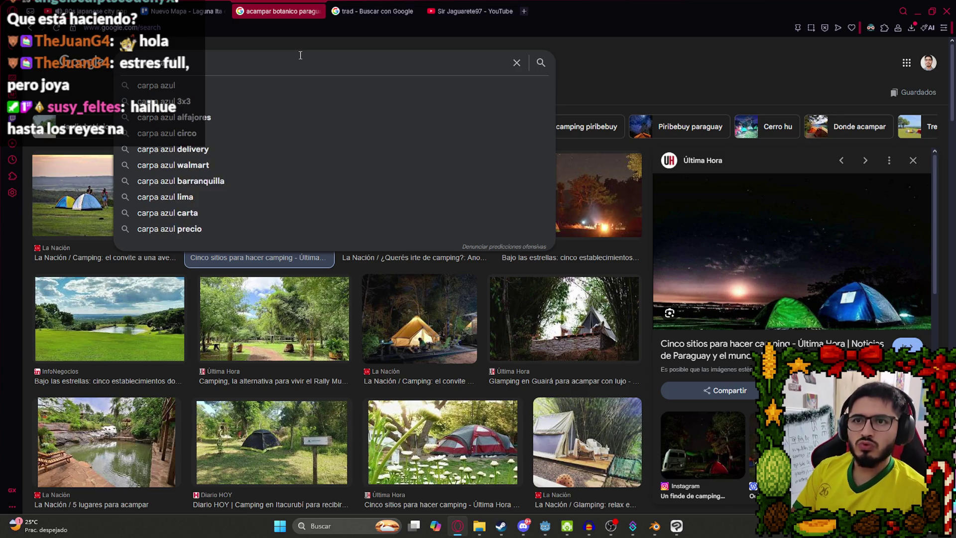
key(Return)
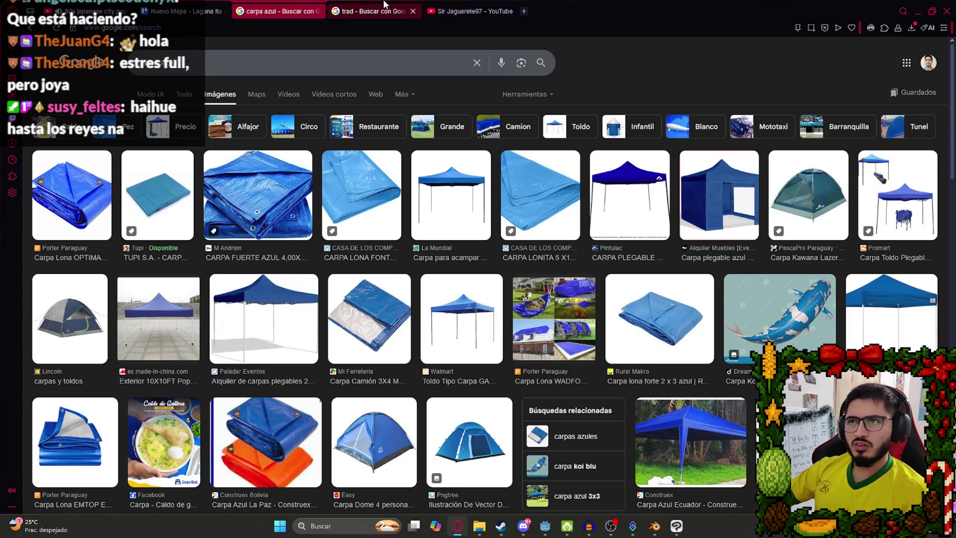
click(30, 28)
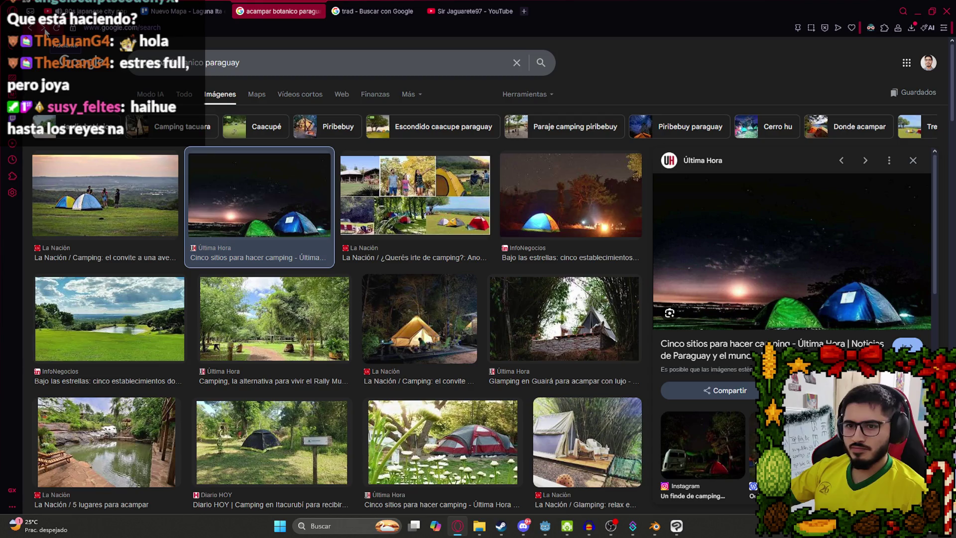
click(44, 28)
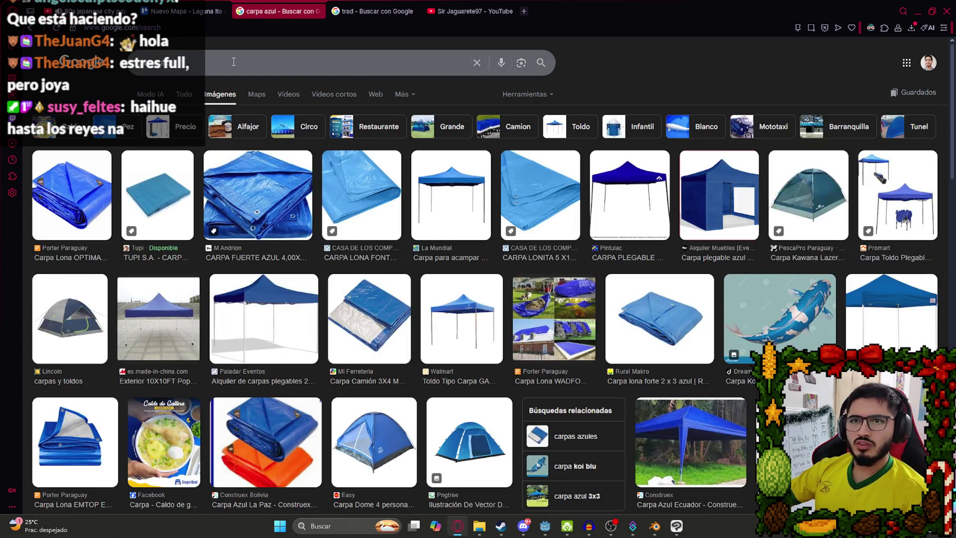
click(231, 58)
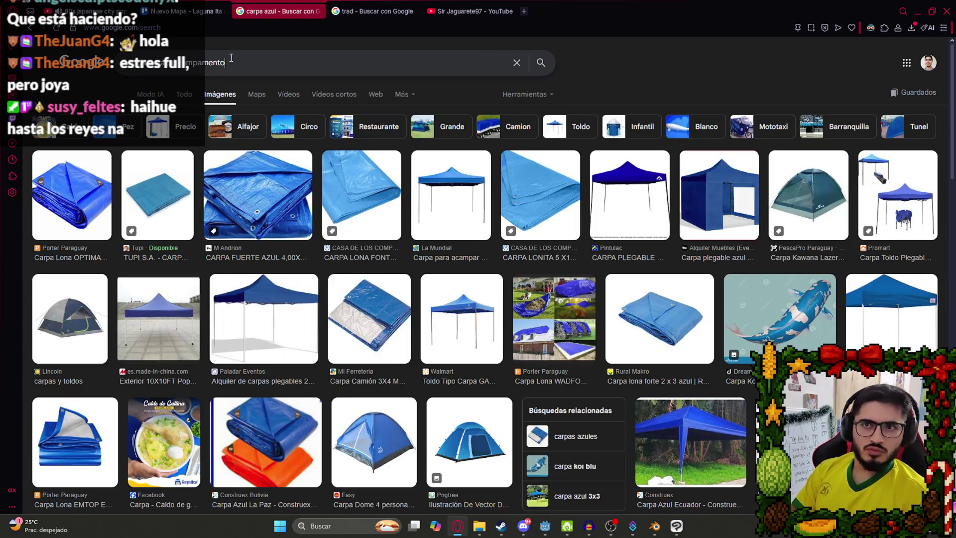
key(Return)
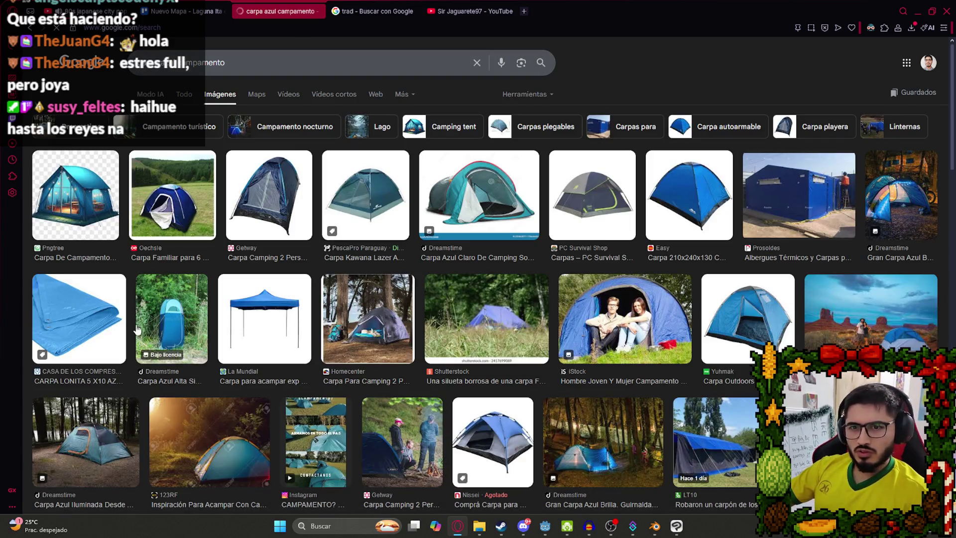
- Preview the blue dome tent photo and copy the image
click(738, 337)
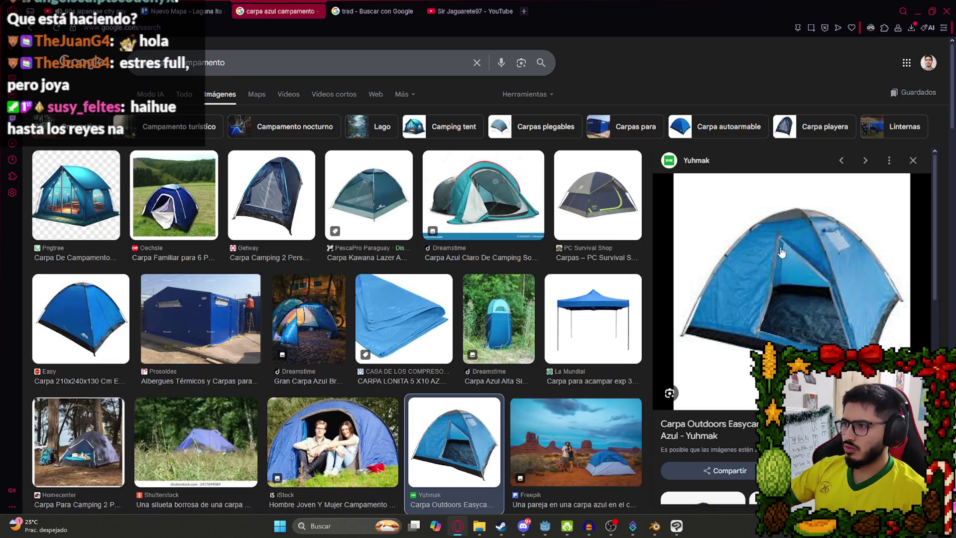
right_click(759, 269)
click(793, 306)
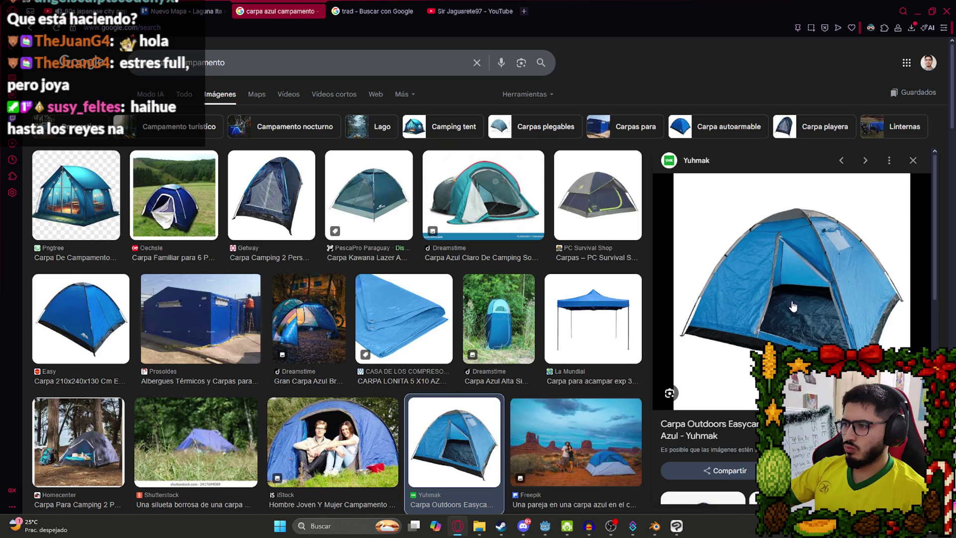
- Paste the blue tent photo as Capa 68 and shrink it to about 77%
click(676, 526)
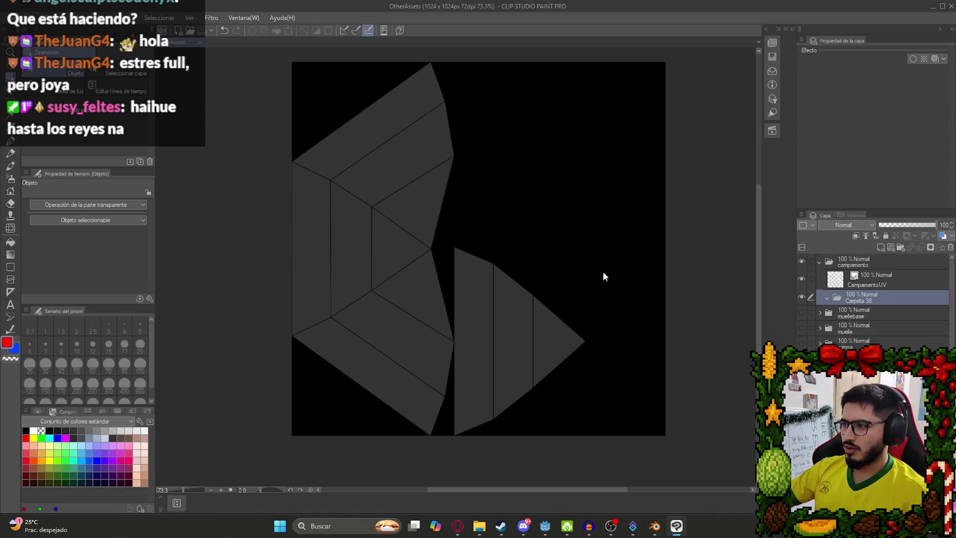
key(ctrl+v)
key(ctrl+t)
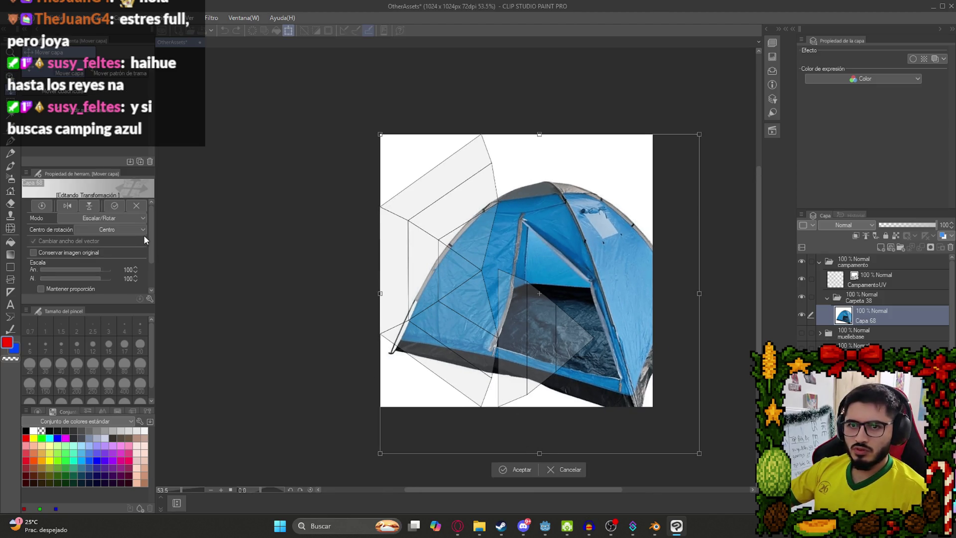
drag(151, 246, 151, 264)
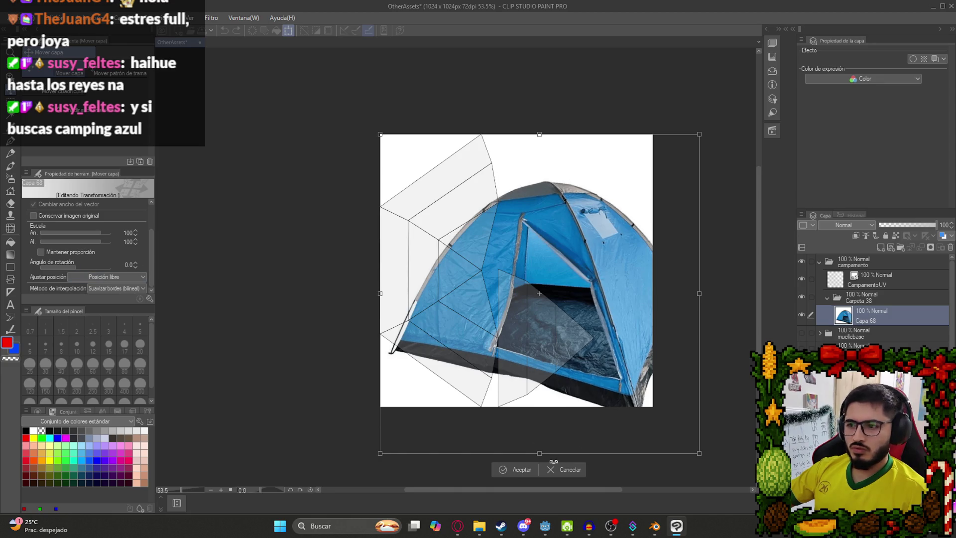
mouse_move(541, 455)
mouse_down()
mouse_move(461, 262)
mouse_move(567, 348)
mouse_up()
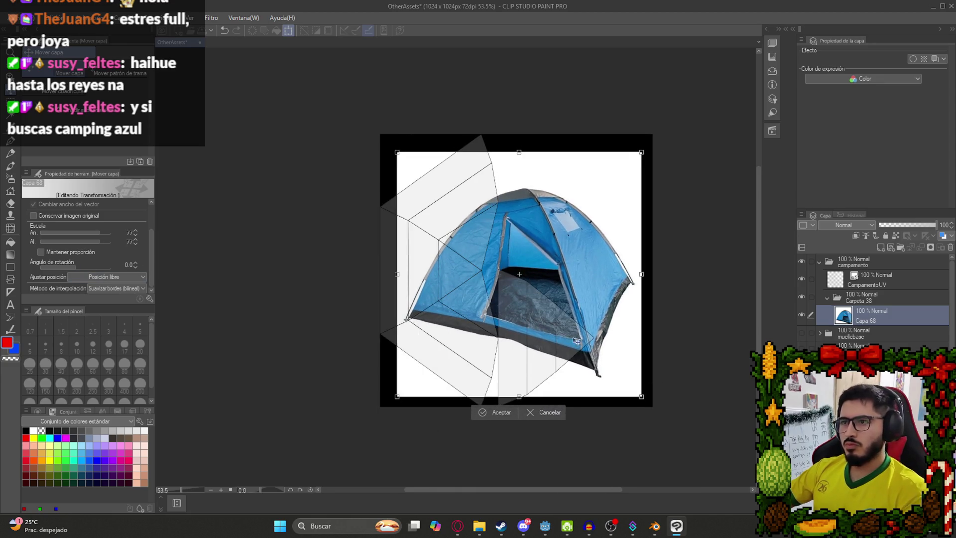
- Confirm the resize, then delete the photo's white background with CampamentoUV temporarily hidden
key(Return)
click(801, 279)
key(w)
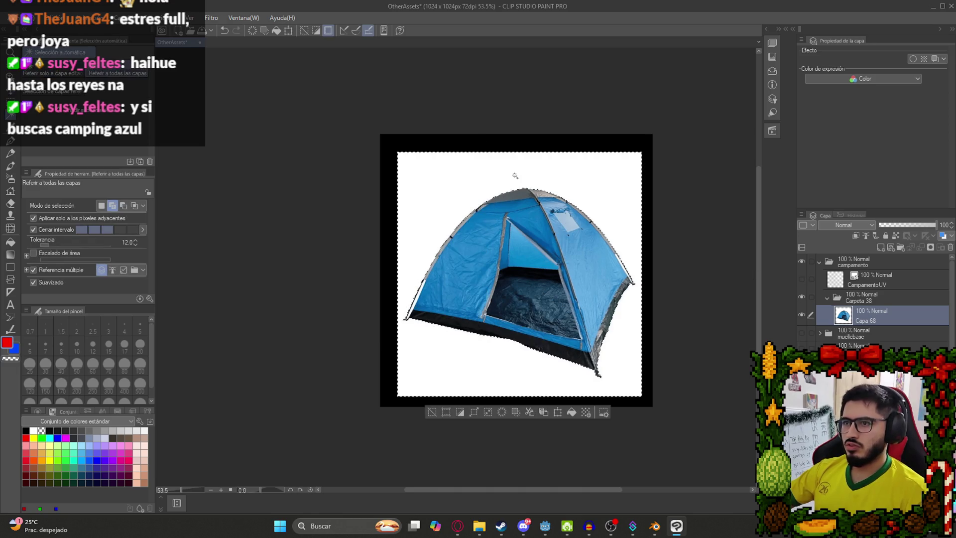
click(515, 175)
key(Delete)
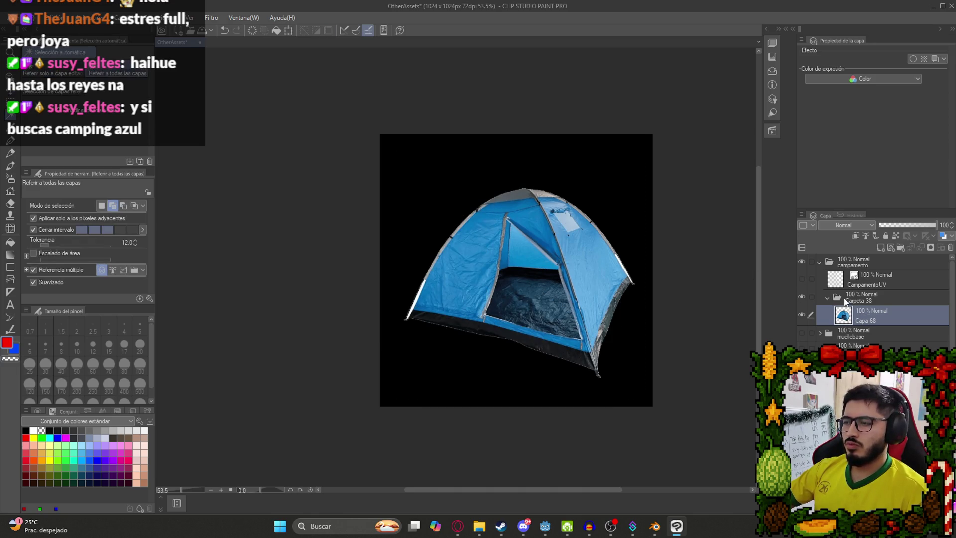
click(801, 279)
- Switch to Polyline selection and place the first point at the tent's lower-right corner
scroll(473, 320, up, 1)
key(k)
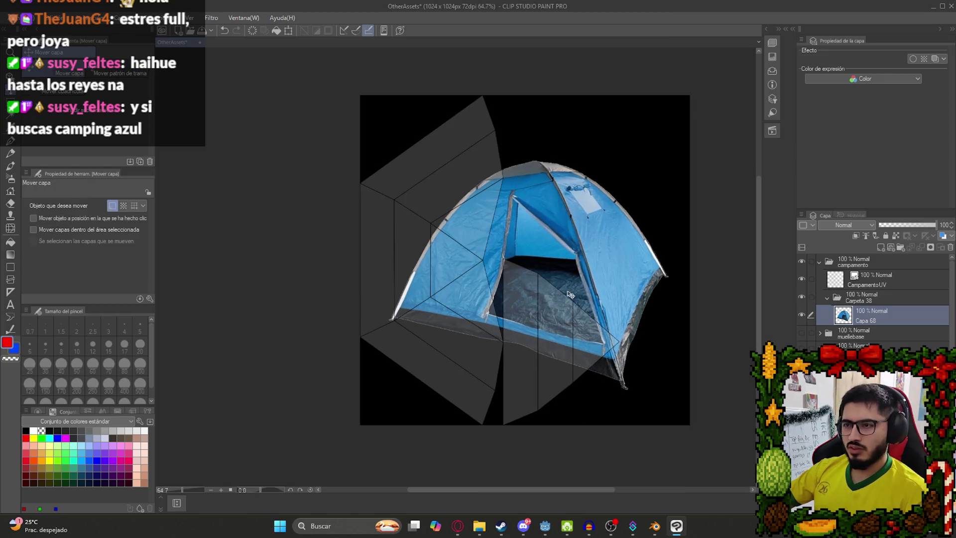
key(m)
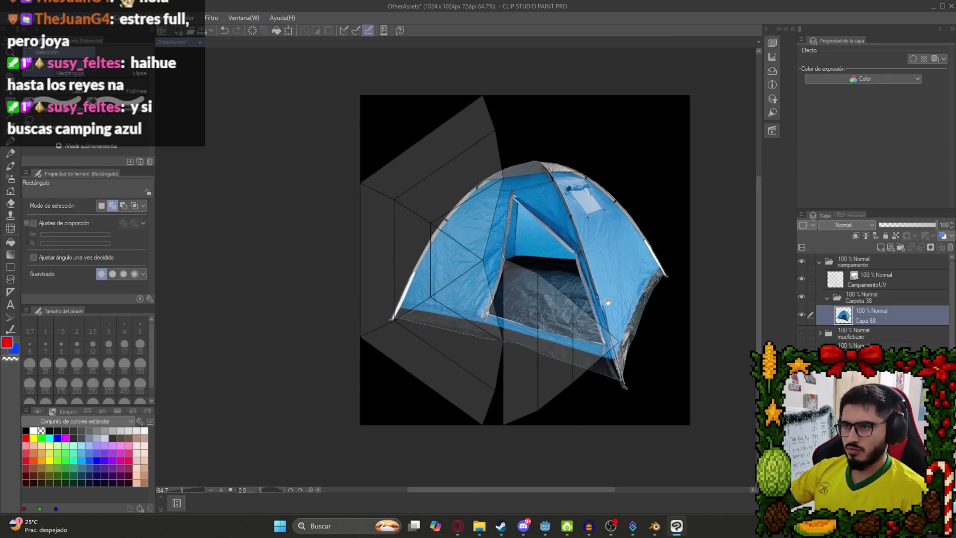
scroll(608, 301, up, 2)
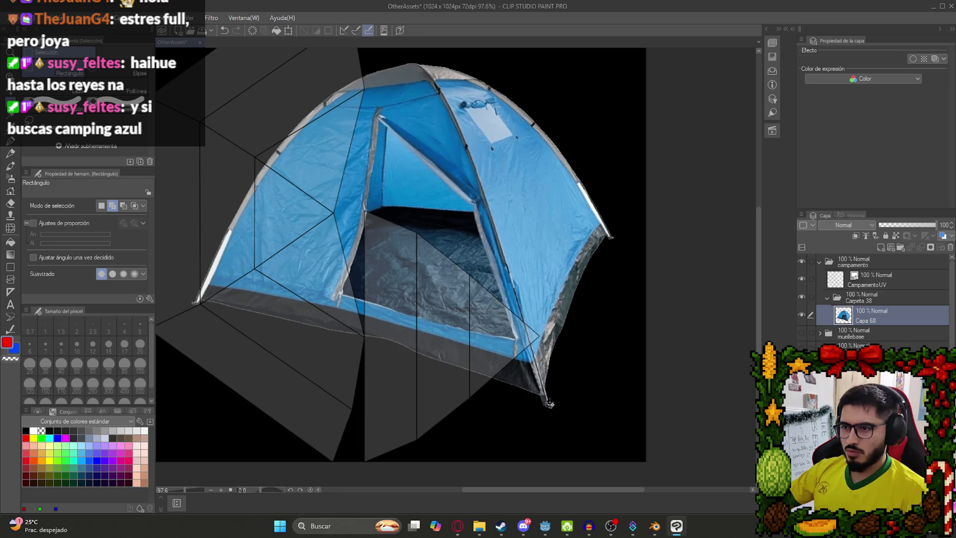
key(m)
key(m)
key(m)
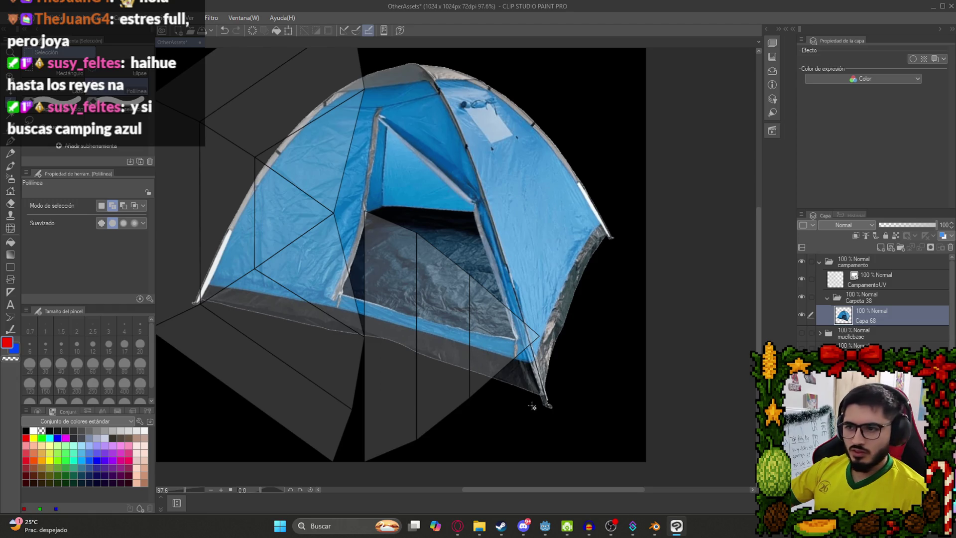
click(548, 406)
- Trace the tent's right side panel with polyline points, then copy and paste it
click(487, 212)
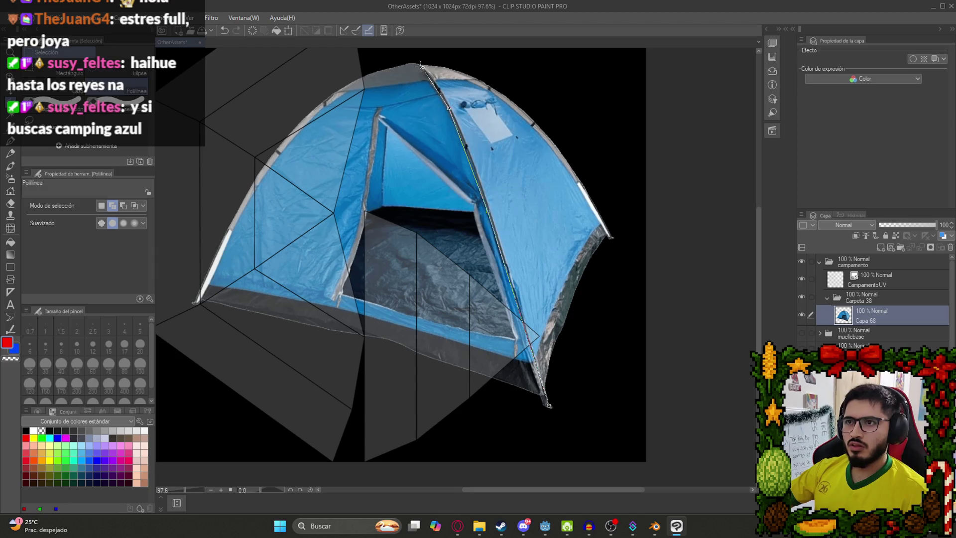
click(485, 84)
click(530, 120)
click(571, 168)
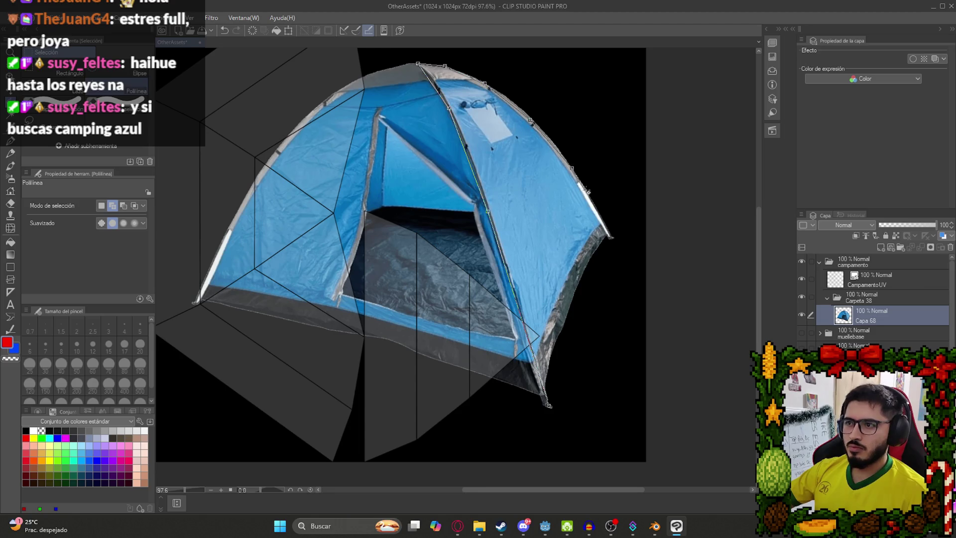
click(611, 237)
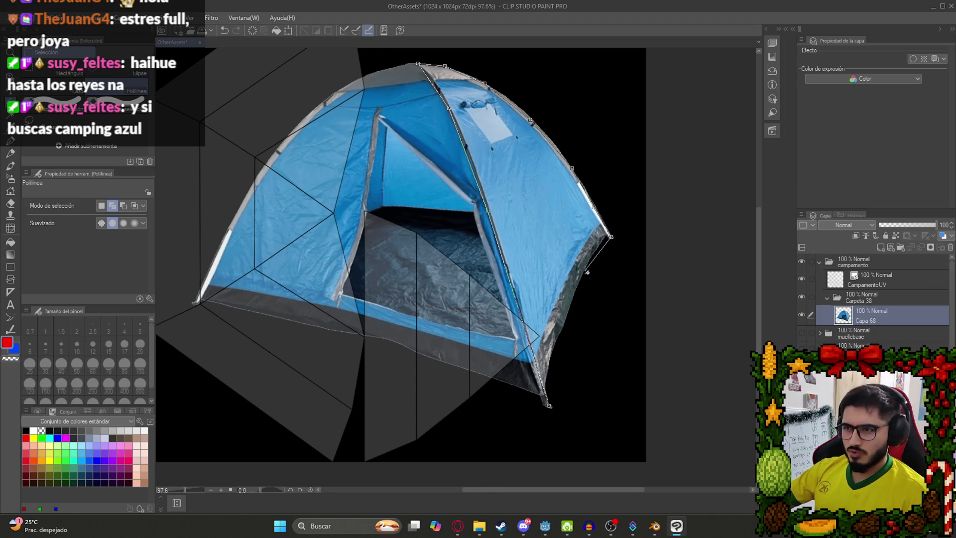
click(567, 323)
double_click(555, 408)
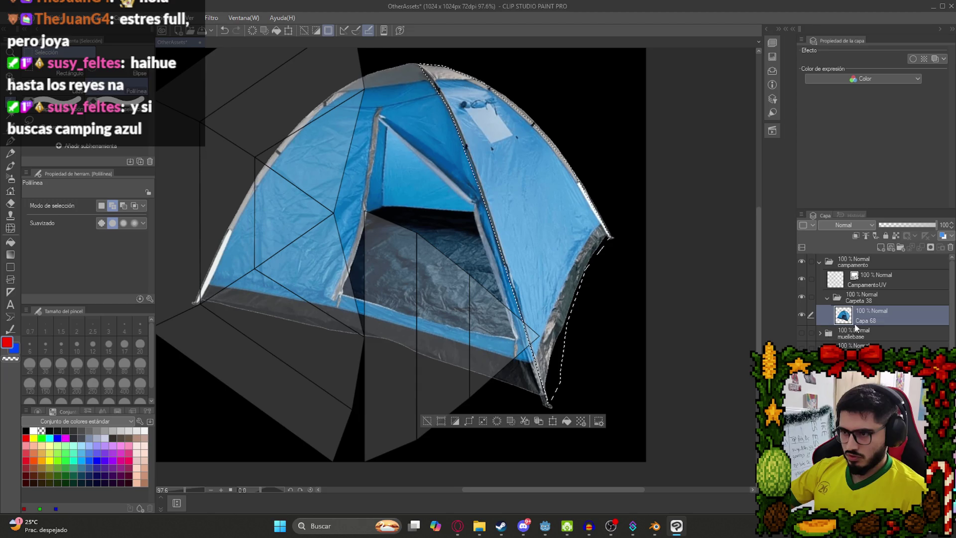
key(ctrl+c)
key(ctrl+v)
- Hide the original photo and move the pasted panel left over the UV layout
click(802, 336)
key(ctrl+d)
scroll(499, 243, down, 2)
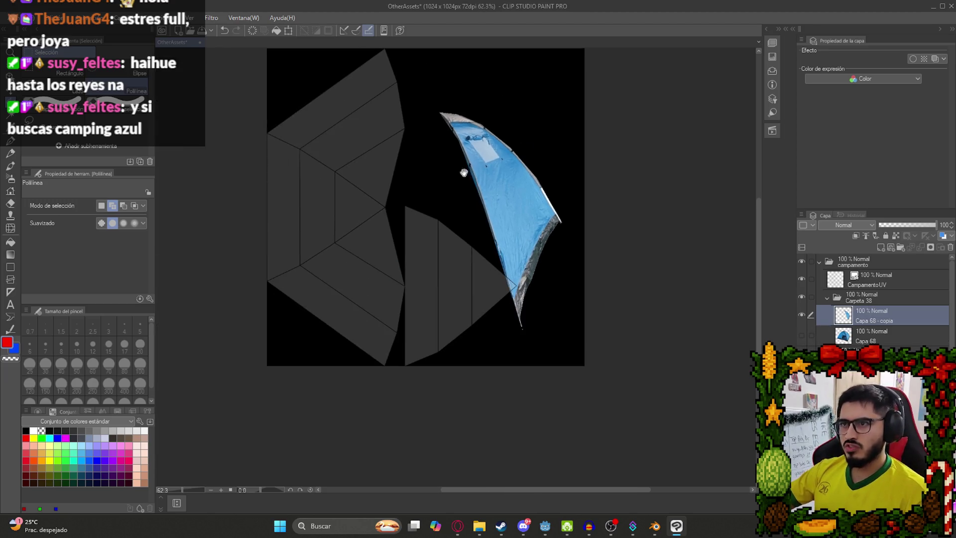
scroll(384, 273, down, 1)
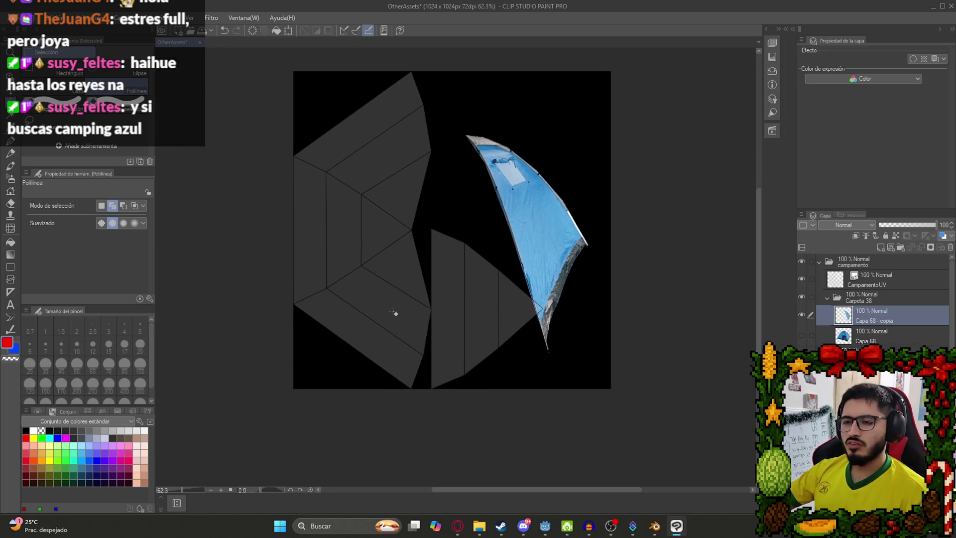
key(ctrl+t)
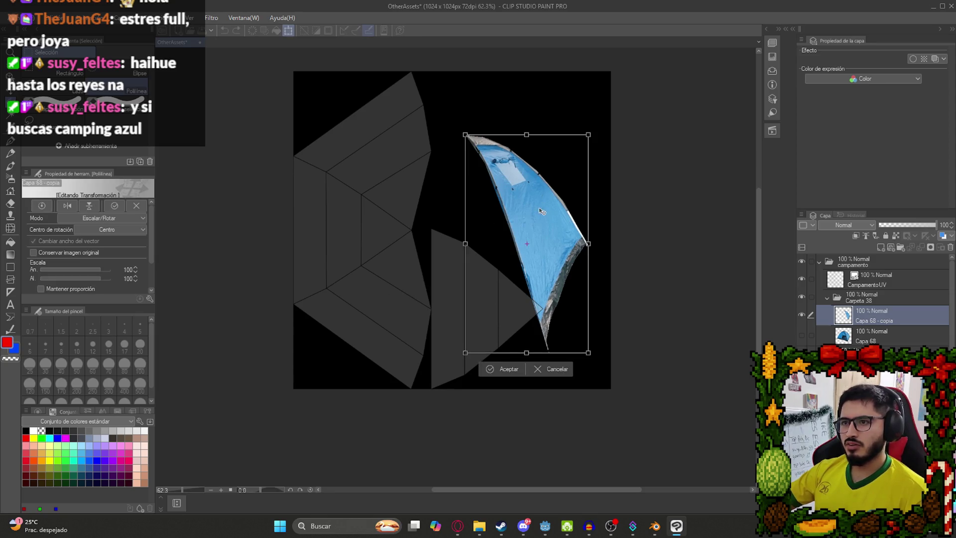
drag(493, 215, 346, 227)
key(Return)
- Duplicate the panel as Capa 68 - copia 2, rotating, moving and skewing it onto a UV triangle
key(k)
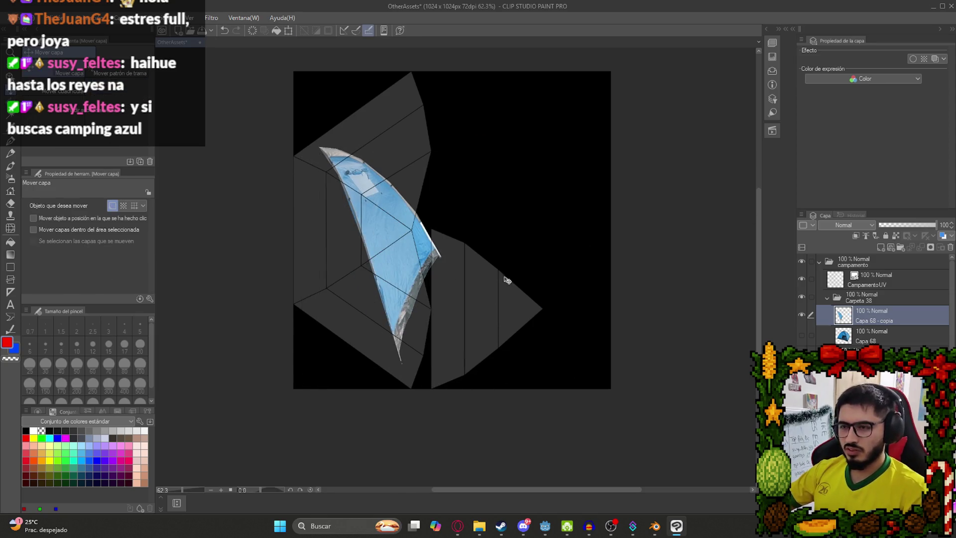
key(ctrl+c)
key(ctrl+v)
click(802, 335)
key(ctrl+t)
mouse_move(482, 121)
mouse_down()
mouse_move(575, 286)
mouse_move(578, 247)
mouse_move(591, 266)
mouse_up()
drag(404, 244, 356, 325)
scroll(357, 325, up, 2)
scroll(358, 327, down, 2)
mouse_move(426, 338)
mouse_down()
mouse_move(292, 396)
mouse_move(292, 425)
mouse_move(374, 263)
mouse_move(416, 427)
mouse_up()
mouse_move(202, 273)
mouse_down()
mouse_move(316, 230)
mouse_move(284, 181)
mouse_move(271, 188)
mouse_move(295, 212)
mouse_up()
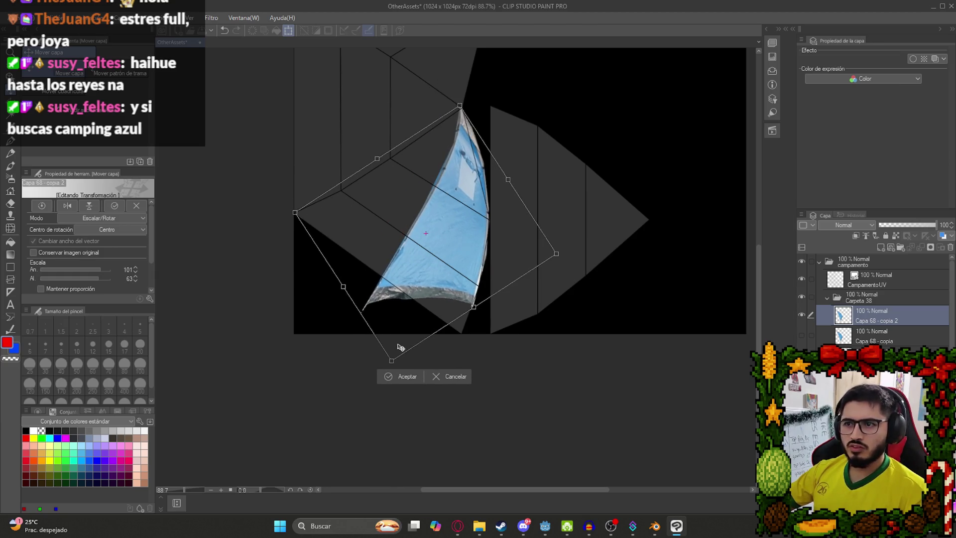
key(Return)
scroll(448, 144, up, 2)
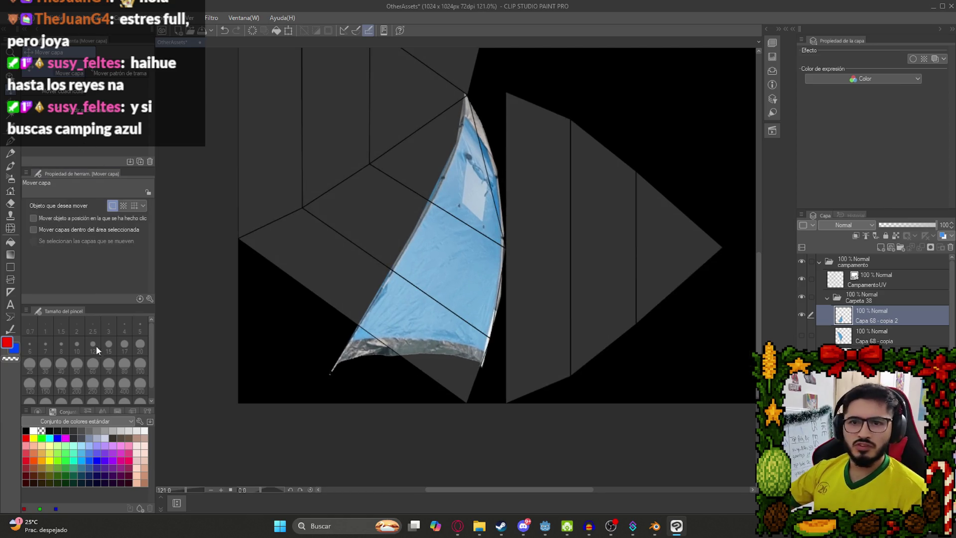
- Start a mesh transformation on the blue tent panel with a 5x5 grid
click(16, 215)
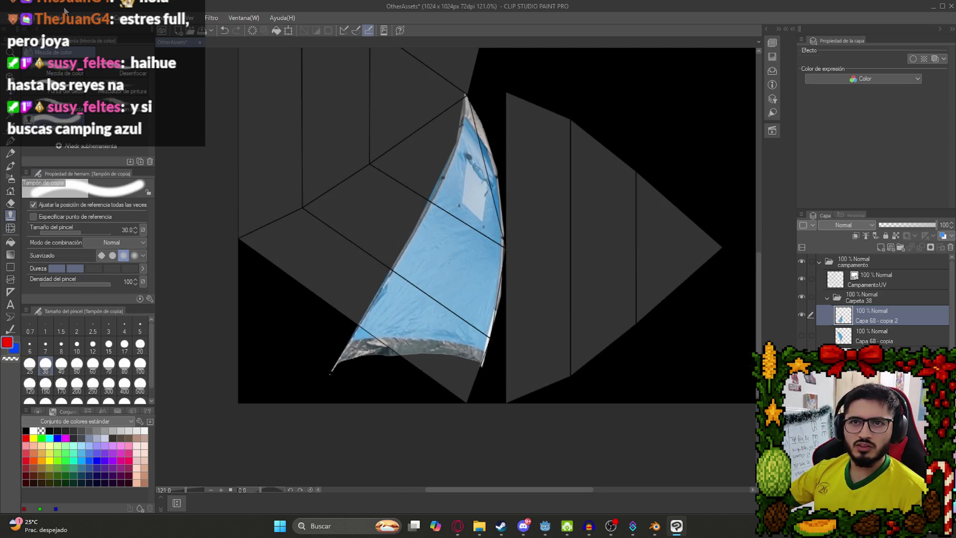
click(59, 18)
mouse_move(168, 246)
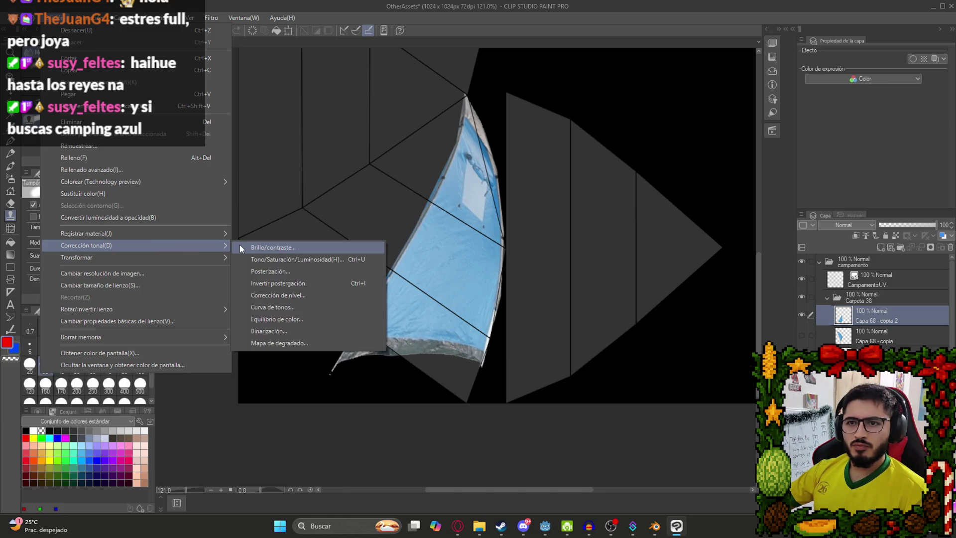
mouse_move(221, 259)
click(294, 378)
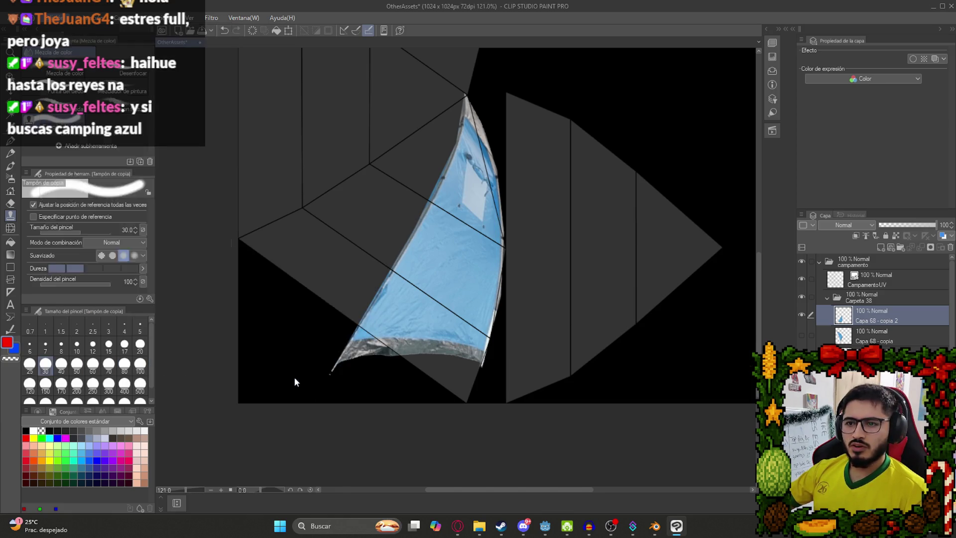
click(135, 254)
click(135, 254)
click(135, 266)
click(135, 267)
click(135, 270)
click(134, 257)
- Bend the panel's top edge and pull its left side toward the triangle's left tip
mouse_move(416, 163)
mouse_down()
mouse_move(367, 128)
mouse_move(337, 132)
mouse_move(384, 156)
mouse_move(400, 152)
mouse_up()
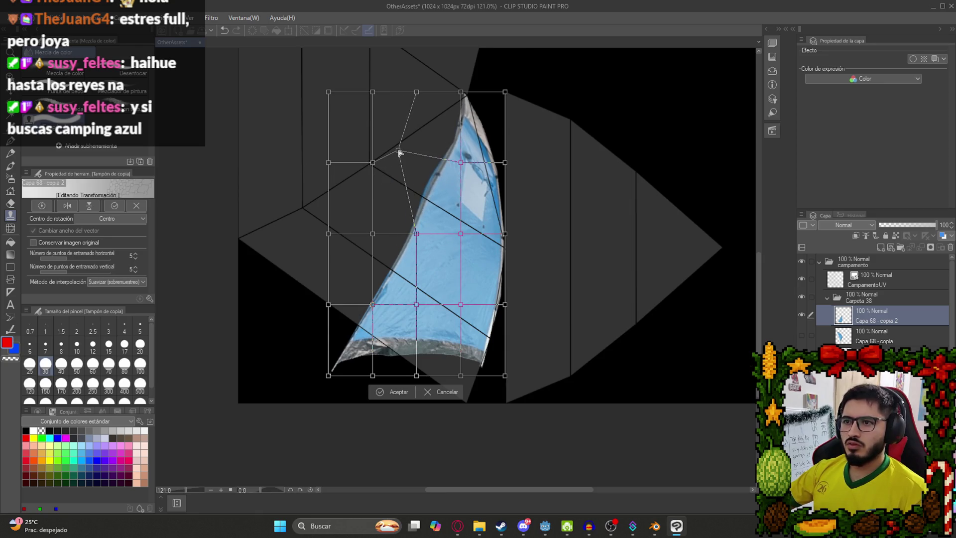
mouse_move(461, 163)
mouse_down()
mouse_move(410, 149)
mouse_move(427, 162)
mouse_move(352, 120)
mouse_move(376, 128)
mouse_up()
mouse_move(329, 91)
mouse_down()
mouse_move(260, 37)
mouse_move(271, 47)
mouse_up()
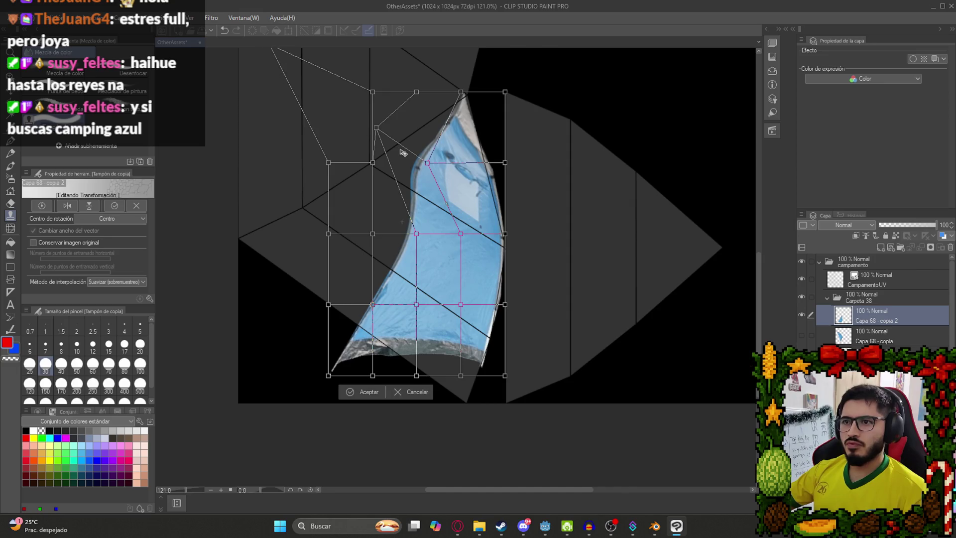
mouse_move(336, 367)
mouse_down()
mouse_move(320, 363)
mouse_move(219, 226)
mouse_up()
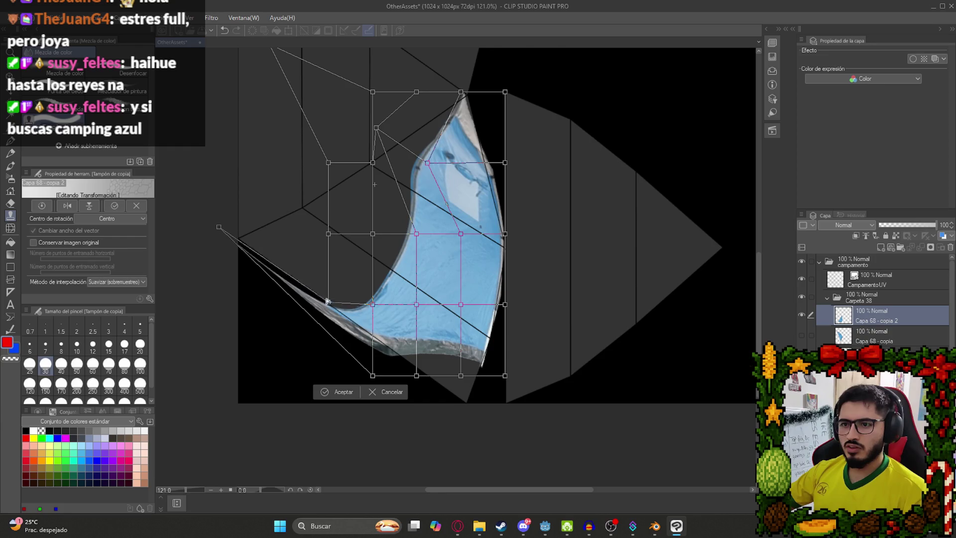
drag(326, 300, 238, 167)
mouse_move(371, 304)
mouse_down()
mouse_move(324, 249)
mouse_move(335, 241)
mouse_move(247, 112)
mouse_up()
- Spread the panel's middle and side mesh points so it covers the triangle
mouse_move(336, 241)
mouse_down()
mouse_move(309, 197)
mouse_move(290, 217)
mouse_up()
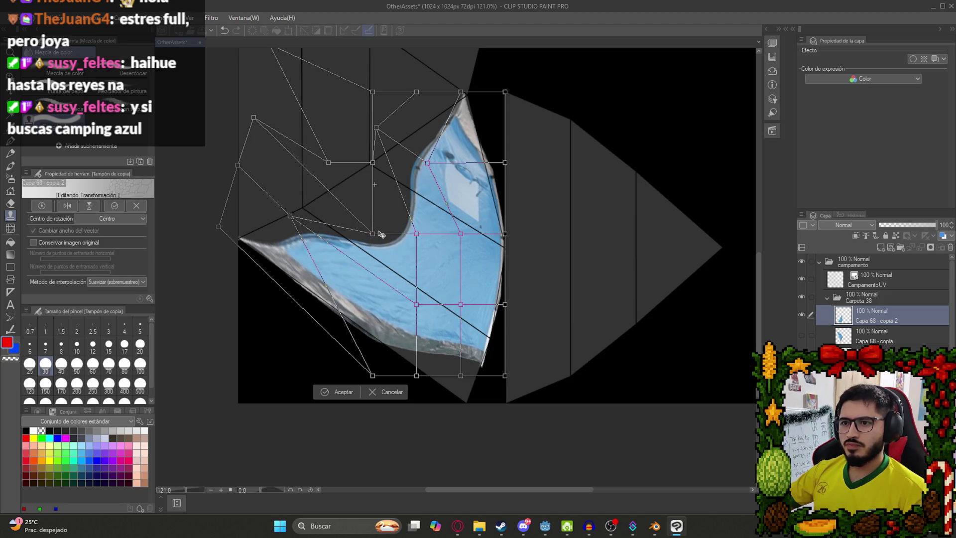
drag(329, 163, 246, 95)
mouse_move(372, 233)
mouse_down()
mouse_move(309, 164)
mouse_move(330, 170)
mouse_move(336, 127)
mouse_up()
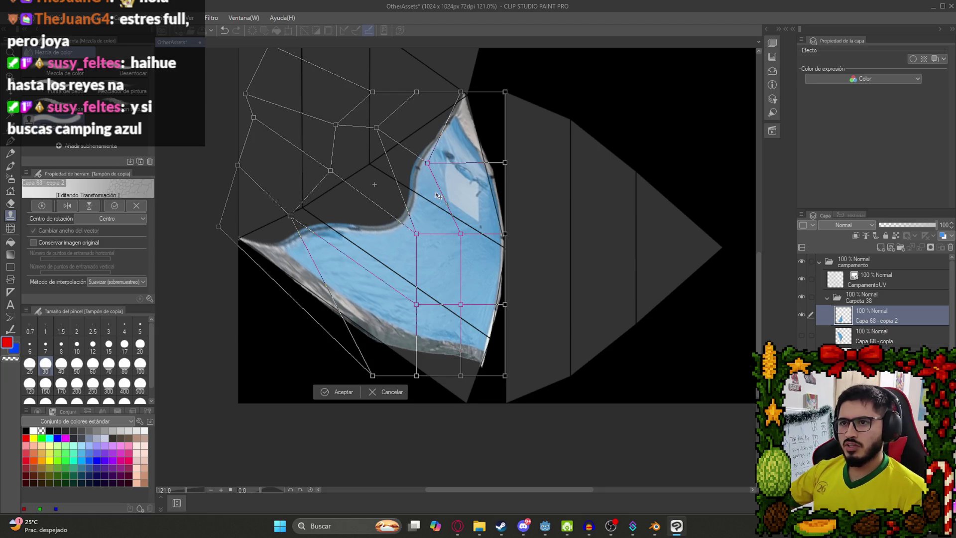
mouse_move(417, 234)
mouse_down()
mouse_move(352, 178)
mouse_move(364, 183)
mouse_up()
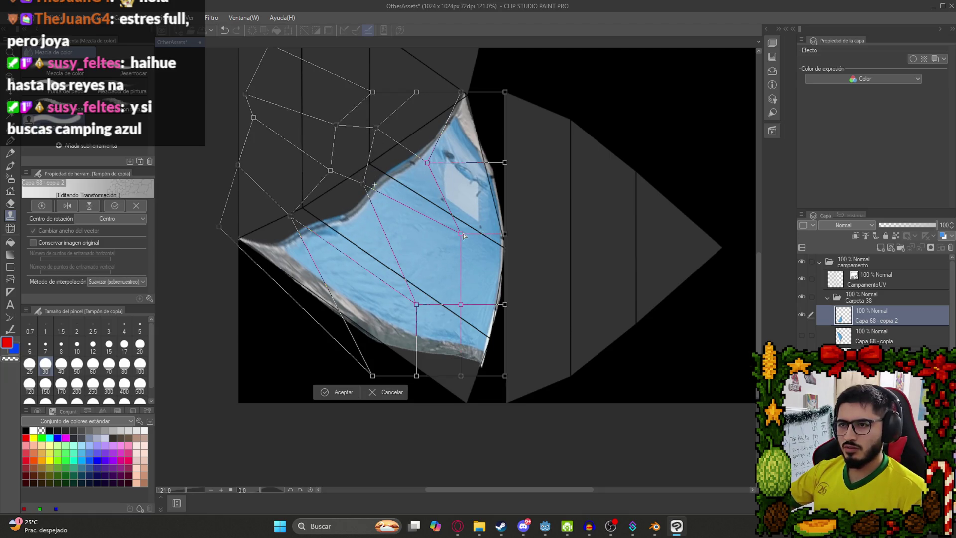
drag(462, 234, 441, 225)
mouse_move(428, 163)
mouse_down()
mouse_move(405, 149)
mouse_move(425, 158)
mouse_up()
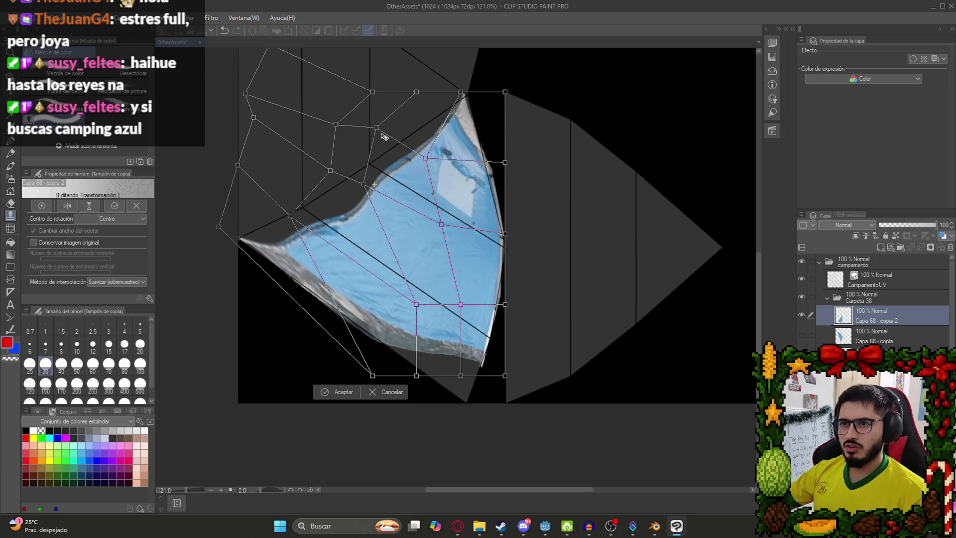
drag(377, 127, 364, 120)
- Extend the panel's bottom to the triangle's lower tip and lay the bottom-left along the UV edge
mouse_move(459, 376)
mouse_down()
mouse_move(454, 420)
mouse_move(413, 440)
mouse_move(435, 448)
mouse_move(437, 431)
mouse_up()
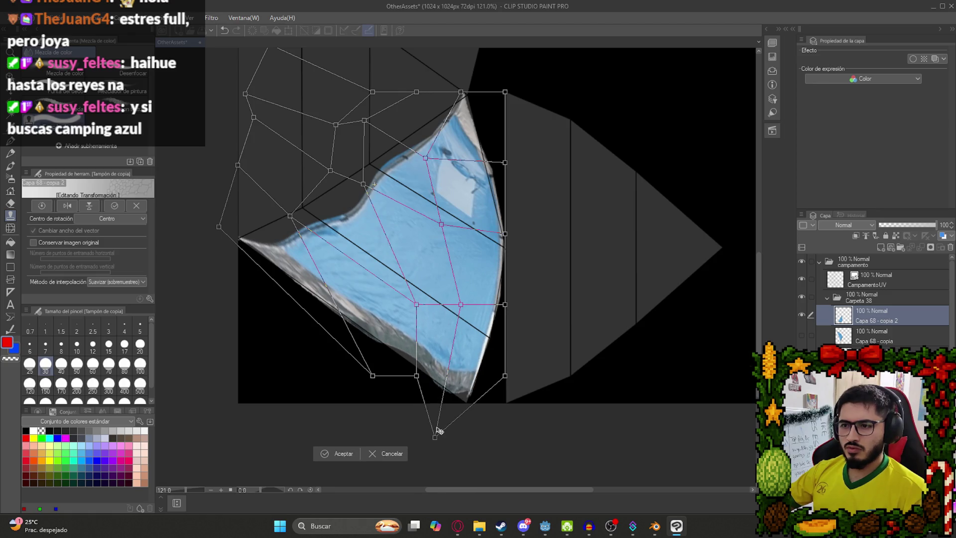
drag(415, 377, 401, 382)
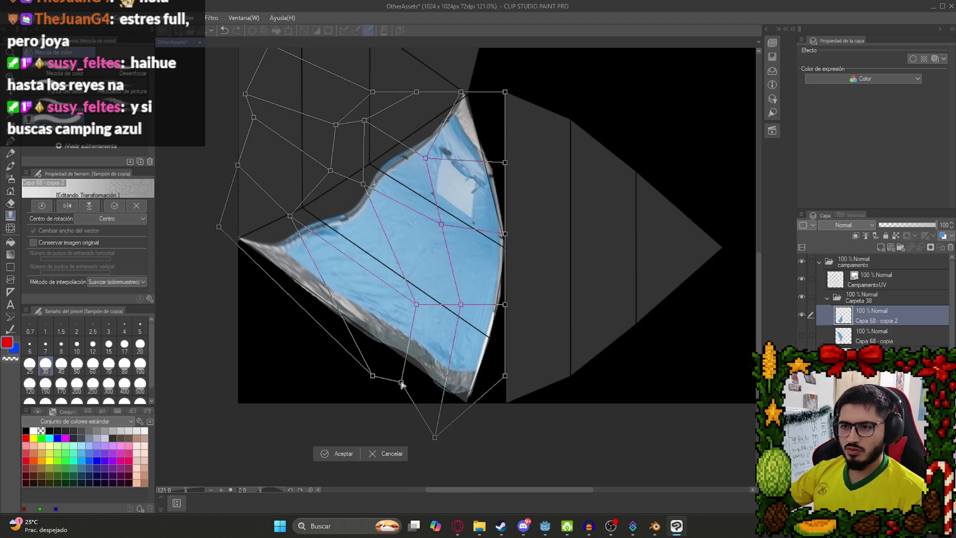
drag(437, 442, 443, 437)
drag(372, 376, 342, 337)
key(ctrl+z)
mouse_move(374, 375)
mouse_down()
mouse_move(302, 294)
mouse_move(310, 298)
mouse_move(298, 327)
mouse_move(289, 314)
mouse_up()
- Align the panel's left, lower, right and upper edges onto the UV triangle lines
drag(349, 148, 388, 250)
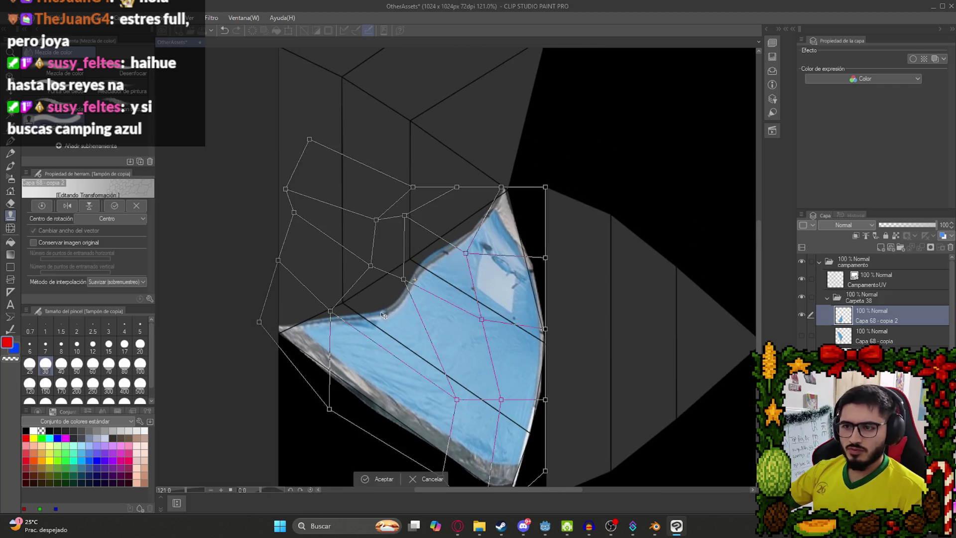
mouse_move(331, 311)
mouse_down()
mouse_move(304, 280)
mouse_move(314, 284)
mouse_up()
drag(456, 399, 400, 354)
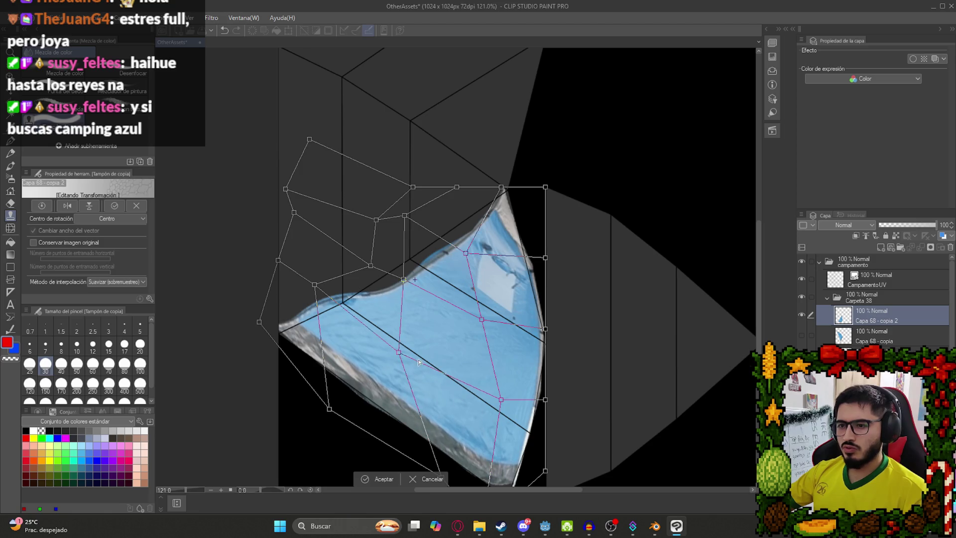
mouse_move(499, 399)
mouse_down()
mouse_move(493, 408)
mouse_move(502, 394)
mouse_up()
drag(481, 325, 475, 320)
mouse_move(406, 281)
mouse_down()
mouse_move(387, 253)
mouse_move(362, 260)
mouse_up()
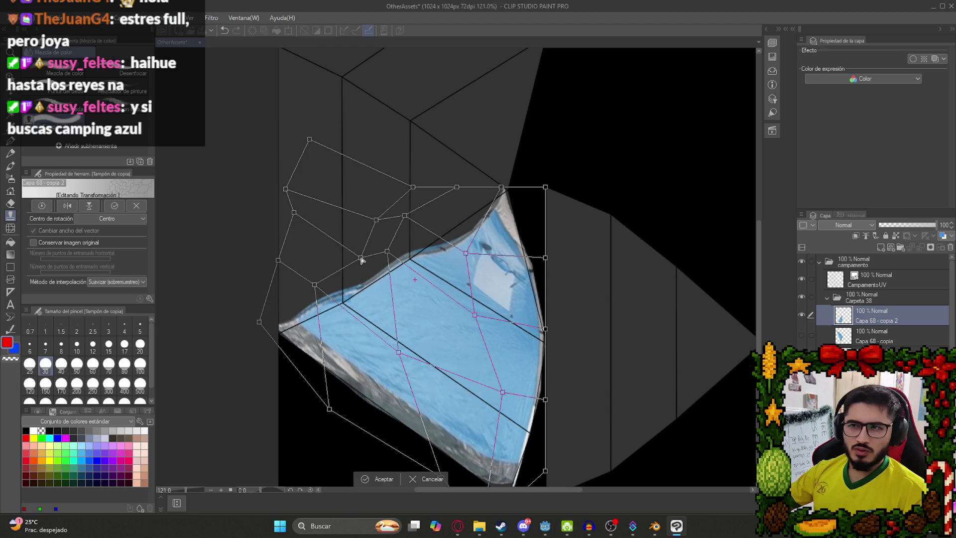
drag(463, 257, 455, 229)
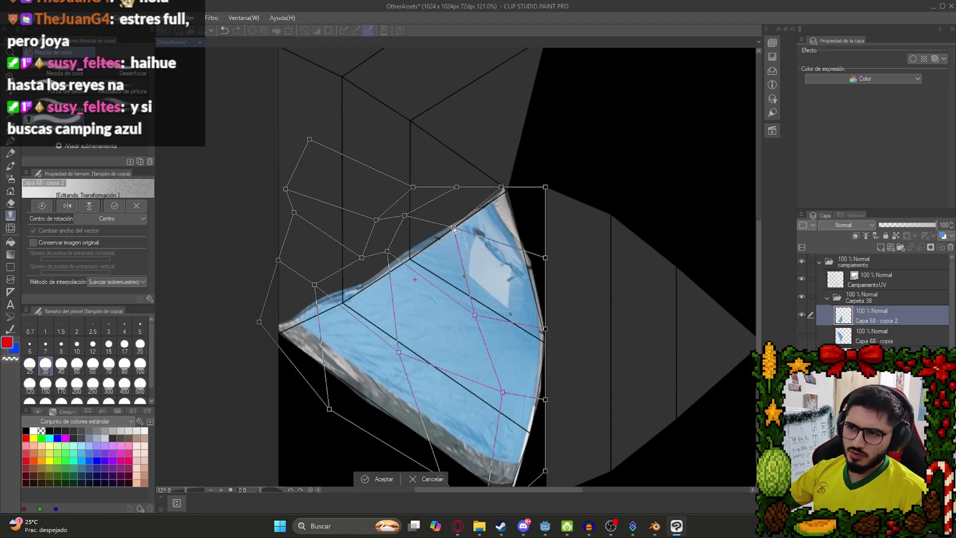
- Nudge the top tip into the triangle's corner and commit the mesh warp
scroll(445, 239, down, 1)
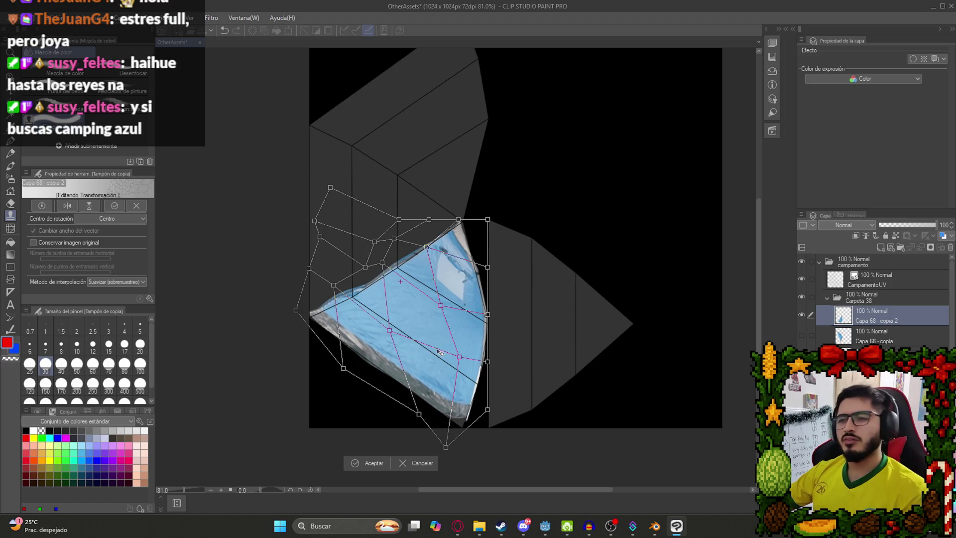
scroll(515, 210, up, 2)
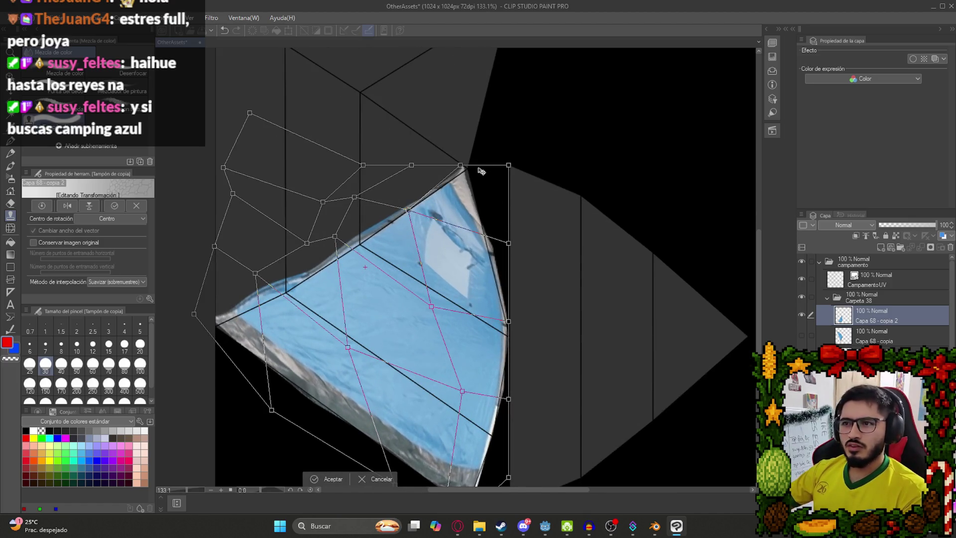
drag(463, 165, 468, 166)
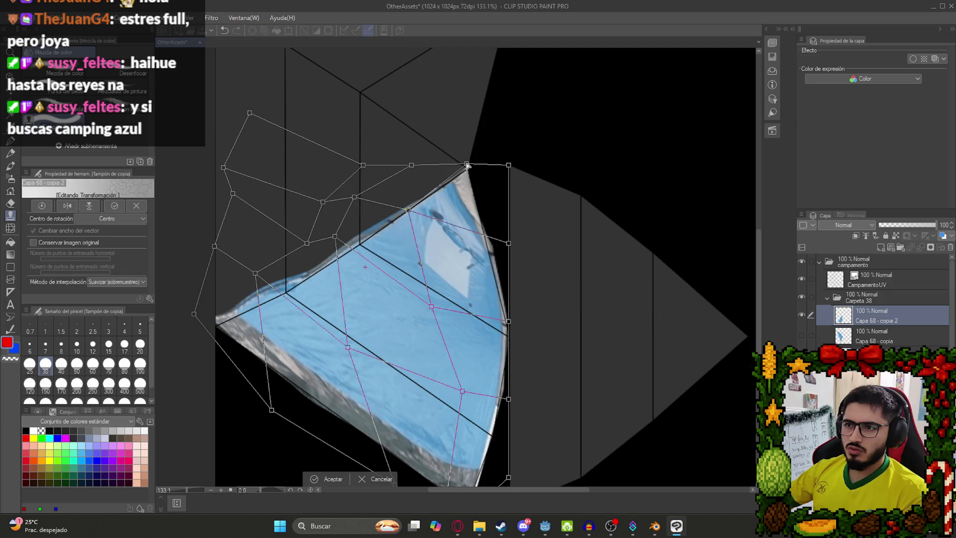
key(Return)
scroll(458, 274, down, 2)
scroll(469, 310, up, 3)
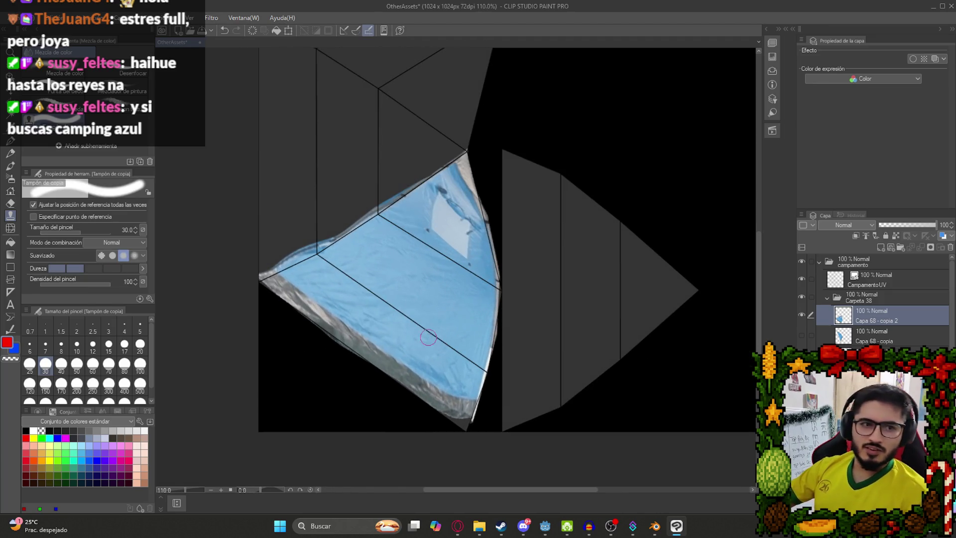
scroll(463, 453, up, 4)
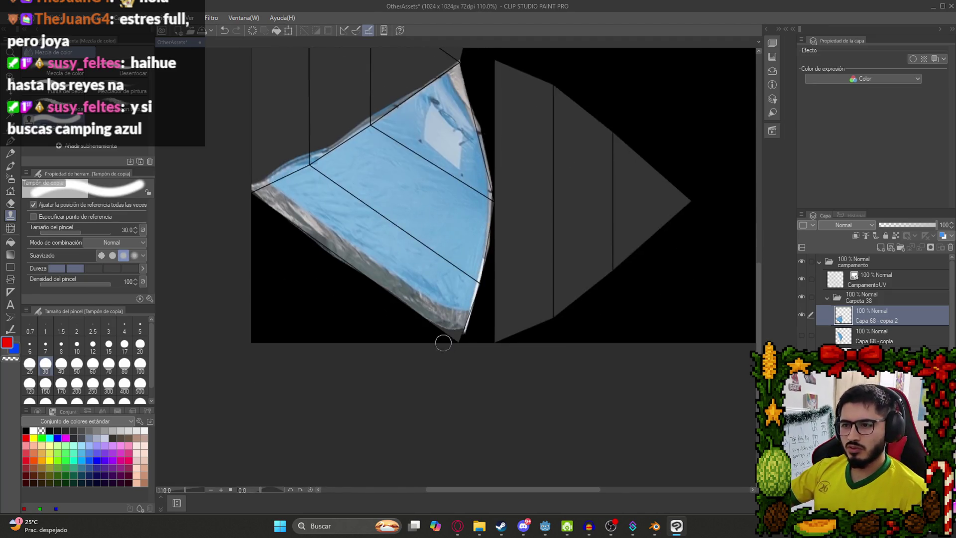
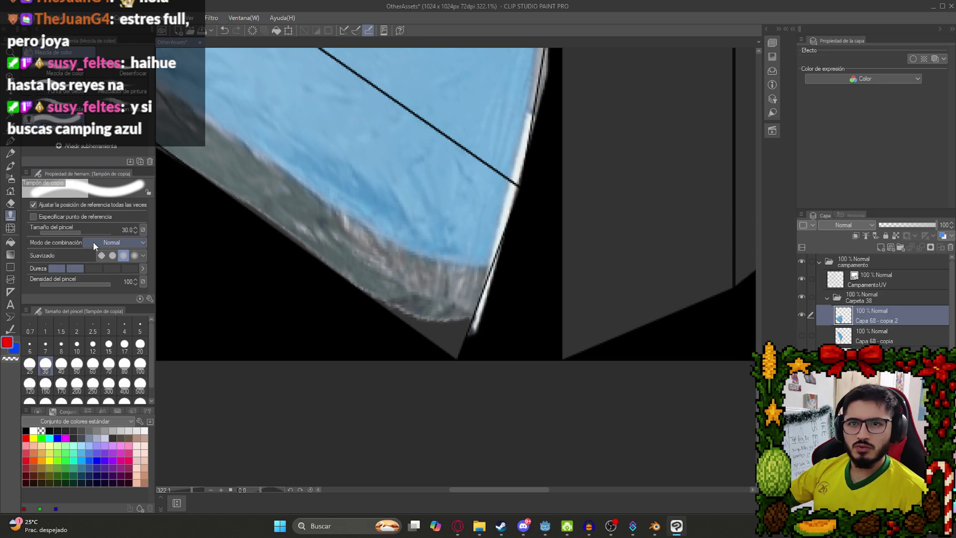
- Set the Copy Stamp size to 20 and clone texture over the panel's lower corner and diagonal edge
click(139, 345)
mouse_move(442, 286)
mouse_down()
mouse_move(456, 339)
mouse_move(462, 329)
mouse_move(424, 323)
mouse_move(386, 282)
mouse_move(434, 332)
mouse_move(434, 312)
mouse_up()
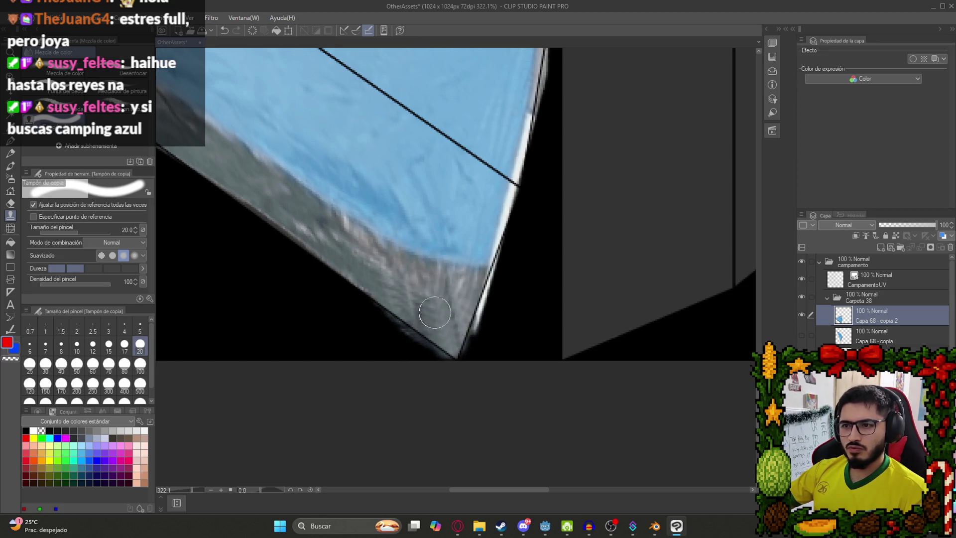
scroll(448, 311, down, 1)
mouse_move(360, 264)
mouse_down()
mouse_move(418, 311)
mouse_move(444, 319)
mouse_up()
scroll(444, 319, down, 5)
scroll(452, 249, up, 4)
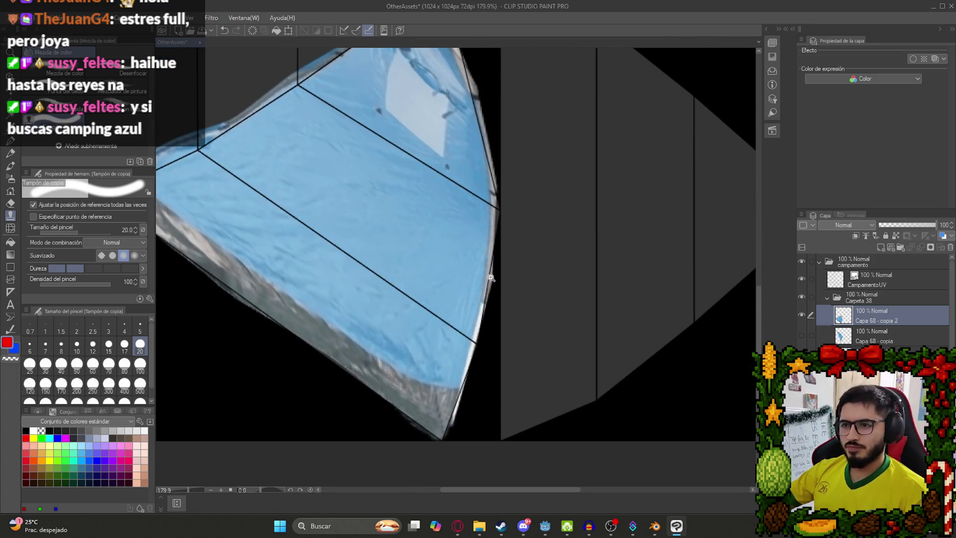
scroll(452, 249, up, 6)
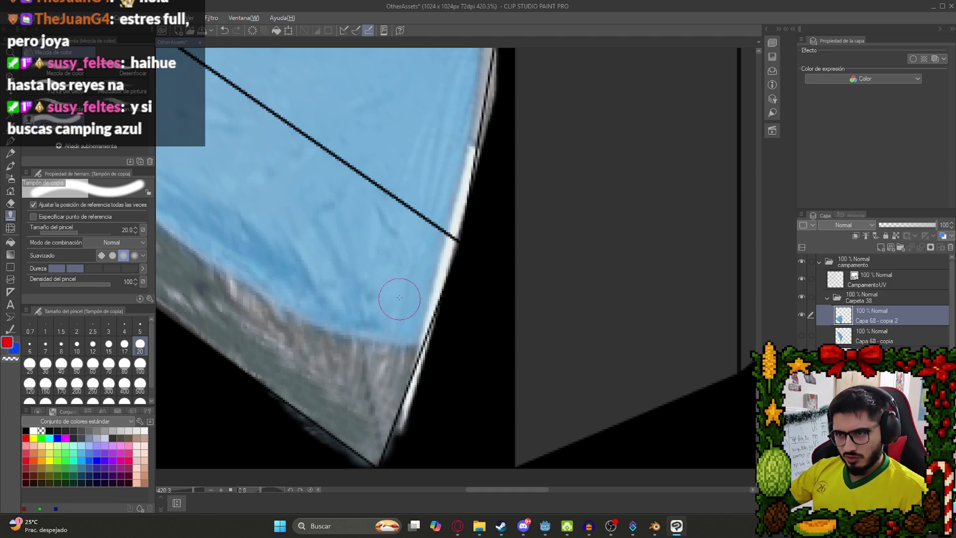
- Clone blue texture up the panel's right edge to cover the black gap
mouse_move(425, 302)
mouse_down()
mouse_move(435, 329)
mouse_move(472, 160)
mouse_up()
scroll(468, 224, up, 5)
mouse_move(455, 373)
mouse_down()
mouse_move(443, 383)
mouse_move(477, 204)
mouse_move(473, 150)
mouse_up()
scroll(473, 159, up, 5)
mouse_move(490, 421)
mouse_down()
mouse_move(447, 189)
mouse_move(428, 160)
mouse_up()
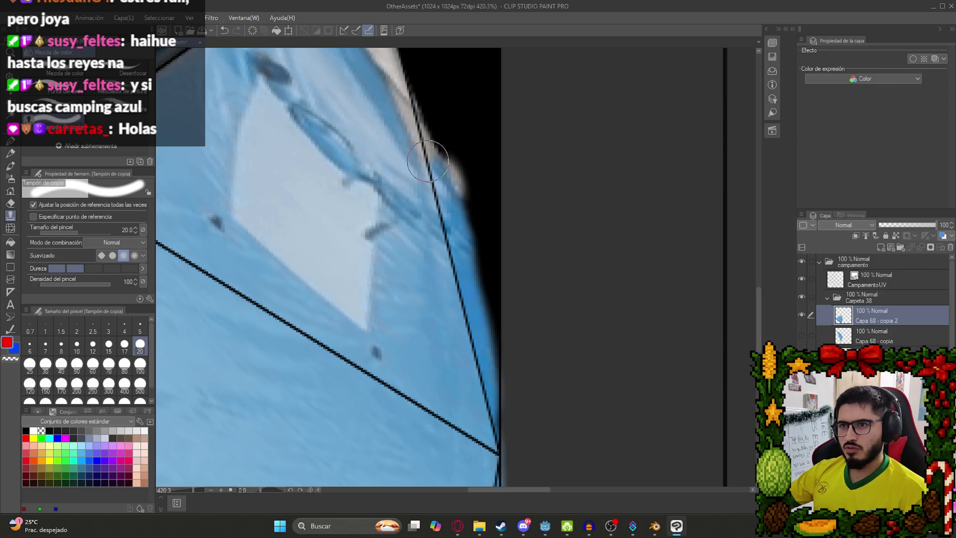
- Retouch the panel's upper corner and right edge with small clone strokes, undoing an overly bright one
drag(412, 115, 401, 268)
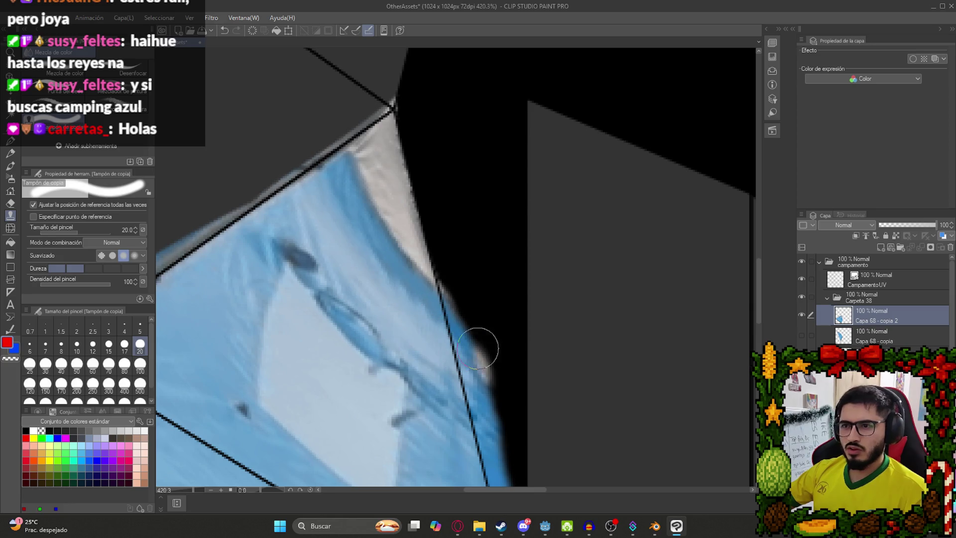
scroll(478, 348, down, 5)
scroll(412, 224, up, 5)
mouse_move(412, 224)
mouse_down()
mouse_move(430, 231)
mouse_move(418, 194)
mouse_move(396, 196)
mouse_move(421, 178)
mouse_move(412, 139)
mouse_move(404, 205)
mouse_move(396, 119)
mouse_move(400, 132)
mouse_up()
key(ctrl+z)
mouse_move(399, 191)
mouse_down()
mouse_move(423, 188)
mouse_move(404, 149)
mouse_up()
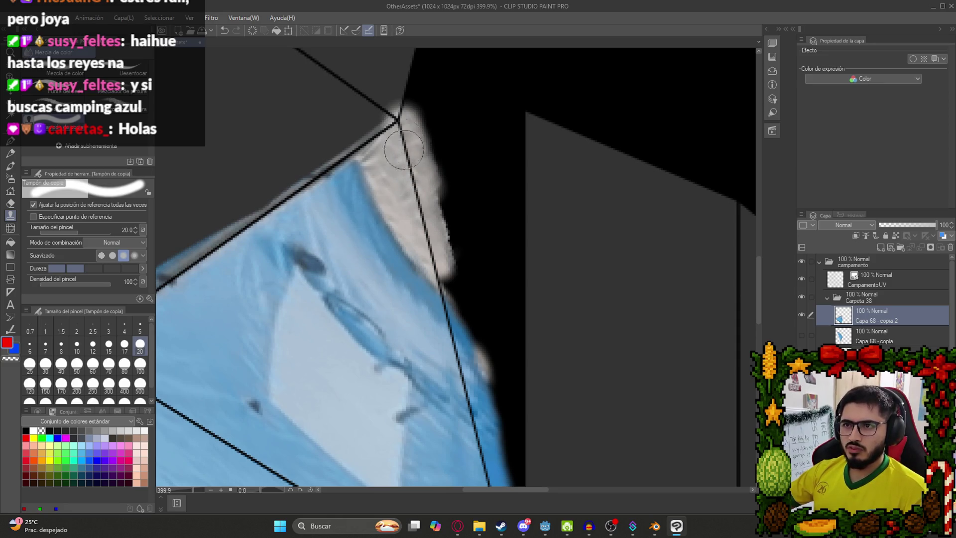
scroll(404, 149, down, 5)
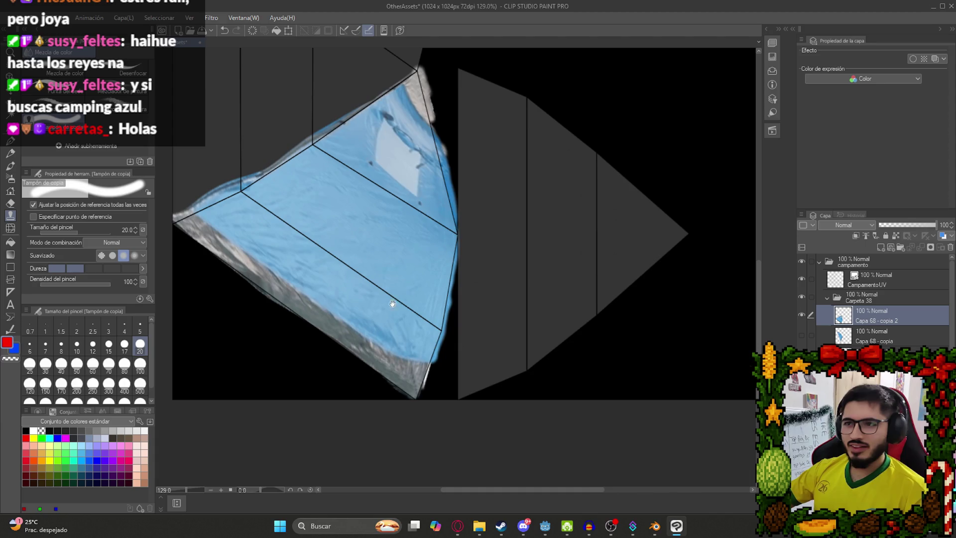
scroll(387, 215, up, 4)
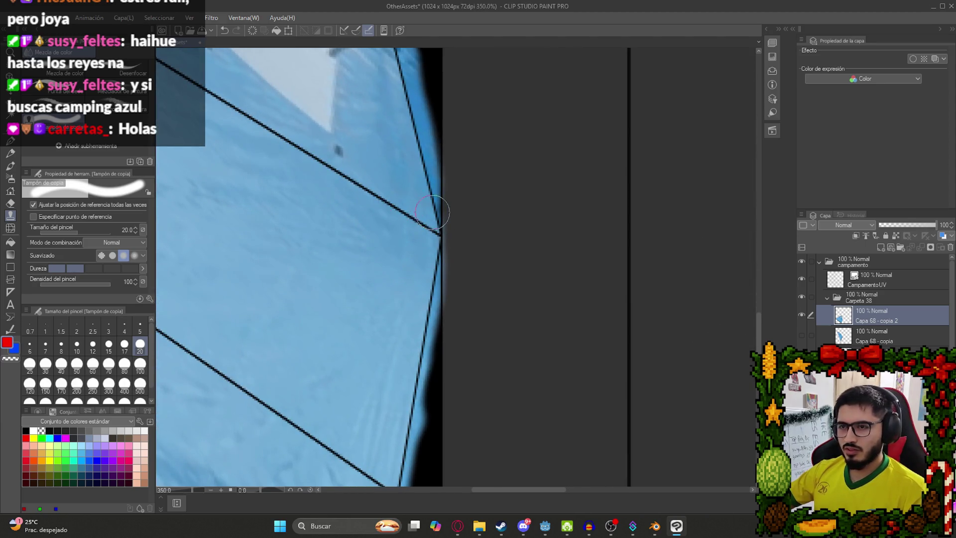
drag(432, 212, 442, 239)
scroll(412, 260, down, 6)
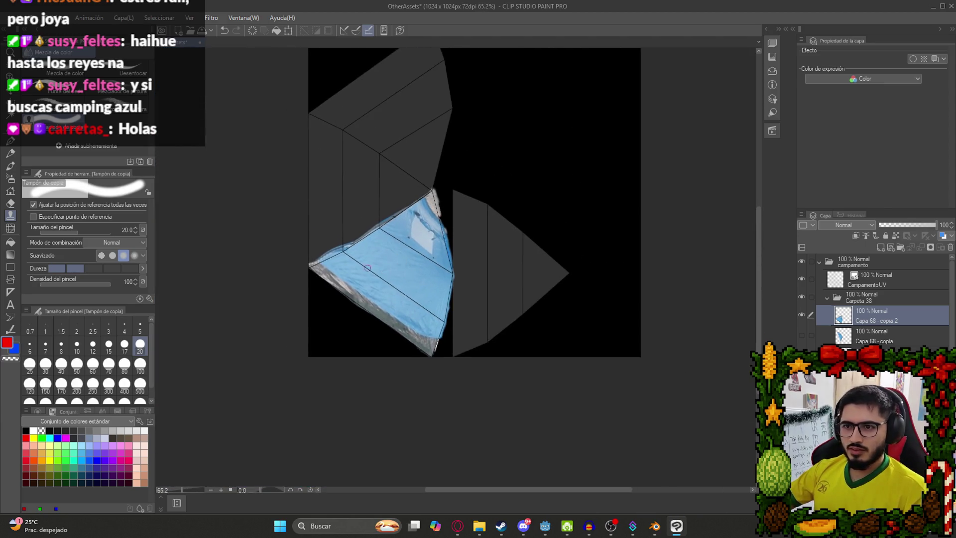
scroll(368, 268, up, 4)
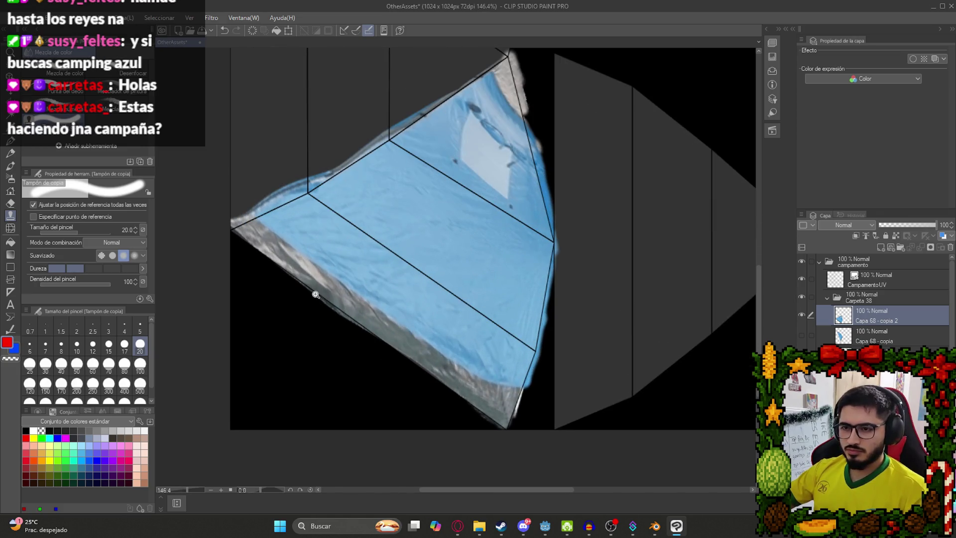
scroll(316, 294, down, 5)
- Duplicate the tent texture layer and move and rotate the copy up onto the top face
key(k)
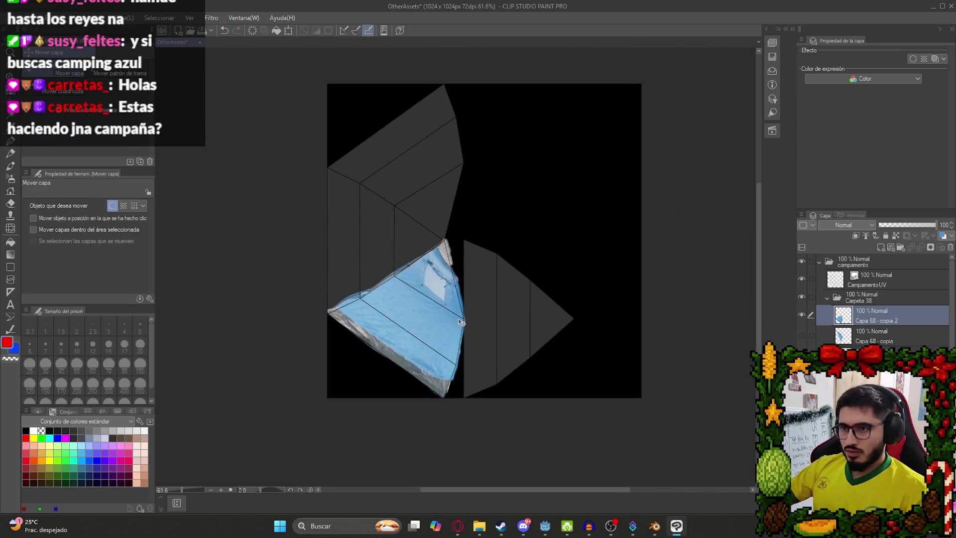
key(ctrl+c)
key(ctrl+v)
key(ctrl+t)
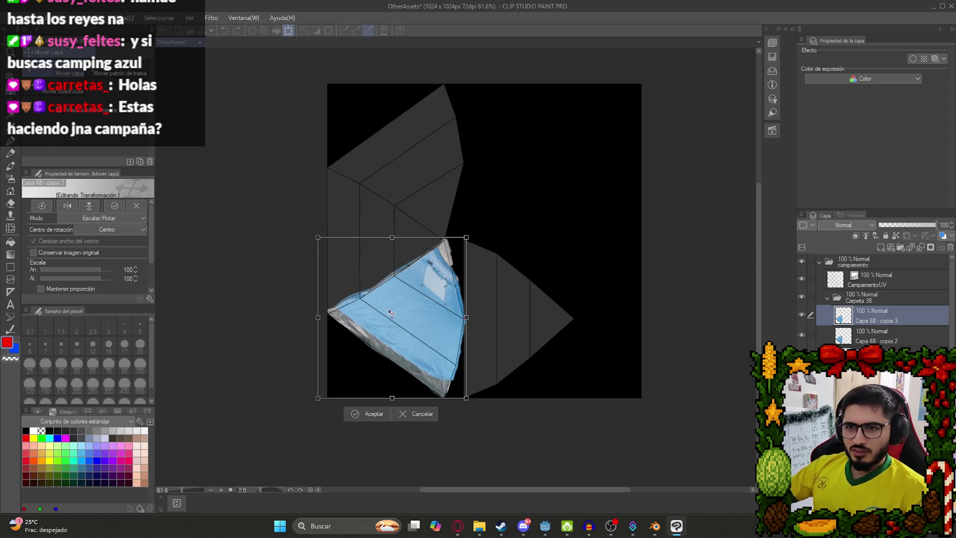
drag(391, 313, 393, 167)
drag(448, 112, 468, 145)
scroll(495, 321, up, 5)
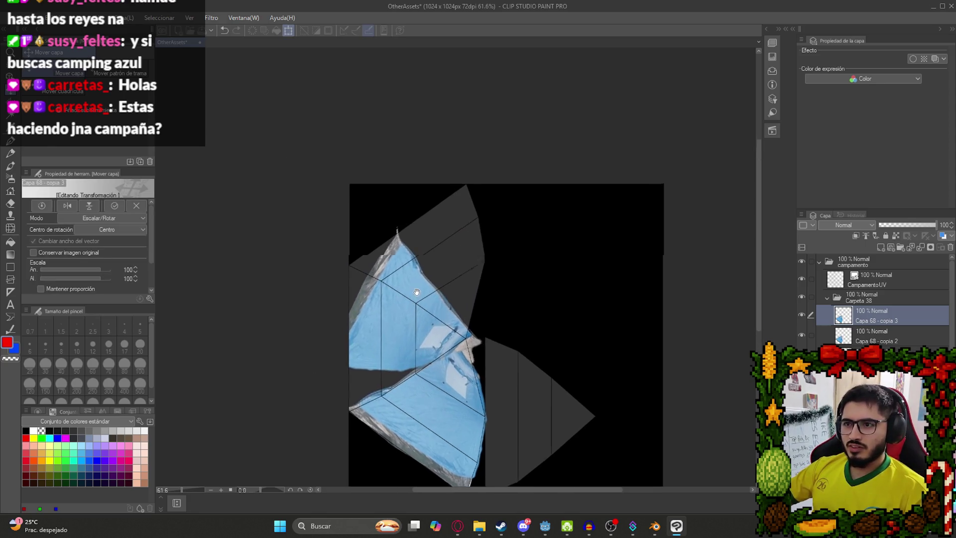
drag(607, 279, 581, 384)
scroll(580, 384, up, 5)
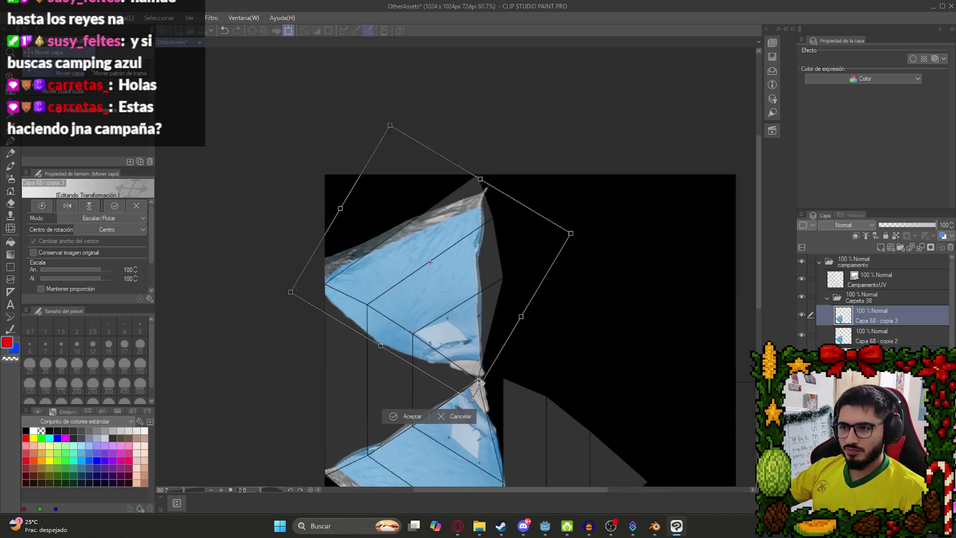
drag(642, 340, 556, 303)
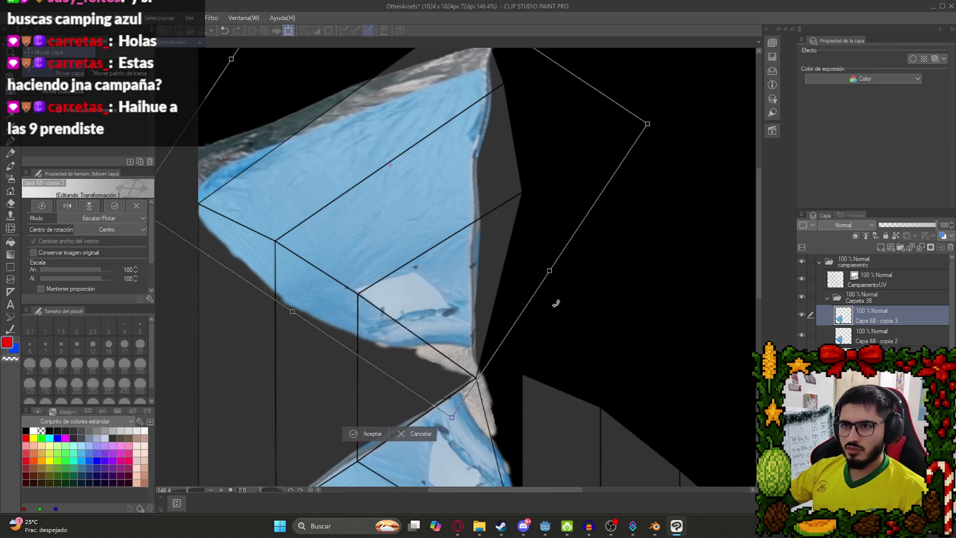
- Mirror the copy horizontally, fine-tune its rotation and position to match the face, and confirm
click(70, 205)
mouse_move(696, 181)
mouse_down()
mouse_move(608, 70)
mouse_move(613, 60)
mouse_up()
drag(455, 198, 432, 213)
drag(589, 222, 410, 264)
drag(552, 296, 554, 289)
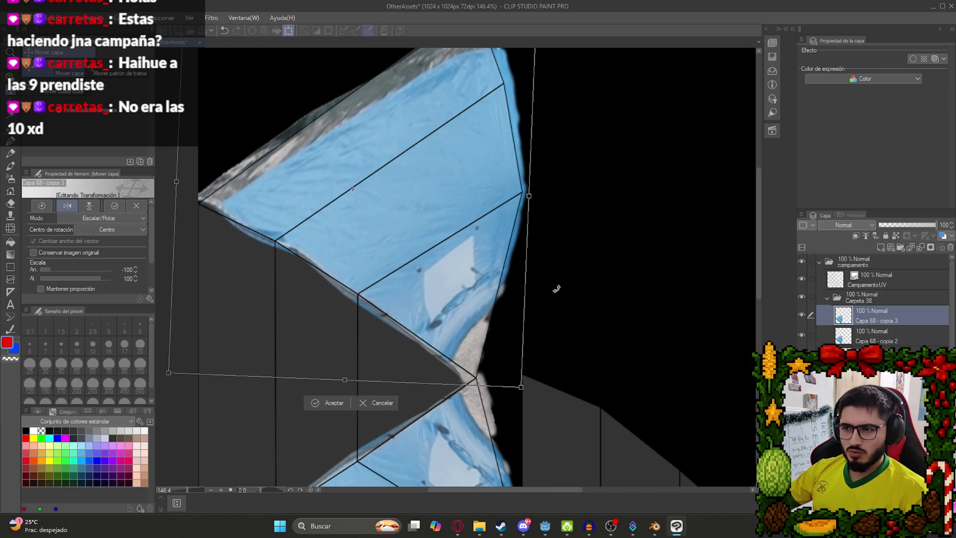
drag(475, 317, 477, 318)
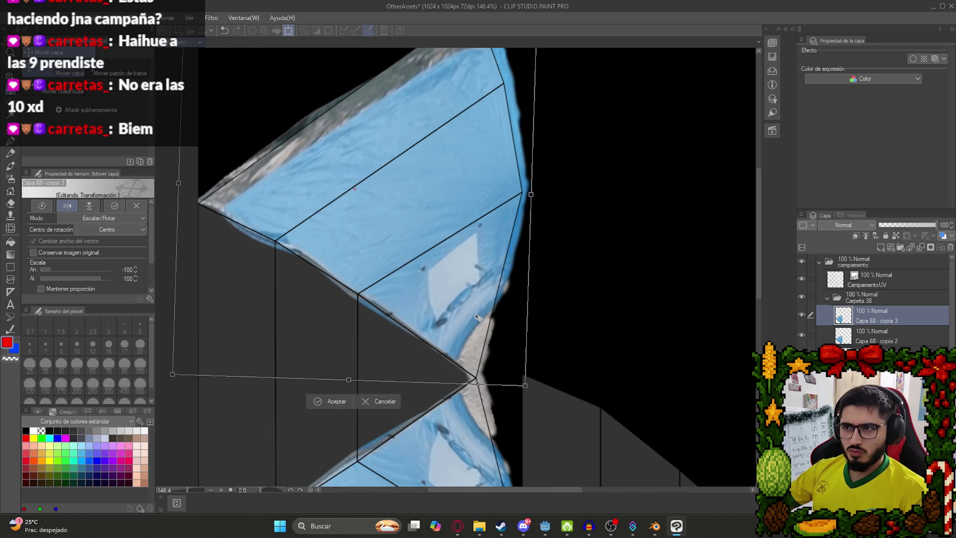
scroll(455, 259, up, 3)
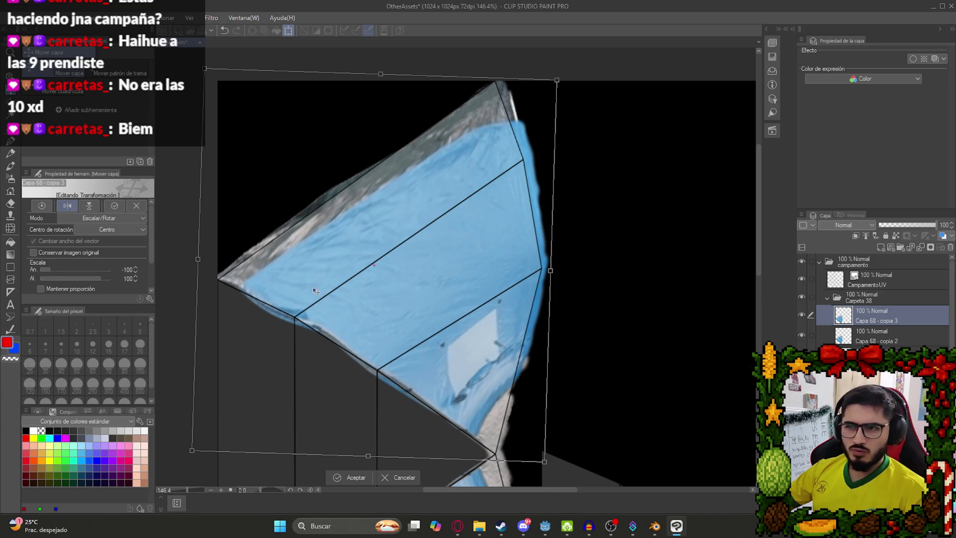
key(Return)
scroll(393, 359, down, 2)
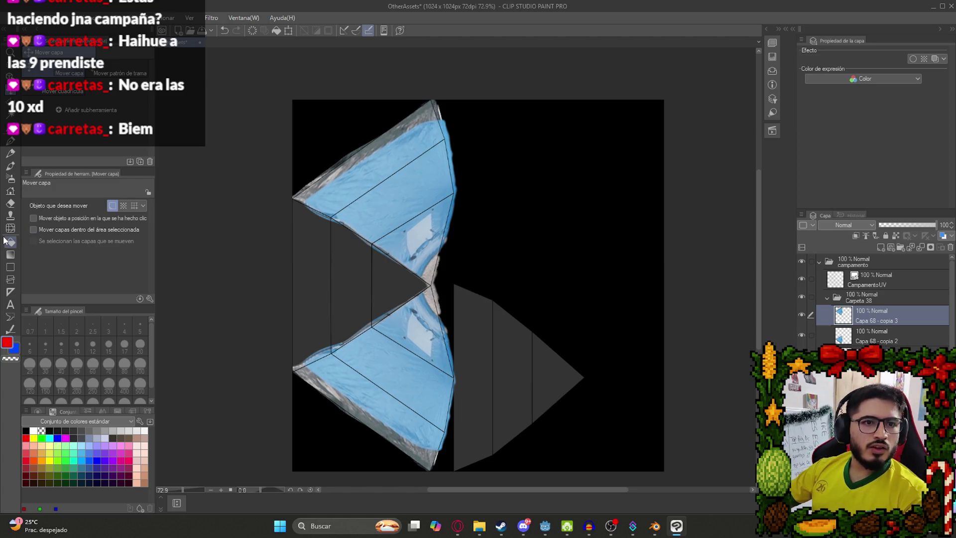
scroll(390, 213, up, 1)
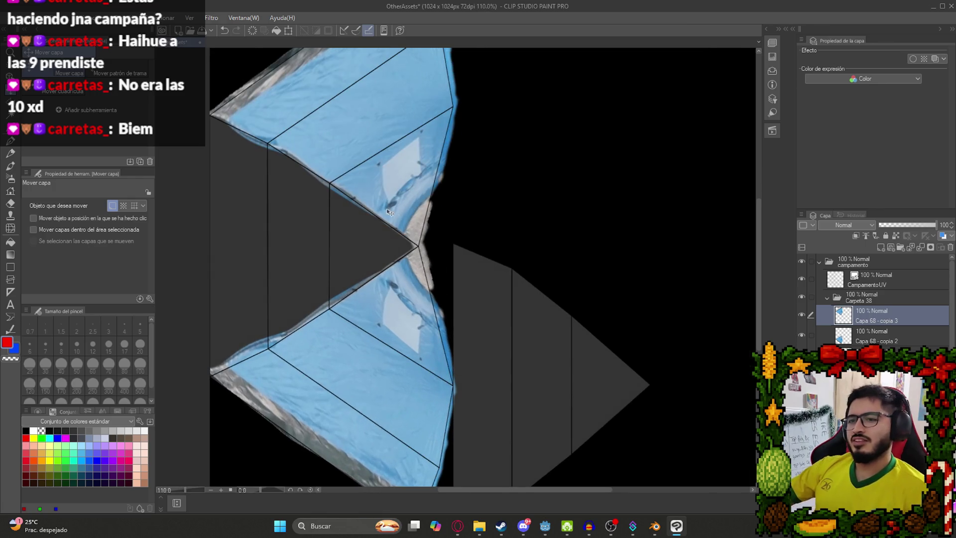
- Duplicate the texture layer again and rotate the new copy toward the left faces
scroll(420, 252, down, 2)
key(ctrl+c)
key(ctrl+v)
key(ctrl+t)
mouse_move(592, 317)
mouse_down()
mouse_move(625, 213)
mouse_move(619, 170)
mouse_move(520, 249)
mouse_up()
drag(446, 303, 385, 338)
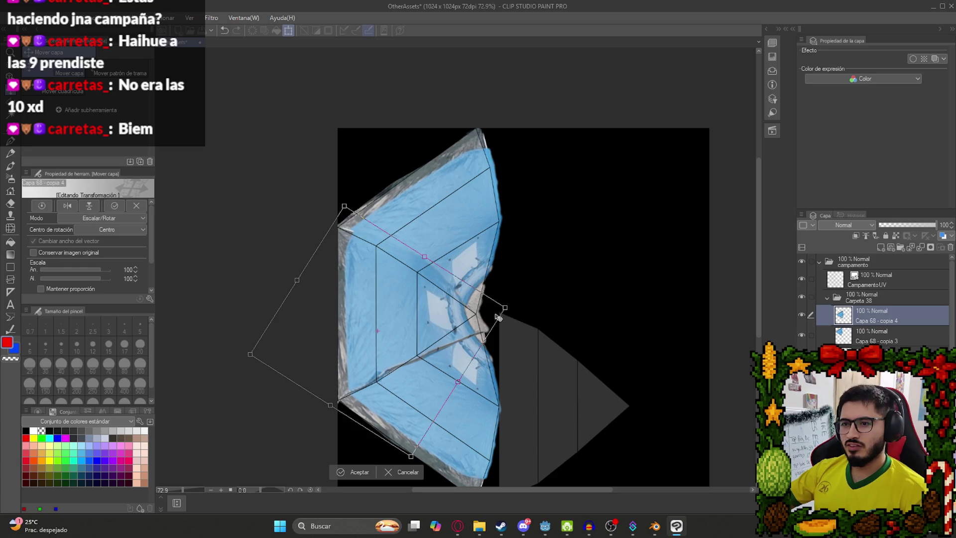
drag(504, 310, 503, 306)
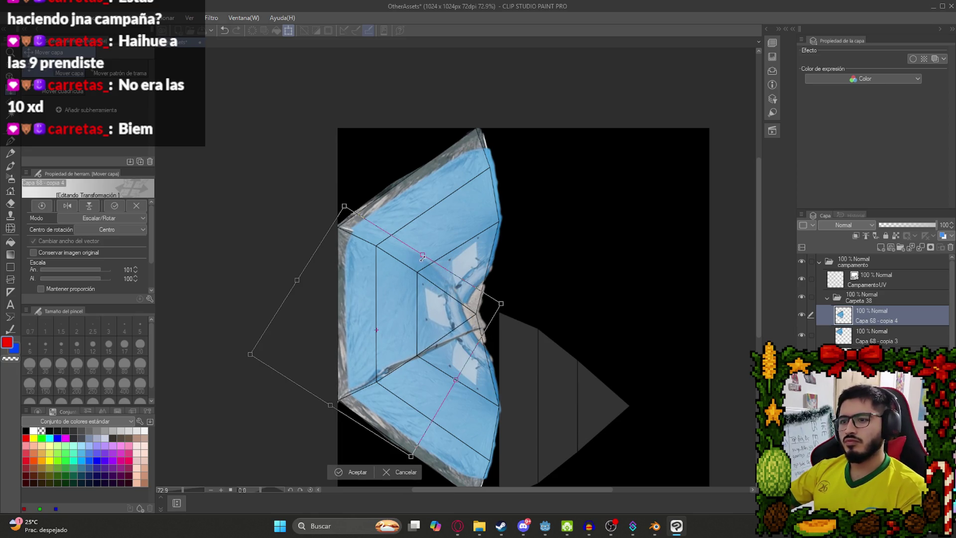
- Reset that transform and instead stretch the copy vertically over the left faces
key(ctrl+z)
scroll(415, 262, up, 2)
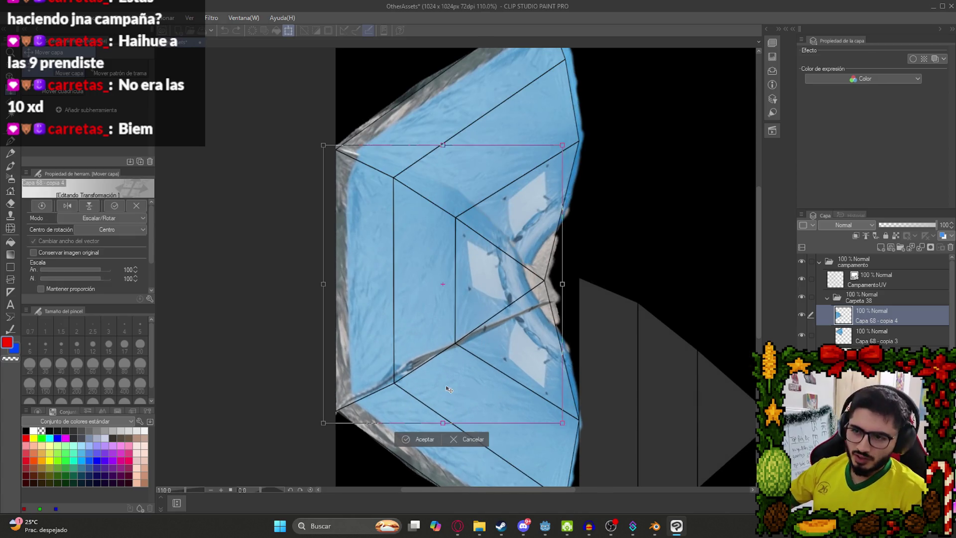
drag(443, 423, 443, 440)
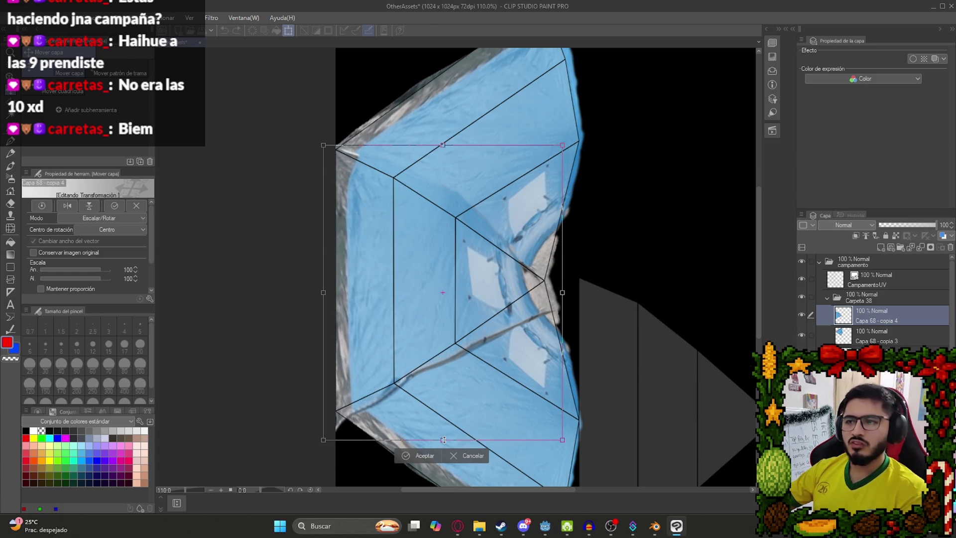
key(Return)
key(e)
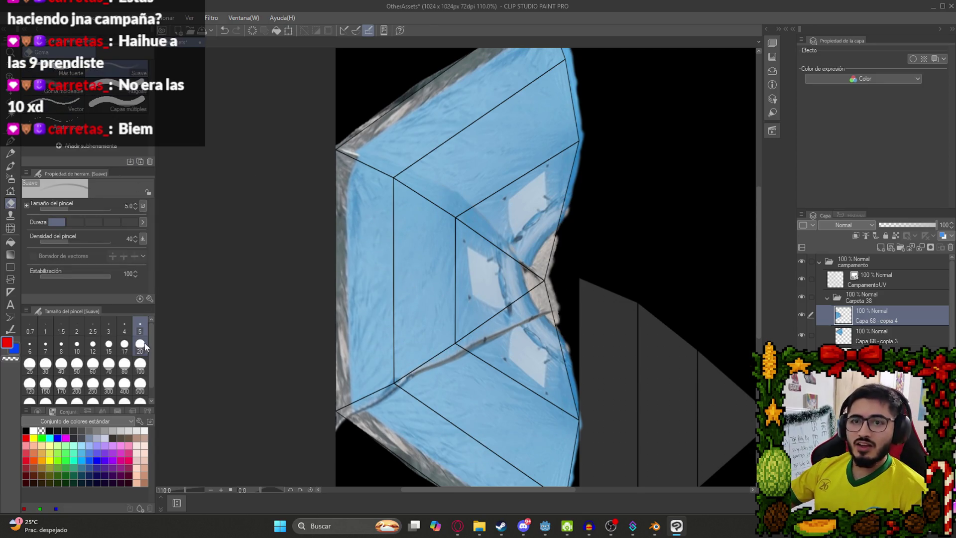
- Use a size-40 soft eraser to soften the dark streak and grey lower-left edge
click(61, 364)
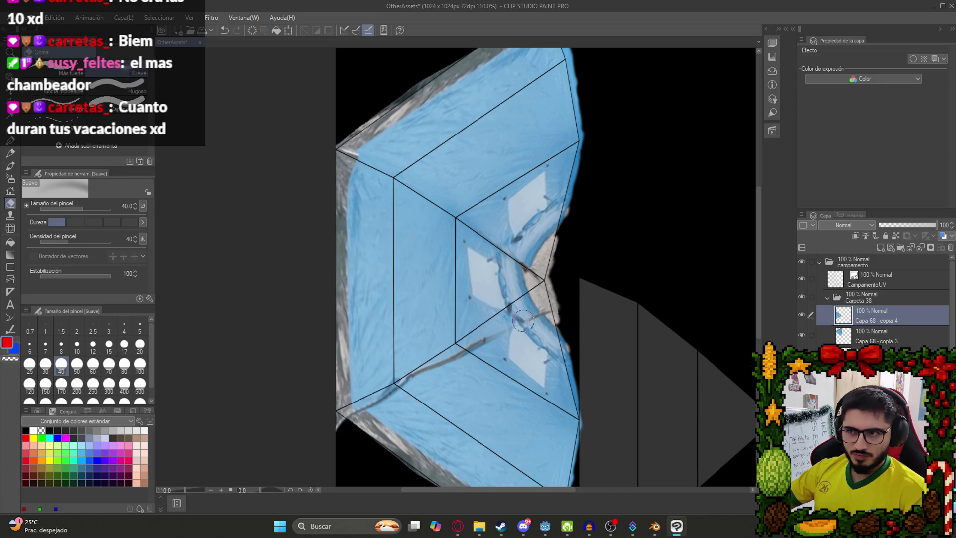
drag(476, 339, 463, 358)
mouse_move(416, 380)
mouse_down()
mouse_move(342, 416)
mouse_move(413, 396)
mouse_up()
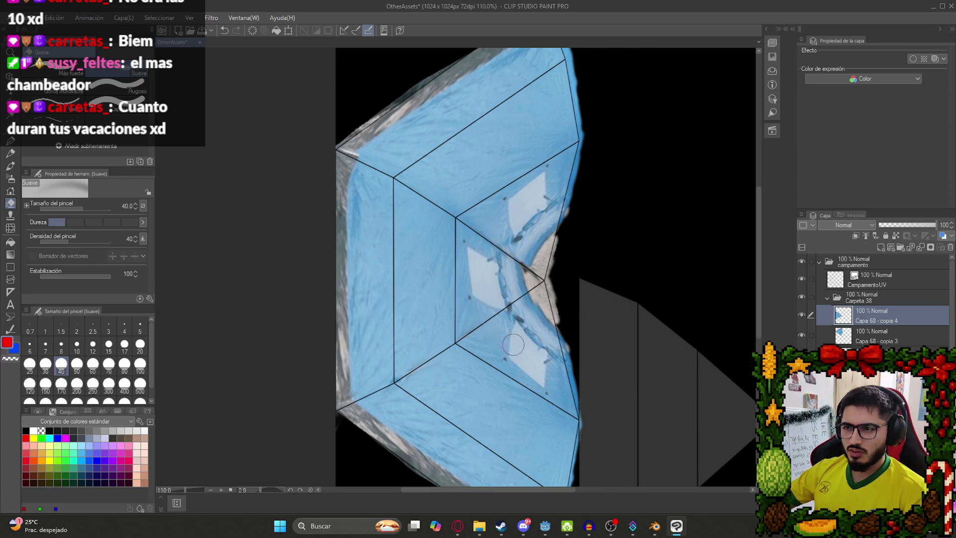
scroll(558, 311, up, 5)
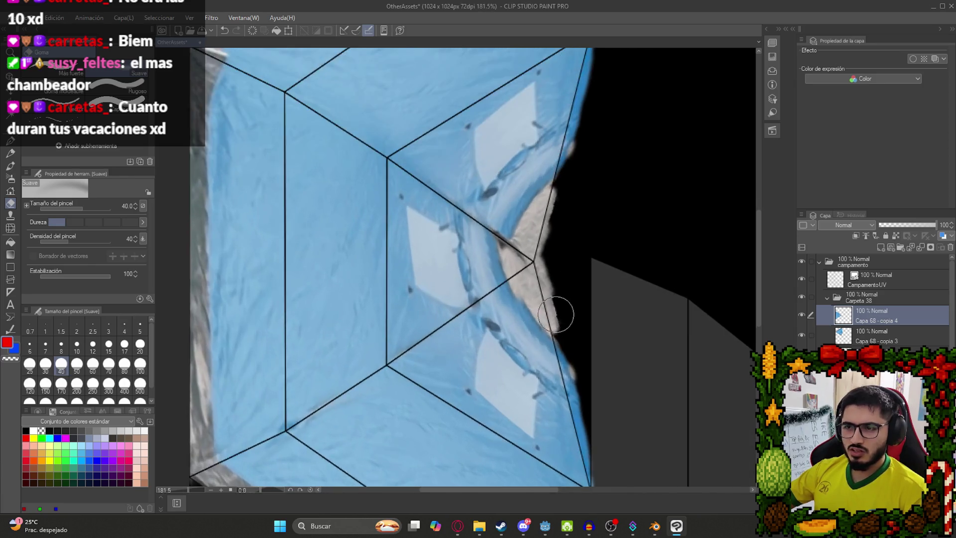
- Clone blue fabric over the central area and white patches with the Copy Stamp at size 30
click(10, 215)
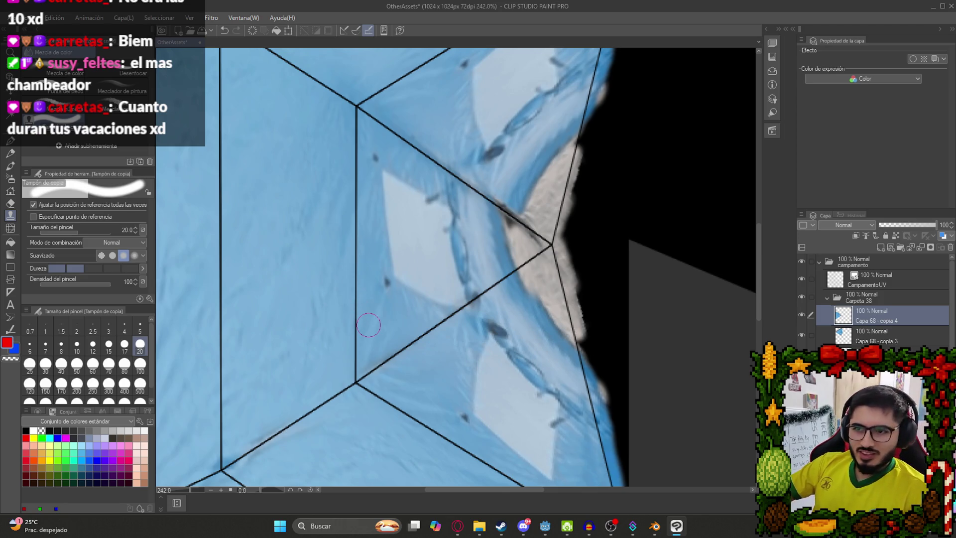
drag(470, 308, 432, 302)
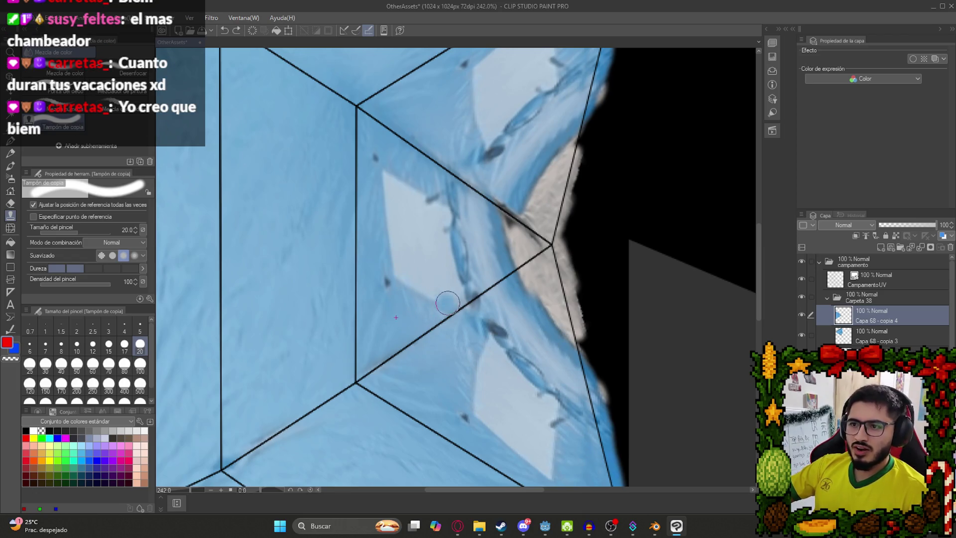
drag(383, 277, 378, 197)
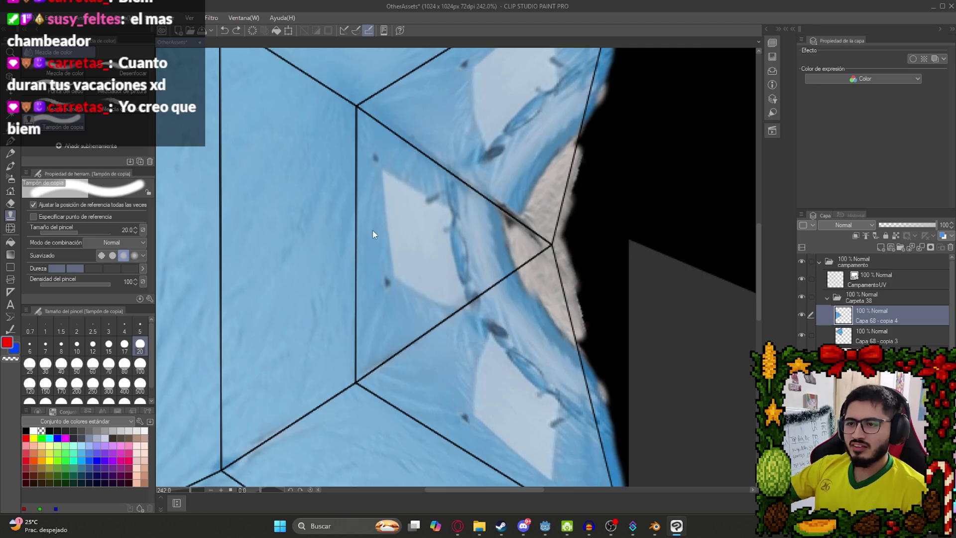
click(46, 363)
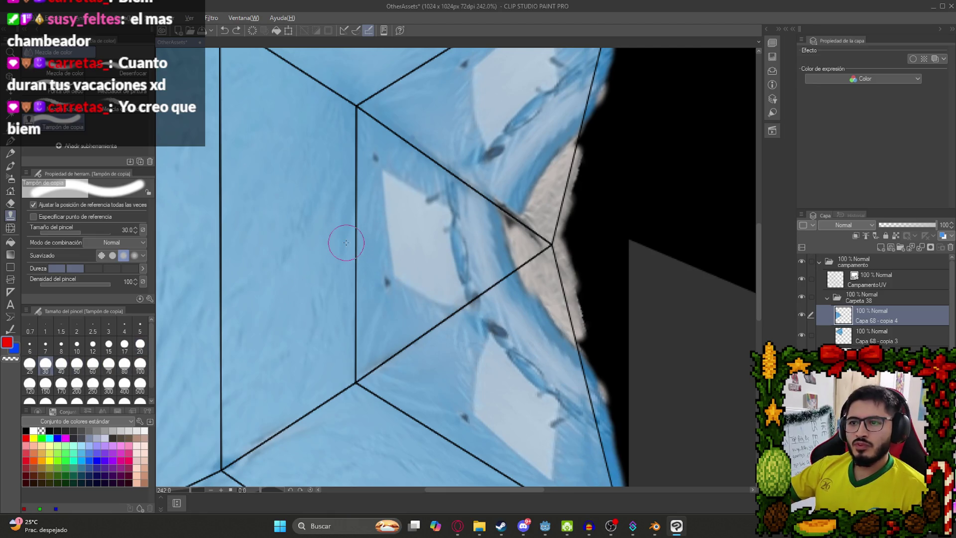
mouse_move(417, 216)
mouse_down()
mouse_move(390, 241)
mouse_move(389, 286)
mouse_move(380, 175)
mouse_move(416, 305)
mouse_move(405, 189)
mouse_move(443, 247)
mouse_up()
key(ctrl+z)
- Clone over the dark marks along the panel's diagonal seam
mouse_move(439, 294)
mouse_down()
mouse_move(446, 289)
mouse_move(430, 180)
mouse_up()
mouse_move(411, 305)
mouse_down()
mouse_move(399, 299)
mouse_move(437, 299)
mouse_move(408, 320)
mouse_up()
scroll(408, 319, down, 5)
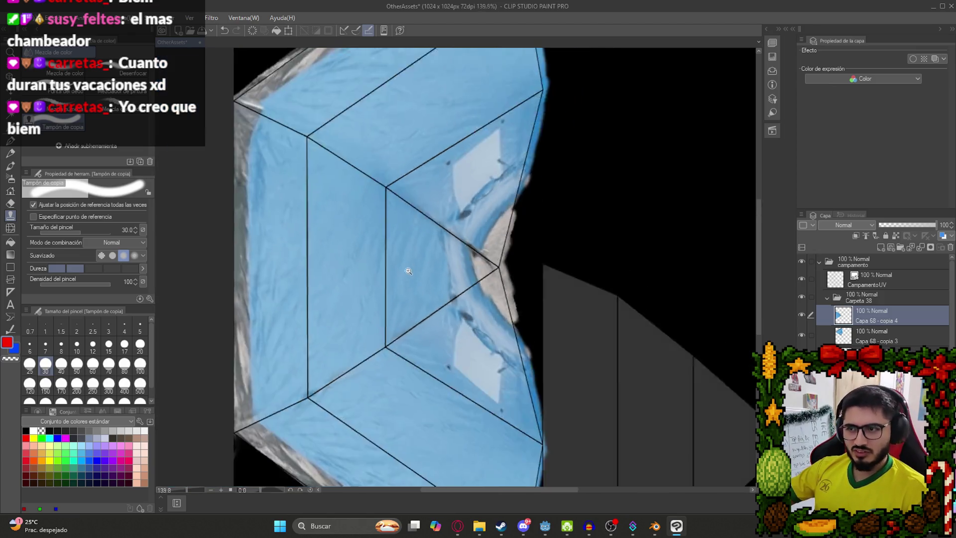
scroll(416, 262, up, 6)
drag(463, 238, 461, 277)
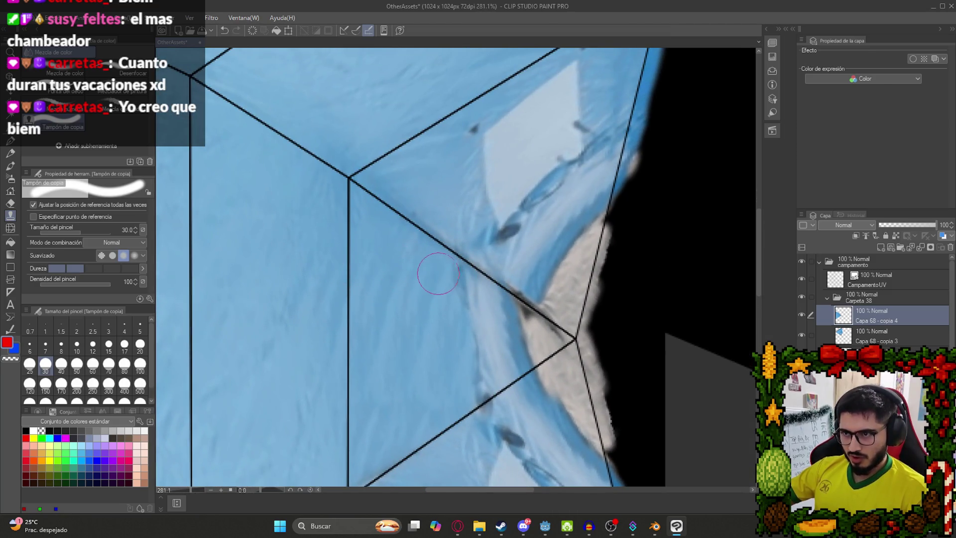
scroll(362, 238, down, 5)
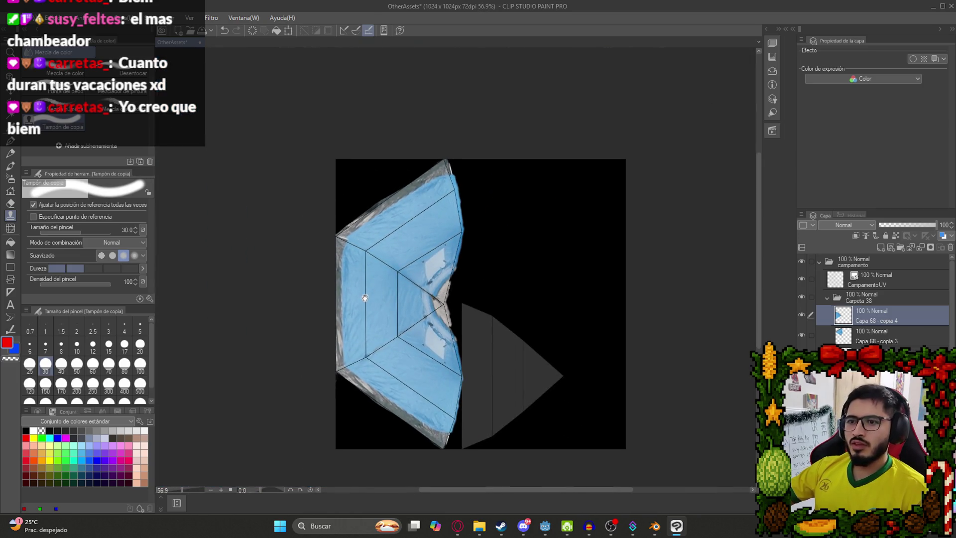
- Paste the tent photo, move its layer Capa 68 to the top of Carpeta 38, and position it
drag(365, 297, 347, 287)
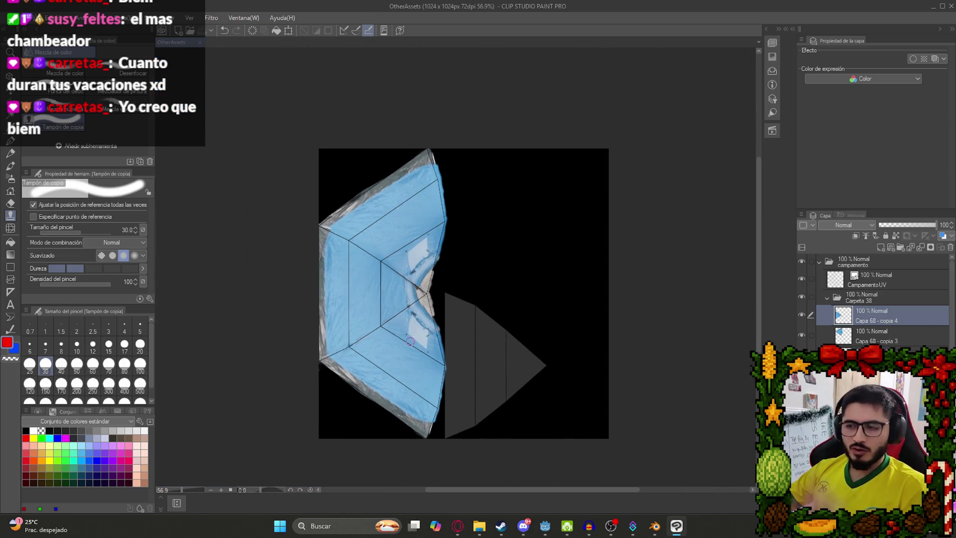
scroll(440, 361, up, 2)
mouse_move(457, 526)
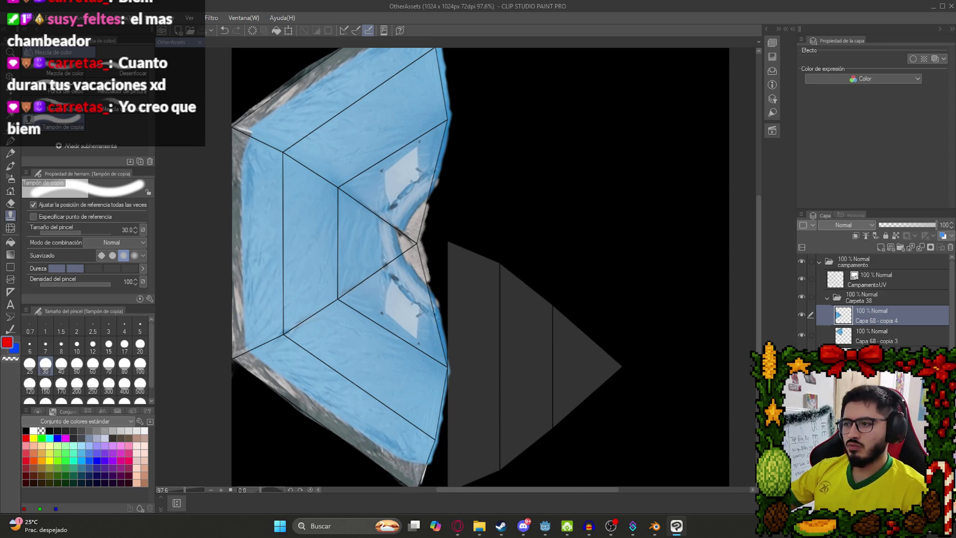
key(ctrl+v)
scroll(532, 274, down, 2)
key(k)
mouse_move(532, 274)
mouse_down()
mouse_move(531, 242)
mouse_move(547, 284)
mouse_up()
drag(871, 343, 861, 309)
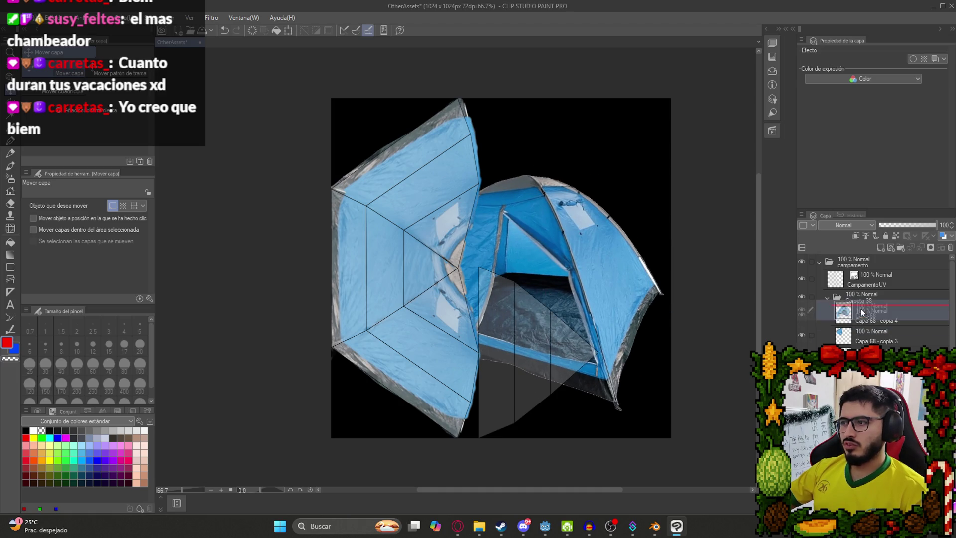
drag(551, 317, 519, 310)
- Outline the tent's front doorway with a polyline selection
key(m)
scroll(529, 319, up, 2)
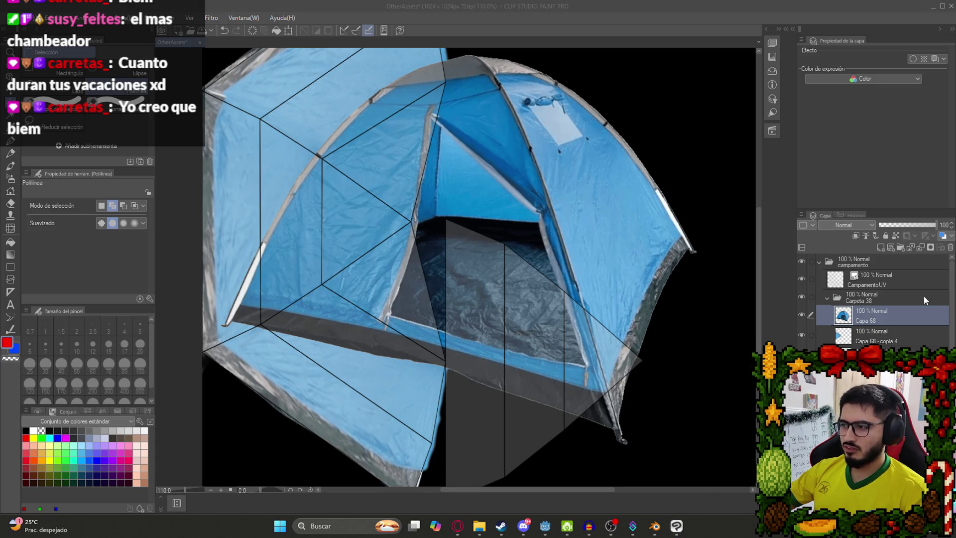
key(super+n)
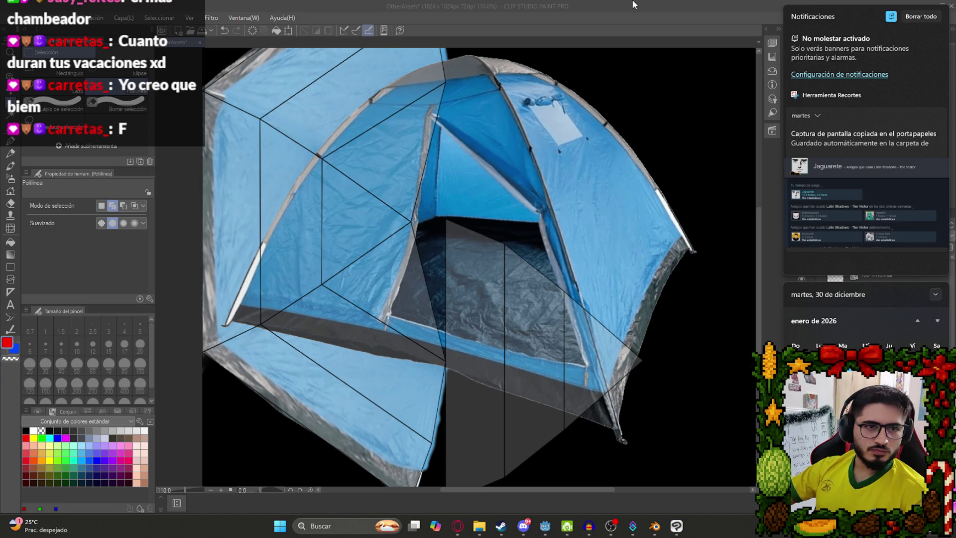
click(633, 5)
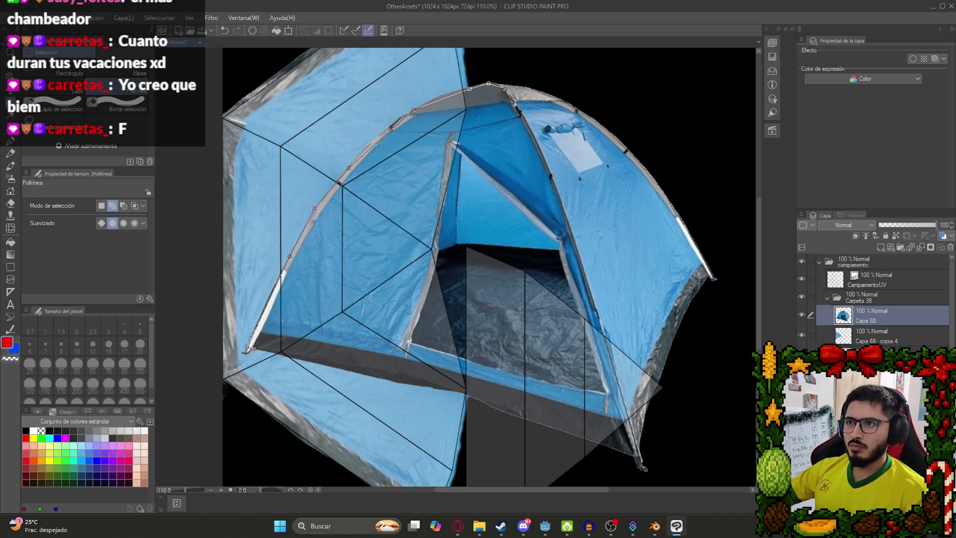
click(551, 174)
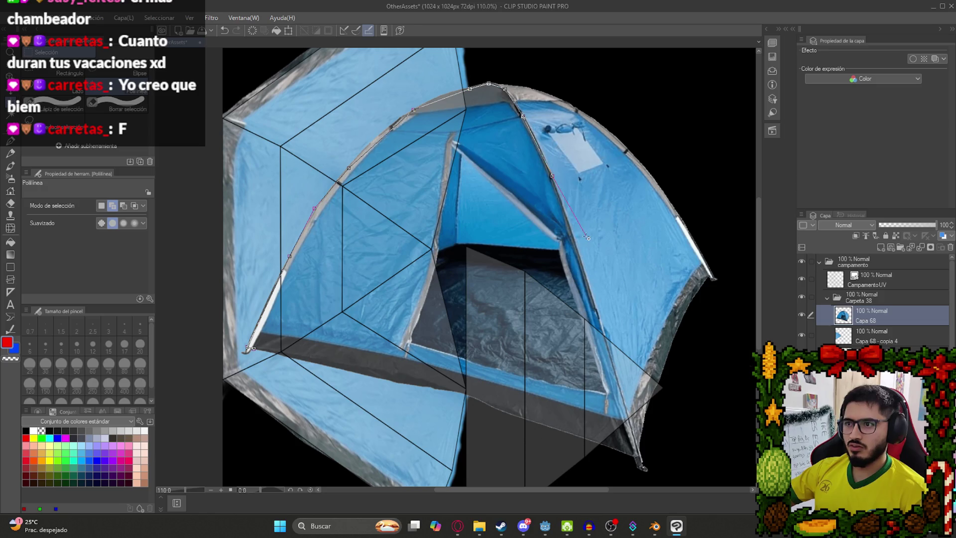
scroll(599, 316, down, 5)
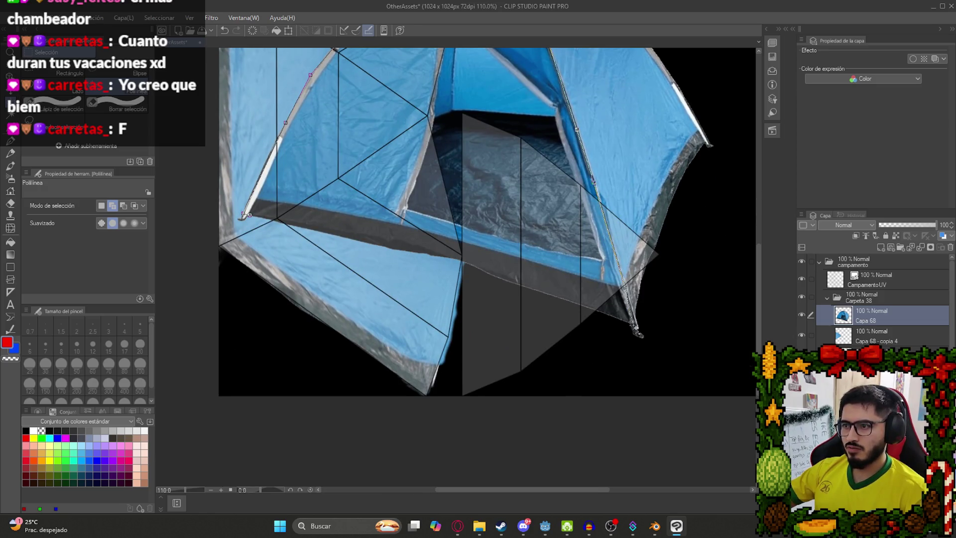
click(648, 339)
click(627, 357)
click(533, 323)
click(342, 260)
click(256, 225)
click(244, 214)
- Copy the doorway selection into a new layer and hide the original photo layer
key(ctrl+c)
key(ctrl+v)
click(801, 334)
key(ctrl+d)
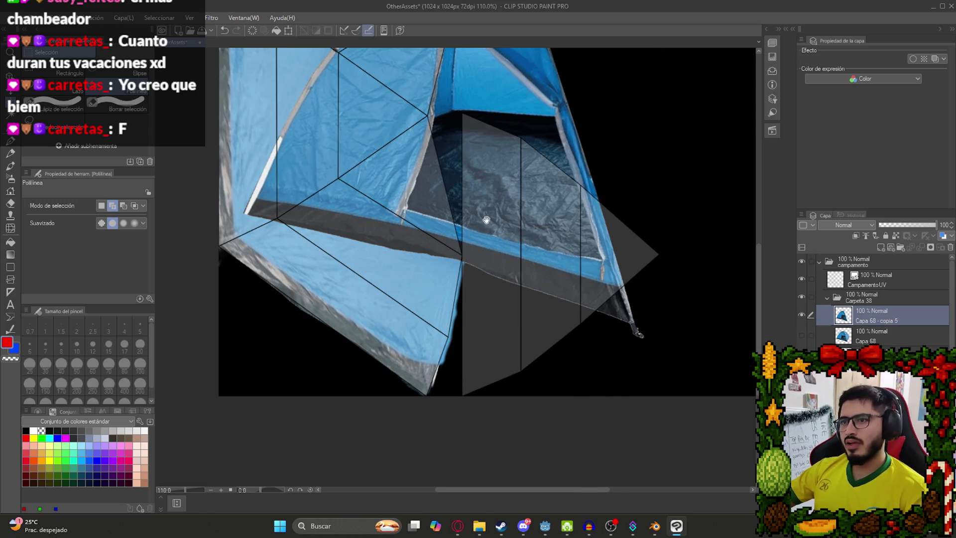
scroll(552, 298, down, 4)
key(k)
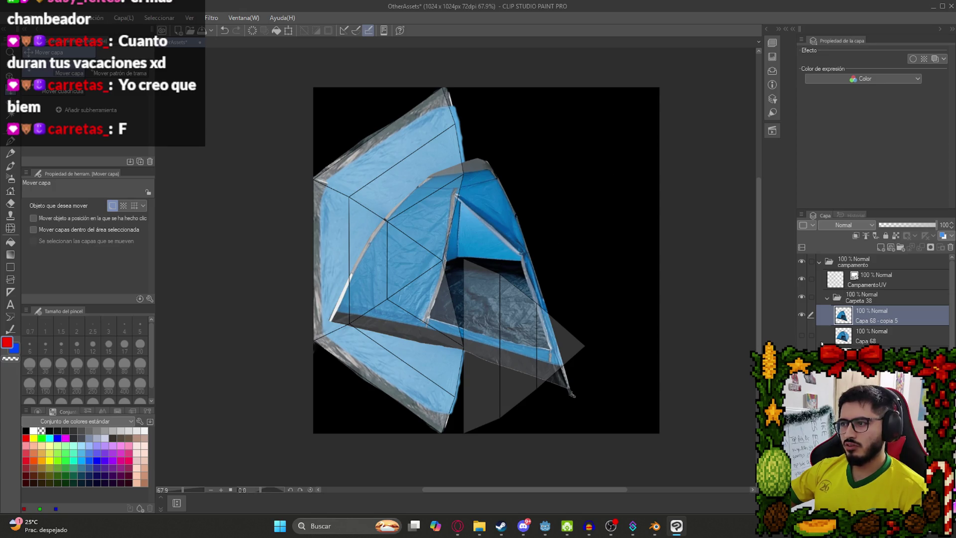
click(801, 334)
- Rotate, shrink and position the doorway cut-out over the triangular panel
key(ctrl+t)
mouse_move(546, 141)
mouse_down()
mouse_move(618, 393)
mouse_move(642, 358)
mouse_up()
scroll(534, 250, down, 2)
drag(518, 239, 550, 259)
mouse_move(547, 355)
mouse_down()
mouse_move(530, 287)
mouse_move(544, 144)
mouse_up()
scroll(531, 258, up, 2)
drag(678, 100, 672, 88)
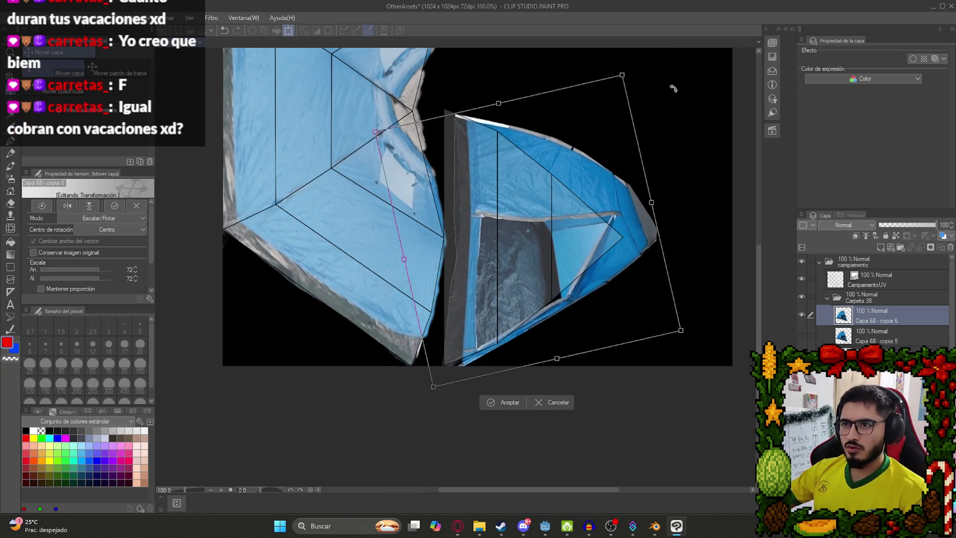
drag(535, 254, 522, 250)
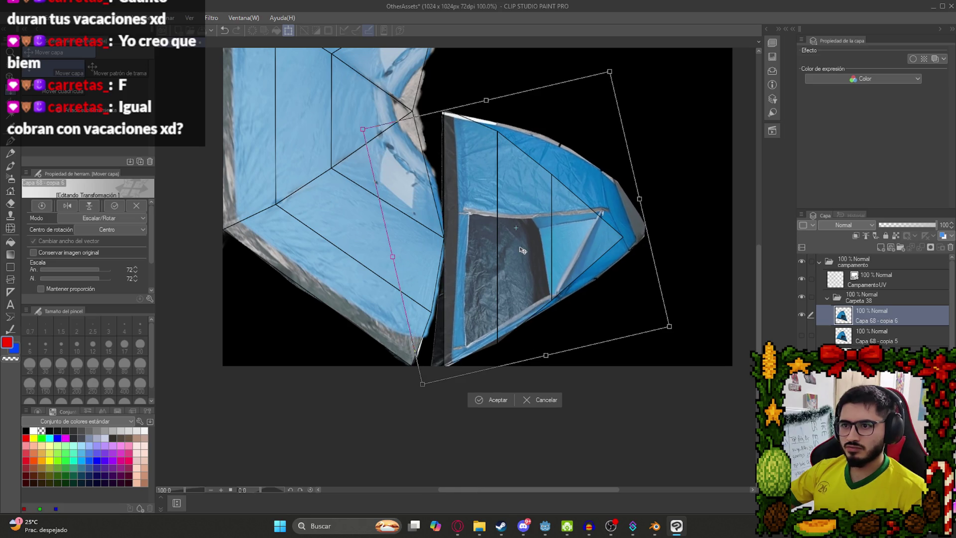
key(Return)
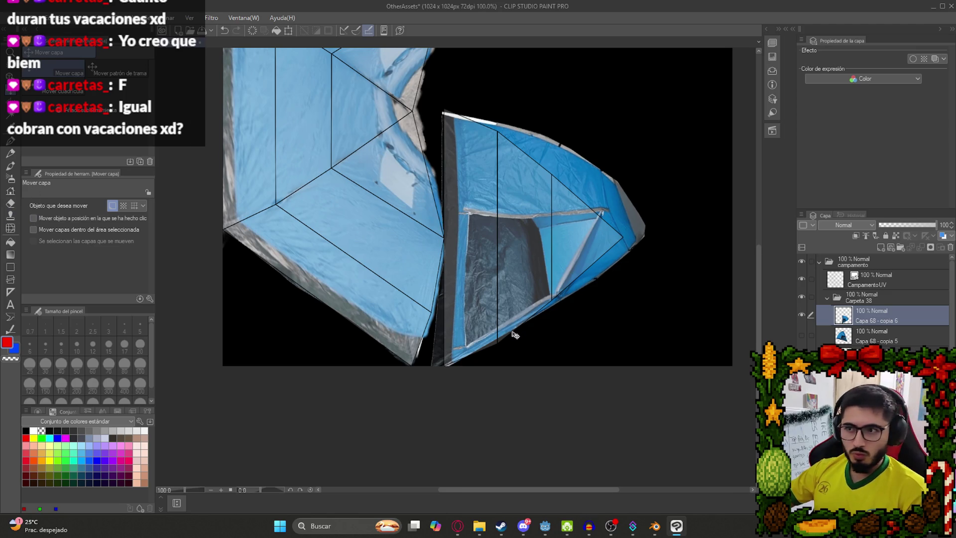
- Adjust the doorway cut-out's height from its bottom edge
scroll(515, 335, up, 2)
key(ctrl+t)
mouse_move(547, 410)
mouse_down()
mouse_move(548, 393)
mouse_move(552, 407)
mouse_up()
key(Return)
scroll(537, 352, down, 3)
drag(368, 205, 323, 205)
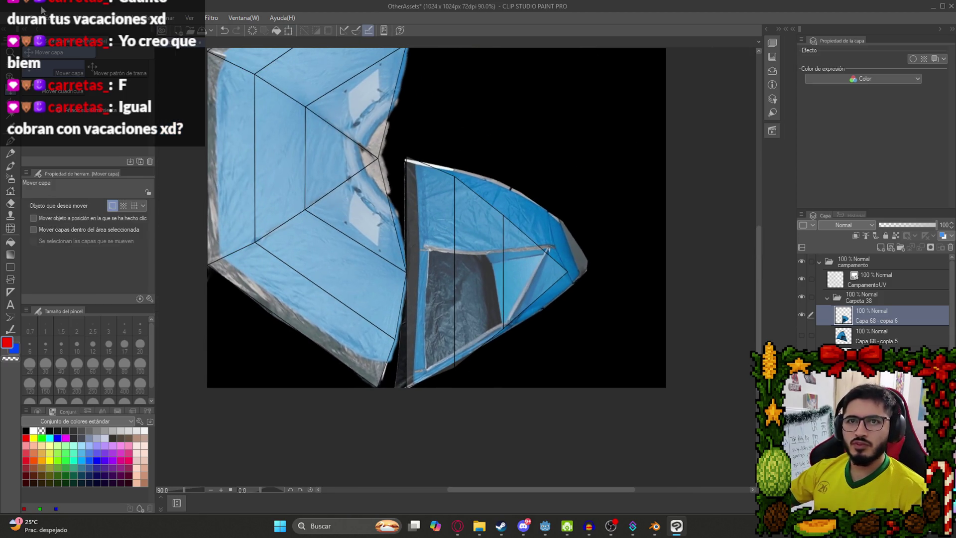
click(45, 17)
- Start a Mesh Transformation with an extra grid row and column; reshape the piece's left and bottom edges
mouse_move(213, 255)
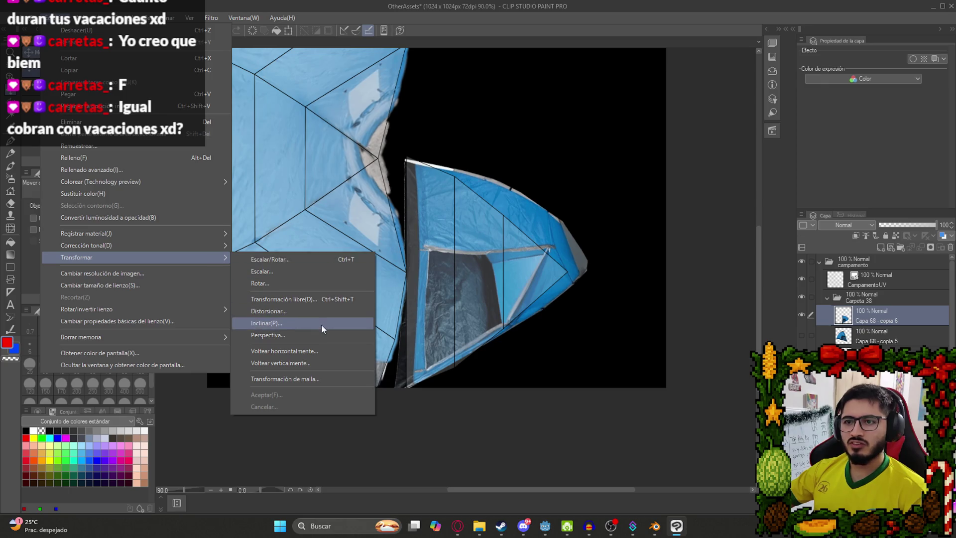
click(308, 379)
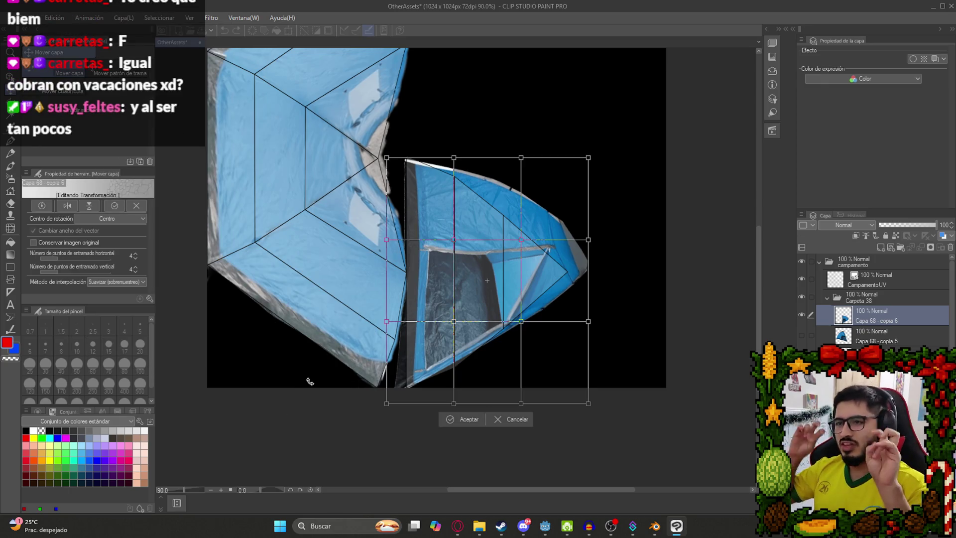
click(137, 253)
click(136, 267)
scroll(452, 251, up, 3)
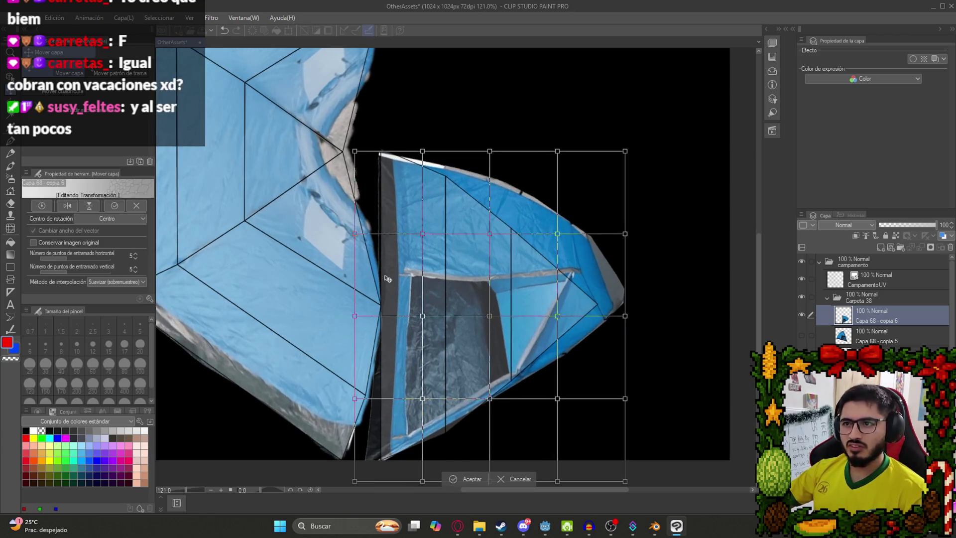
drag(355, 318, 342, 316)
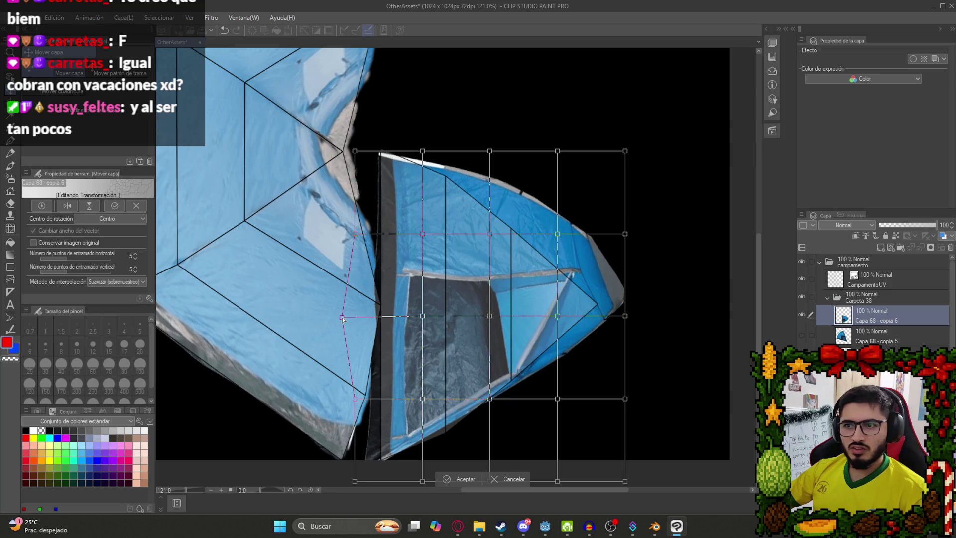
scroll(425, 439, down, 3)
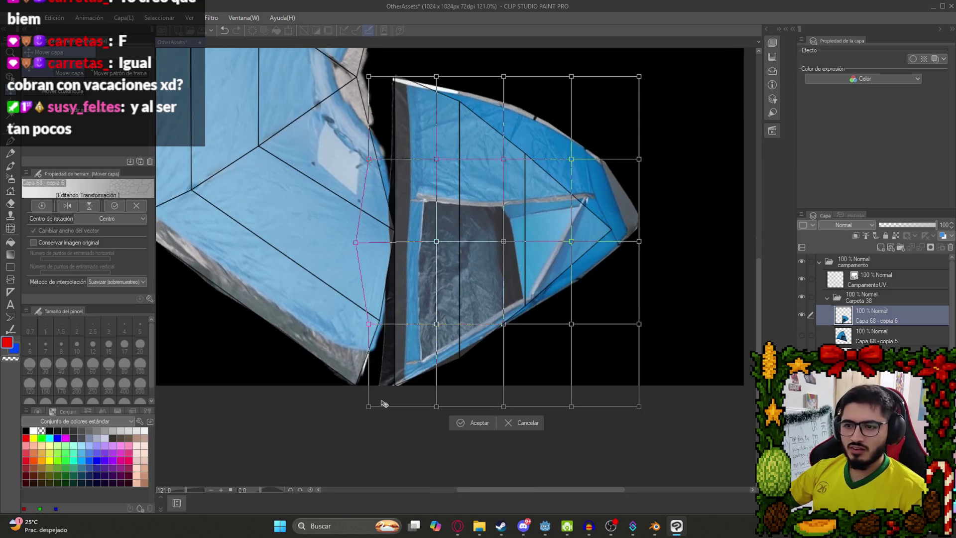
drag(368, 407, 391, 402)
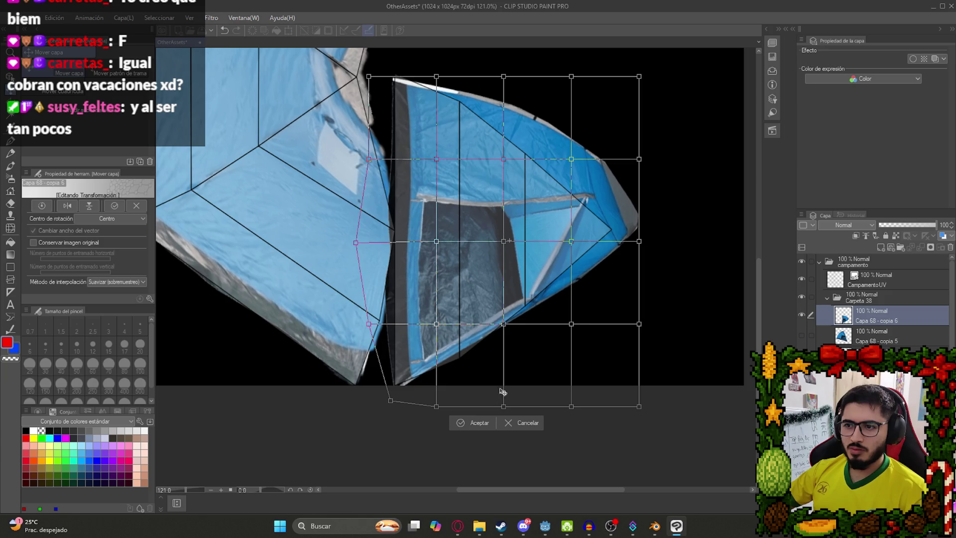
drag(504, 324, 507, 321)
mouse_move(441, 407)
mouse_down()
mouse_move(450, 415)
mouse_move(444, 423)
mouse_up()
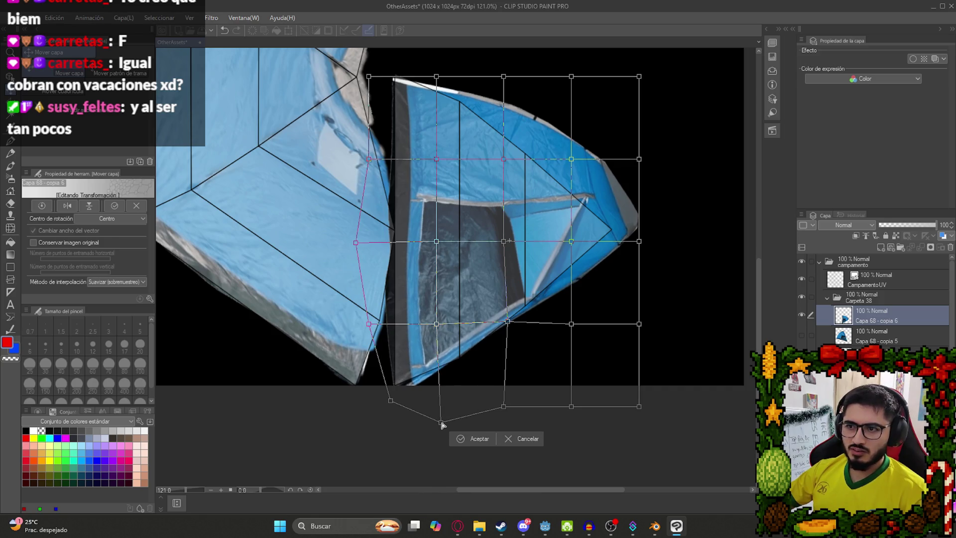
- Warp the upper edge and right tip of the tent piece toward the UV outline
drag(572, 244, 563, 212)
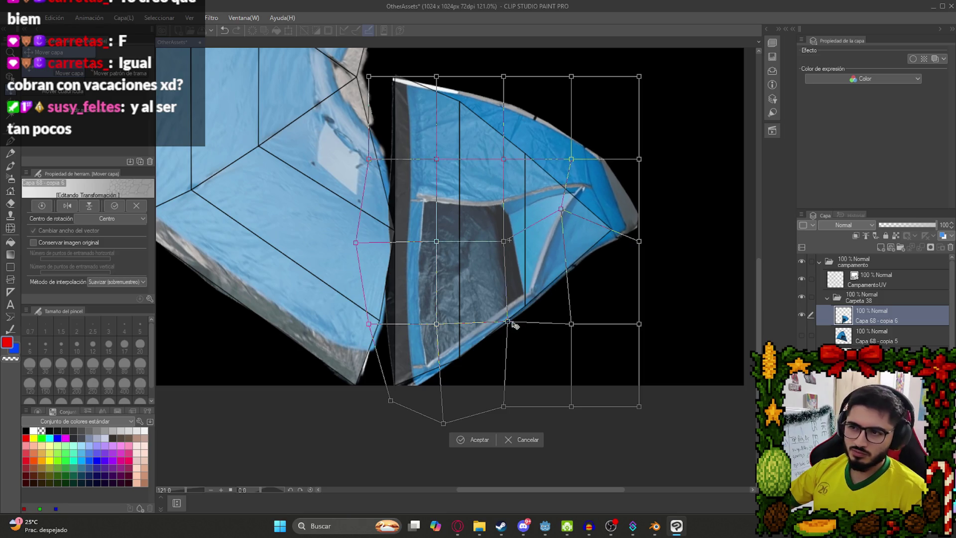
drag(639, 242, 606, 236)
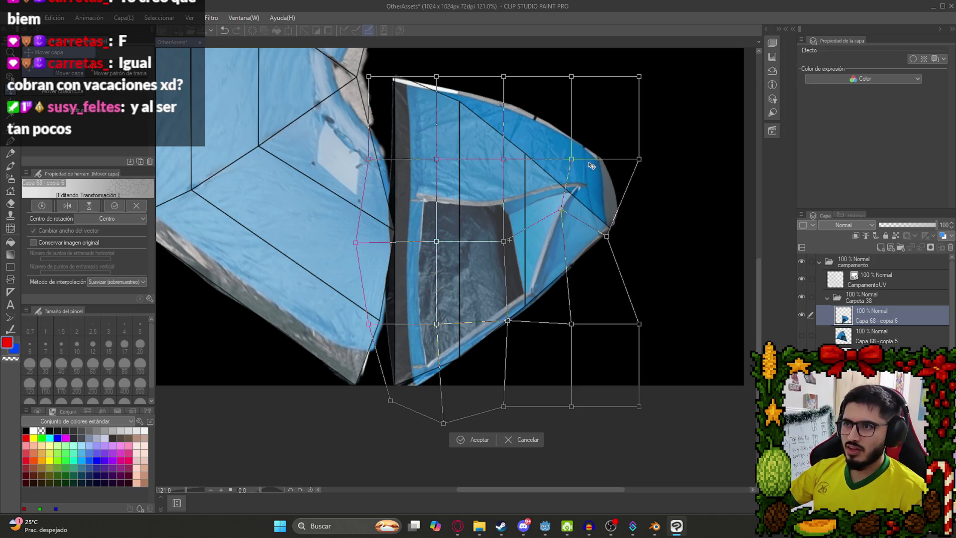
drag(560, 211, 554, 228)
mouse_move(524, 106)
mouse_down()
mouse_move(532, 191)
mouse_move(498, 172)
mouse_up()
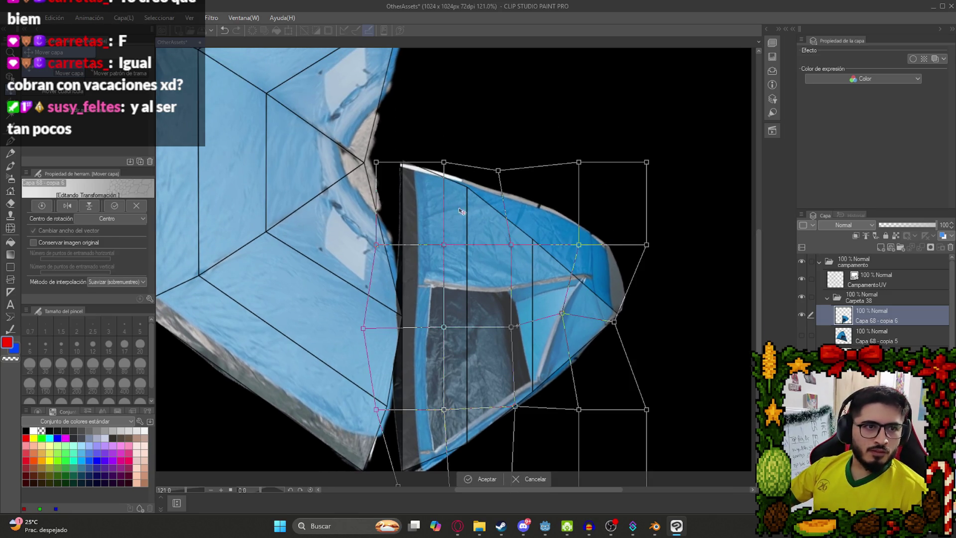
mouse_move(579, 163)
mouse_down()
mouse_move(543, 245)
mouse_move(572, 256)
mouse_move(567, 266)
mouse_up()
drag(500, 171, 494, 174)
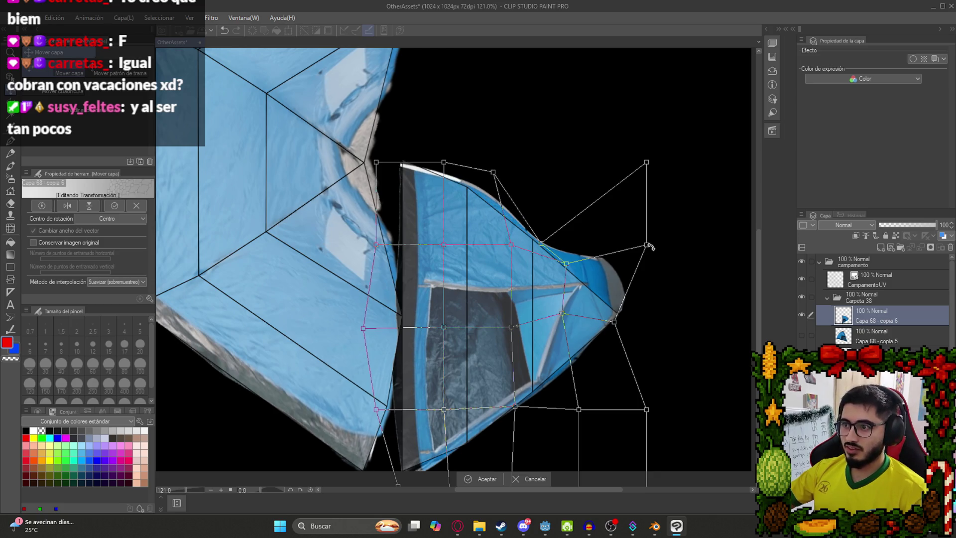
mouse_move(647, 245)
mouse_down()
mouse_move(605, 272)
mouse_move(608, 297)
mouse_move(625, 299)
mouse_up()
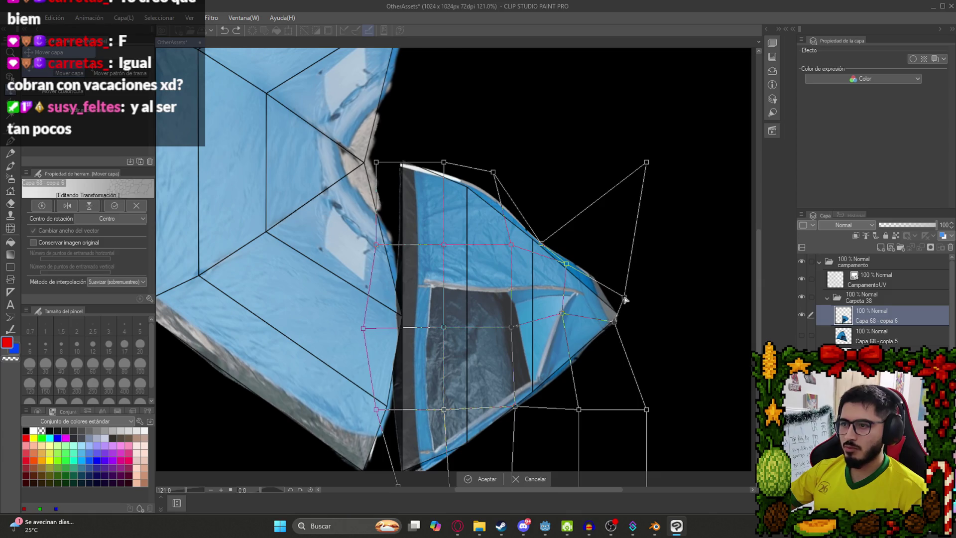
mouse_move(567, 266)
mouse_down()
mouse_move(561, 255)
mouse_move(511, 261)
mouse_move(542, 238)
mouse_up()
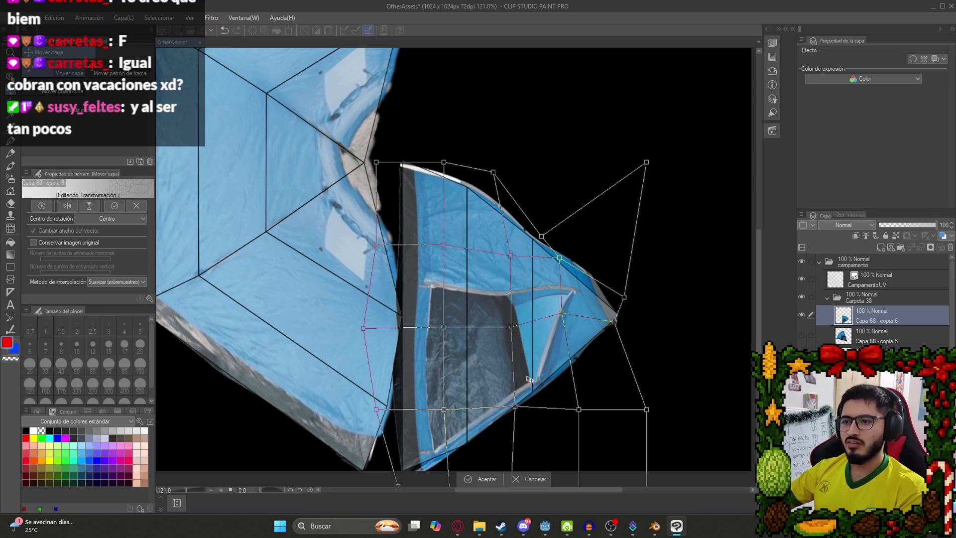
- Fine-tune the top edge, window region and bottom of the piece, then commit the warp
drag(563, 259, 565, 282)
drag(541, 236, 551, 225)
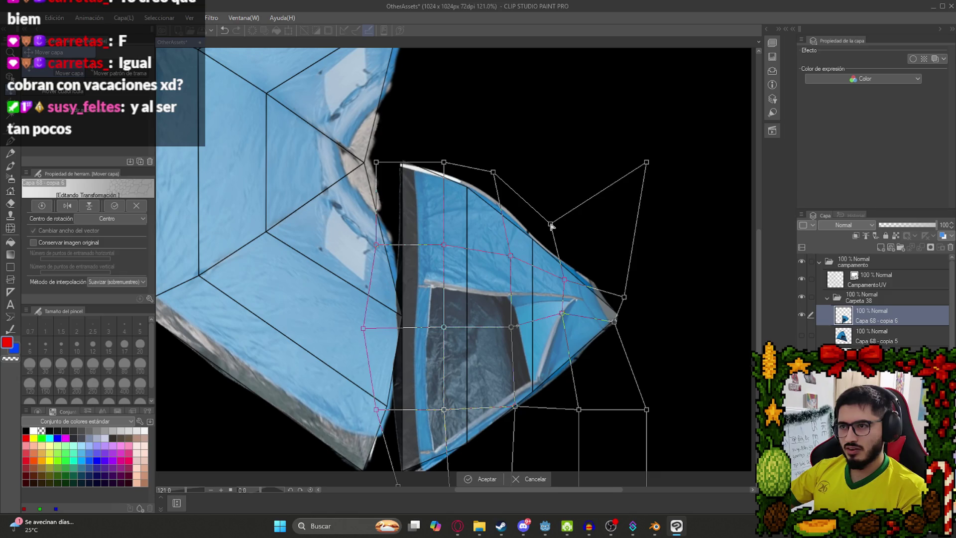
scroll(527, 281, down, 3)
scroll(474, 319, up, 3)
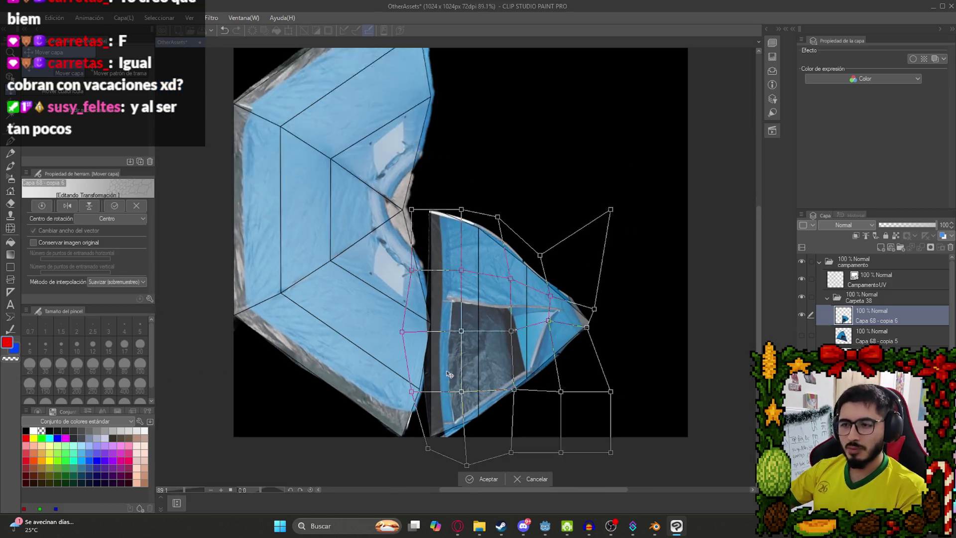
mouse_move(464, 317)
mouse_down()
mouse_move(456, 316)
mouse_move(472, 312)
mouse_move(464, 310)
mouse_up()
drag(466, 401, 470, 406)
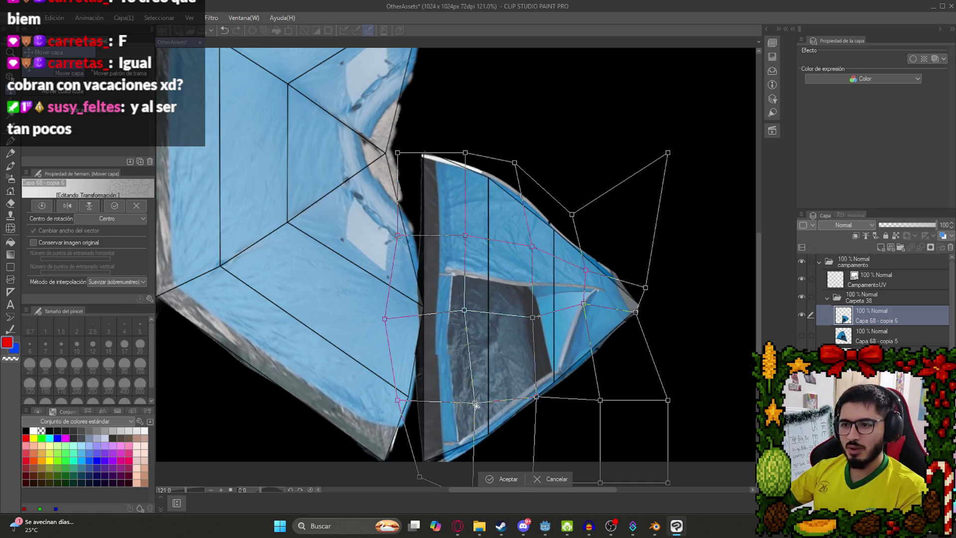
key(Return)
scroll(488, 338, down, 3)
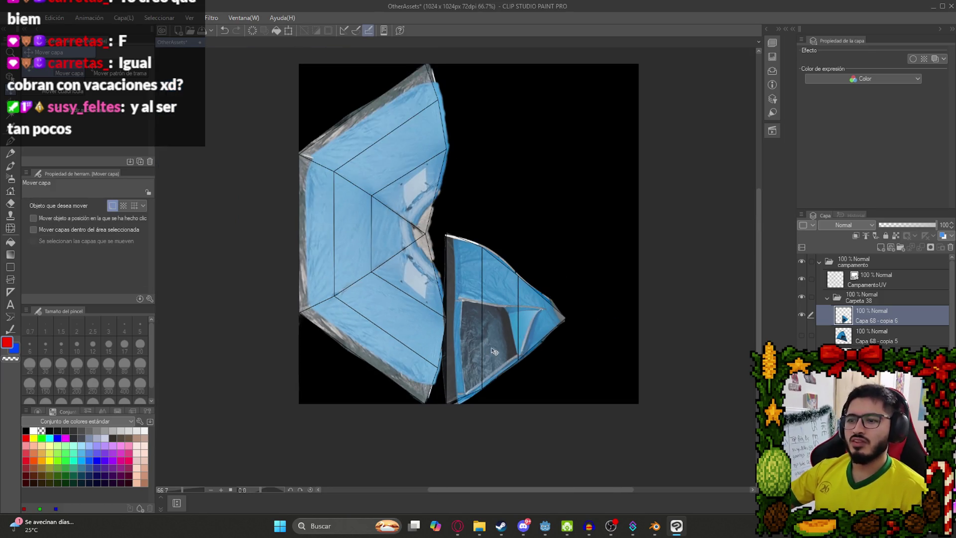
- Zoom in and erase the dark fringe along the shared edge with a harder, smaller eraser
scroll(451, 387, up, 2)
scroll(431, 380, up, 3)
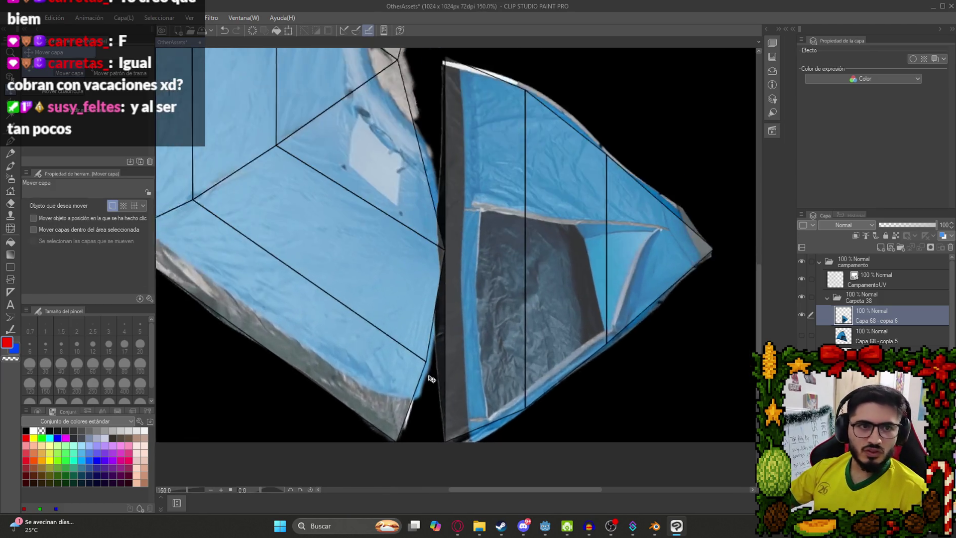
scroll(457, 145, up, 2)
key(e)
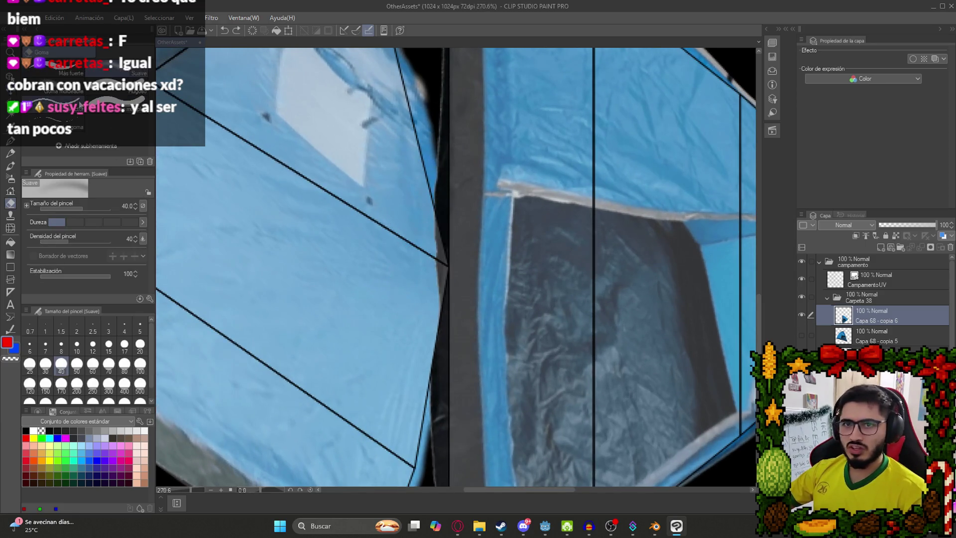
key(comma)
mouse_move(432, 189)
mouse_down()
mouse_move(439, 154)
mouse_move(431, 423)
mouse_up()
scroll(437, 375, down, 3)
scroll(437, 242, up, 5)
mouse_move(433, 202)
mouse_down()
mouse_move(423, 239)
mouse_move(440, 212)
mouse_move(428, 214)
mouse_move(427, 231)
mouse_up()
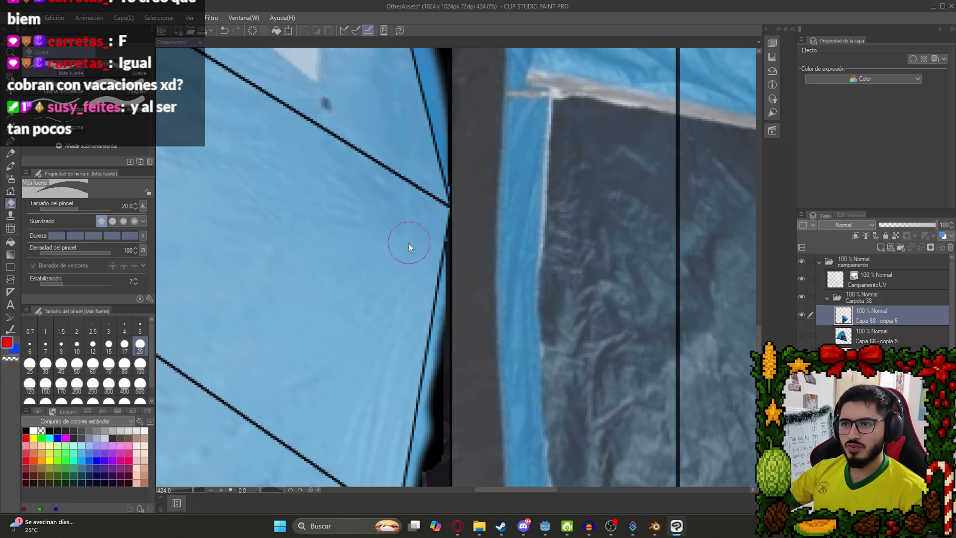
scroll(405, 245, down, 6)
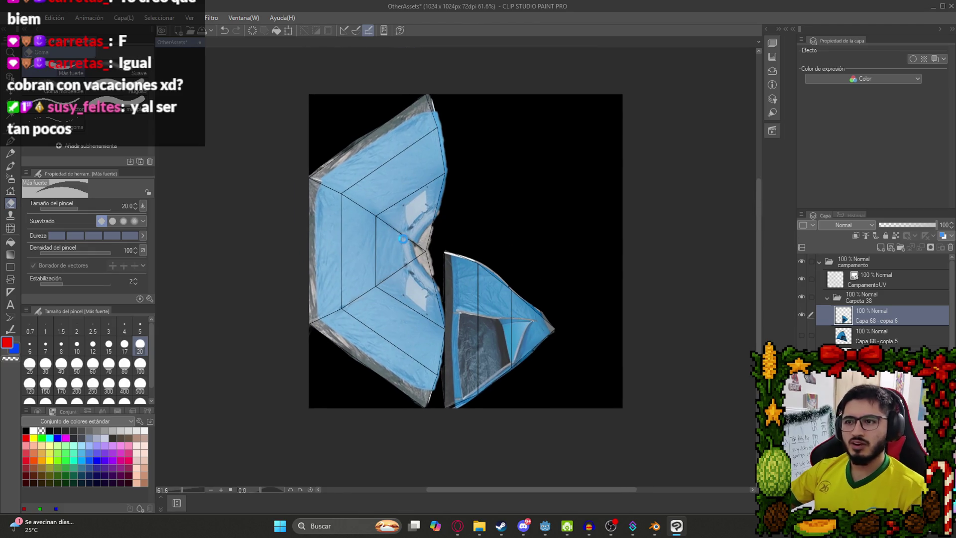
- Save the texture file with Ctrl+S and select the Carpeta 38 folder
key(ctrl+s)
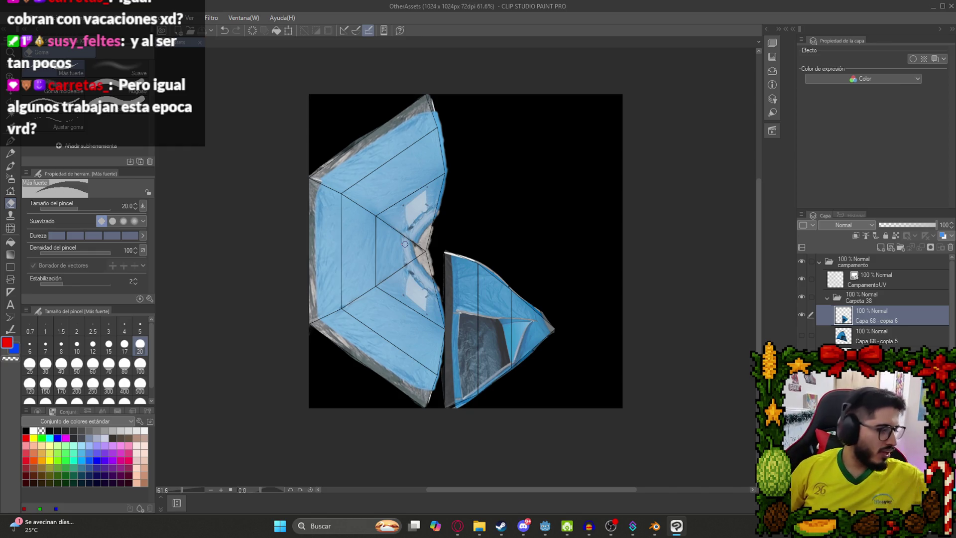
scroll(551, 328, down, 1)
scroll(497, 342, up, 1)
scroll(314, 393, up, 1)
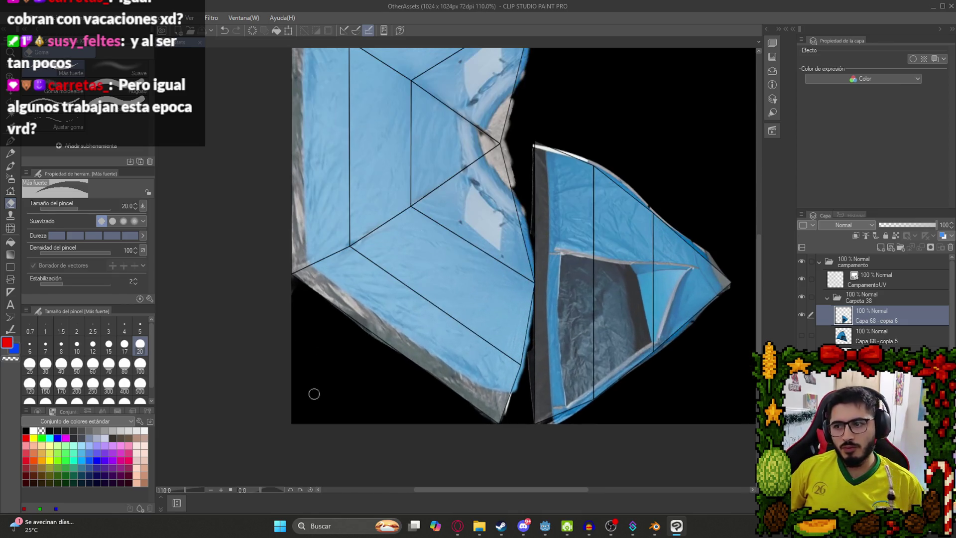
scroll(396, 300, down, 2)
click(844, 299)
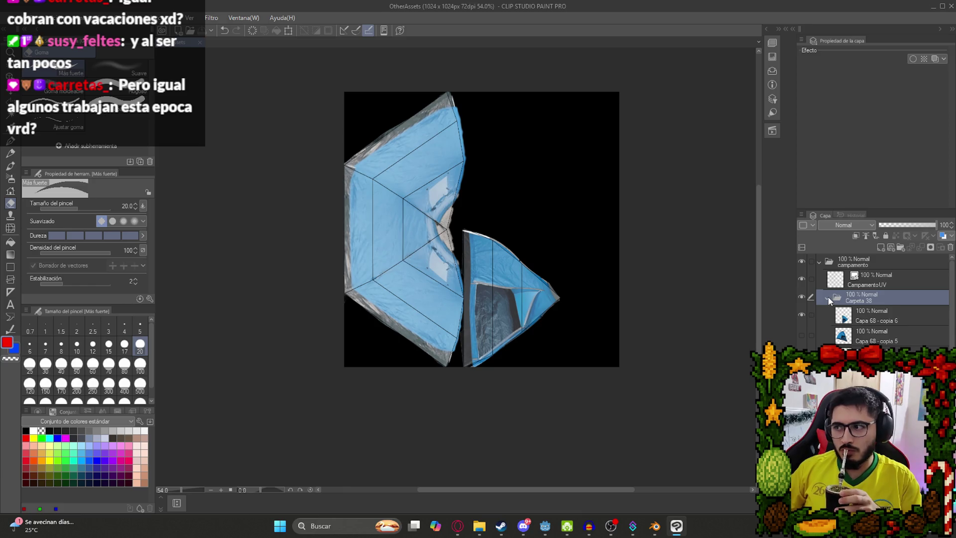
- Duplicate the Carpeta 38 folder and merge the copy into one layer with Combinar capas seleccionadas
click(828, 298)
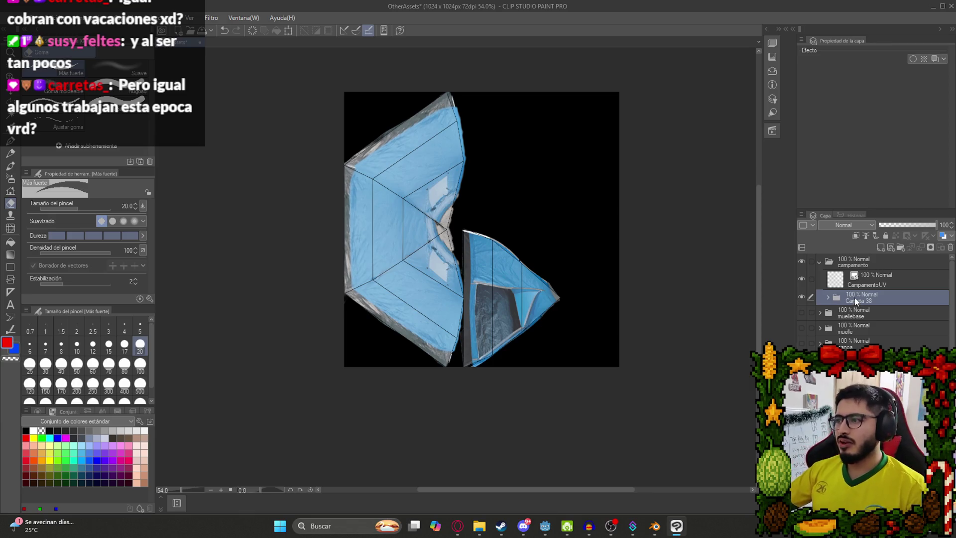
key(ctrl+c)
key(ctrl+v)
right_click(854, 297)
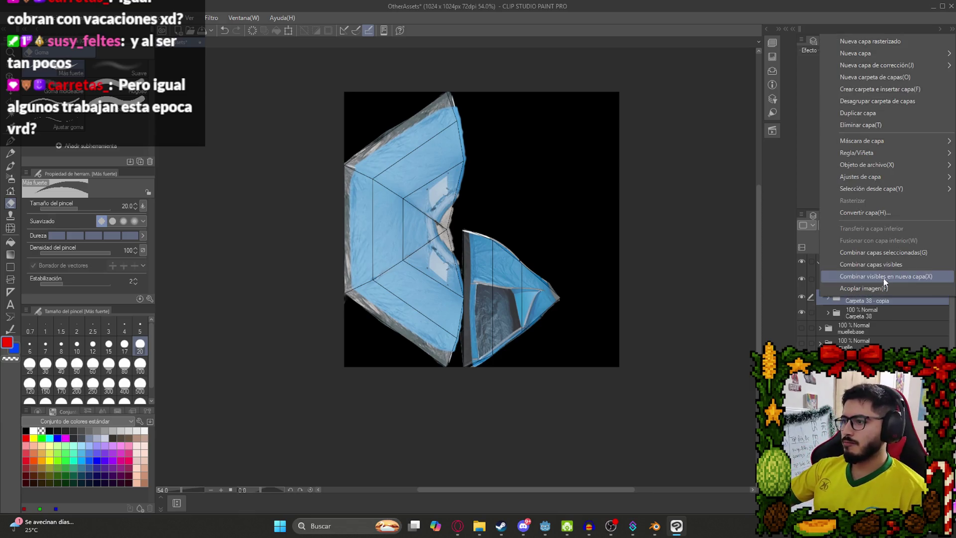
click(852, 253)
- Pixelate the merged copy with the Mosaico filter at a small cell size
click(54, 16)
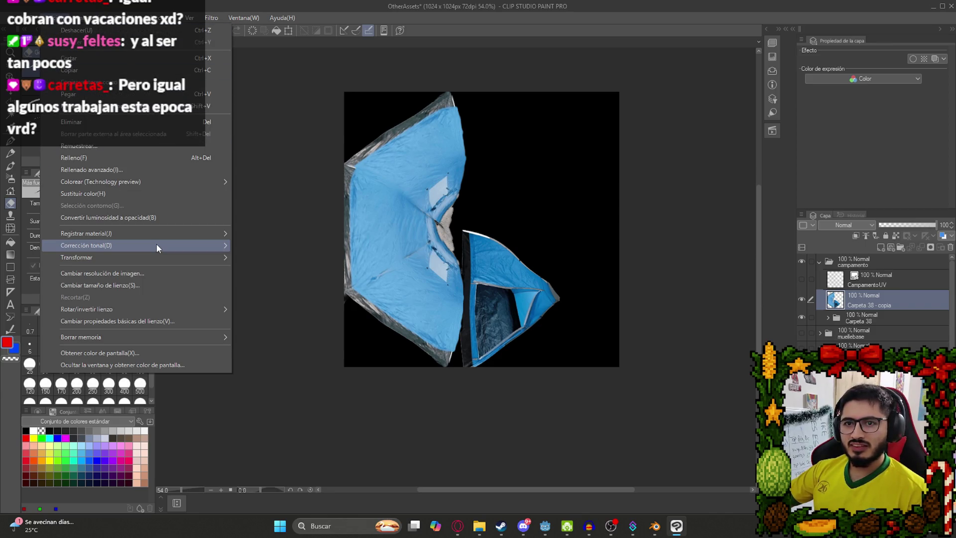
mouse_move(228, 17)
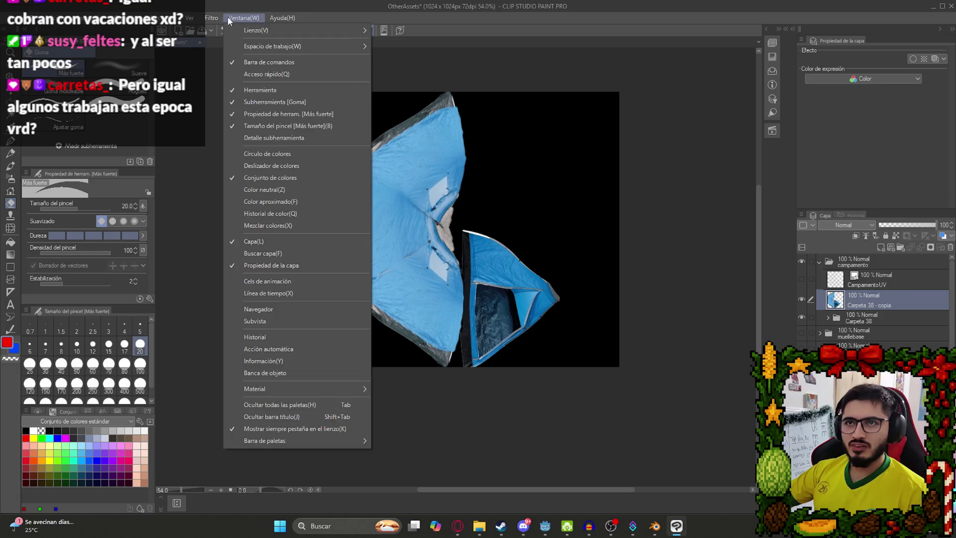
mouse_move(248, 67)
click(324, 79)
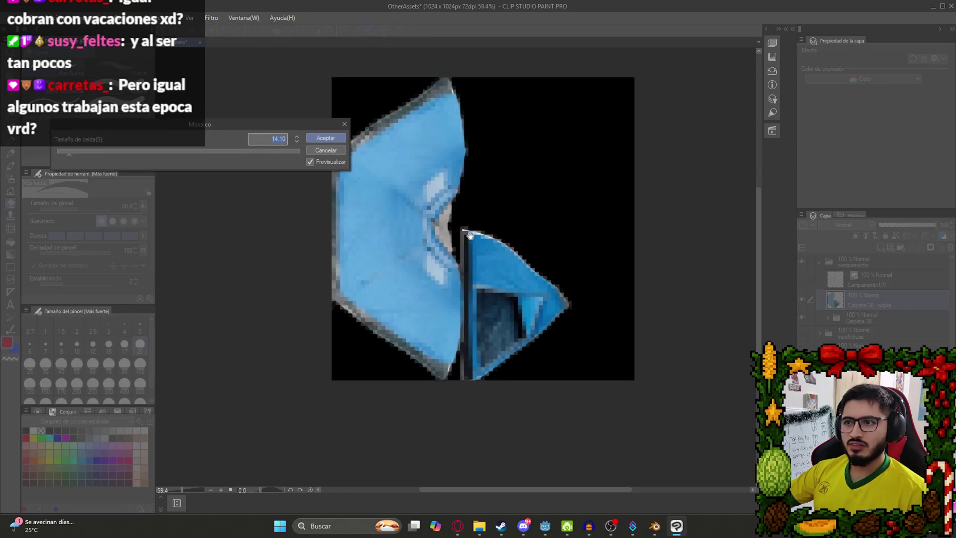
scroll(470, 236, up, 3)
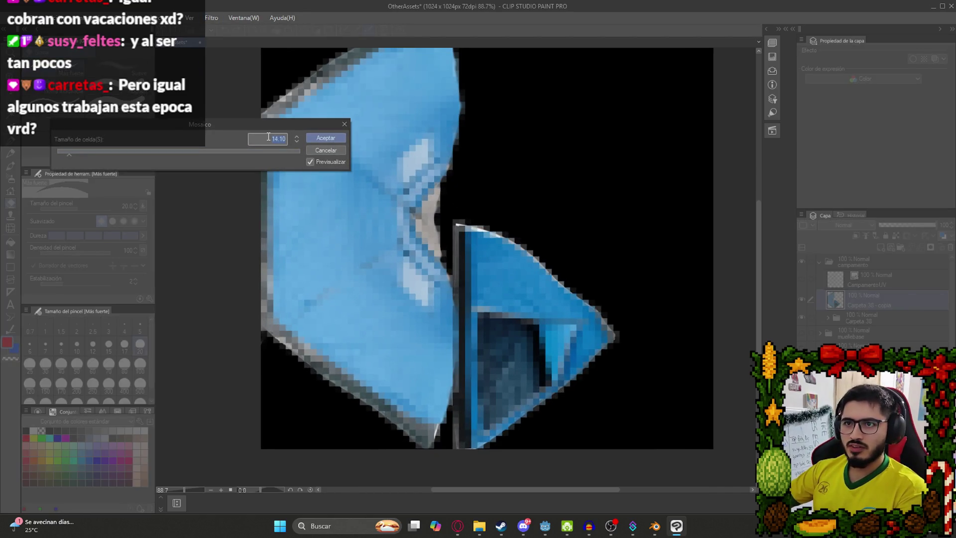
text(5)
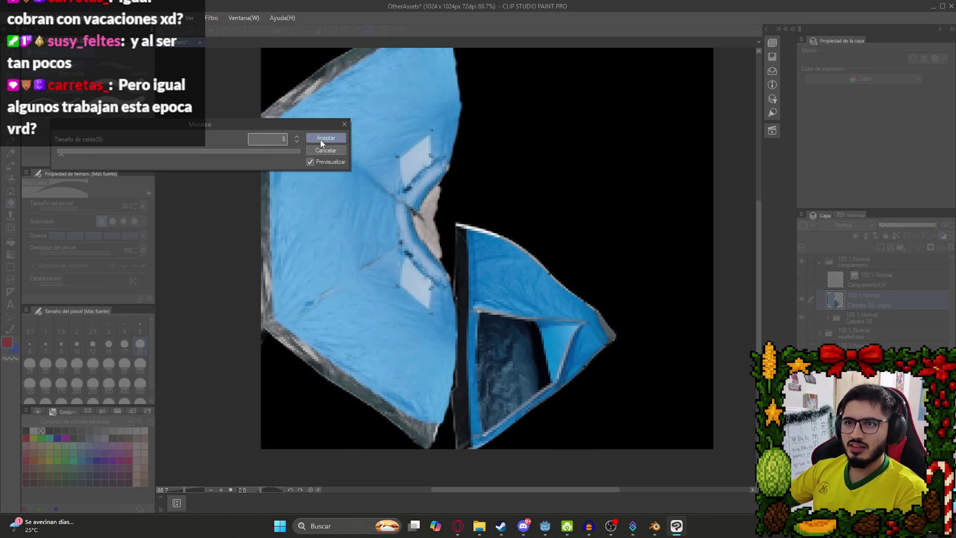
key(BackSpace)
text(10)
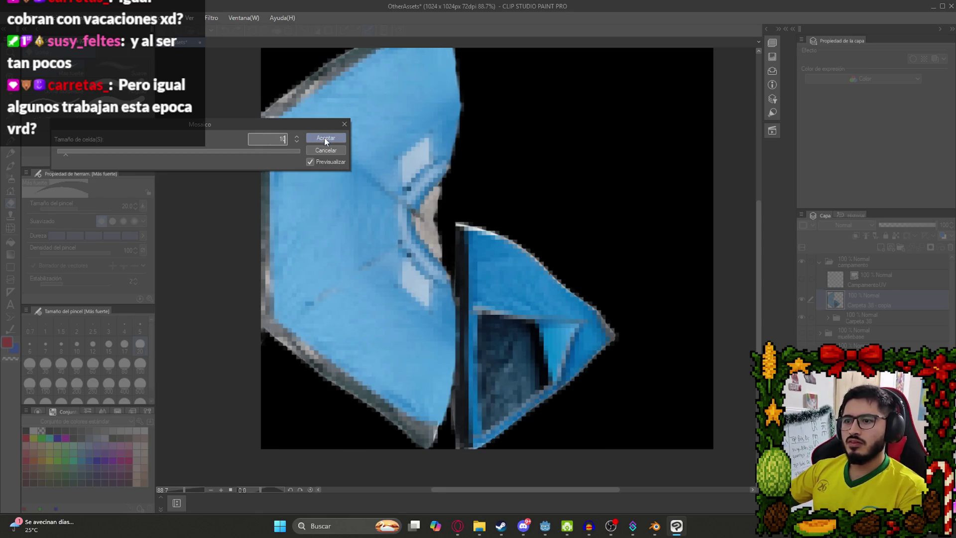
key(BackSpace)
key(BackSpace)
text(6)
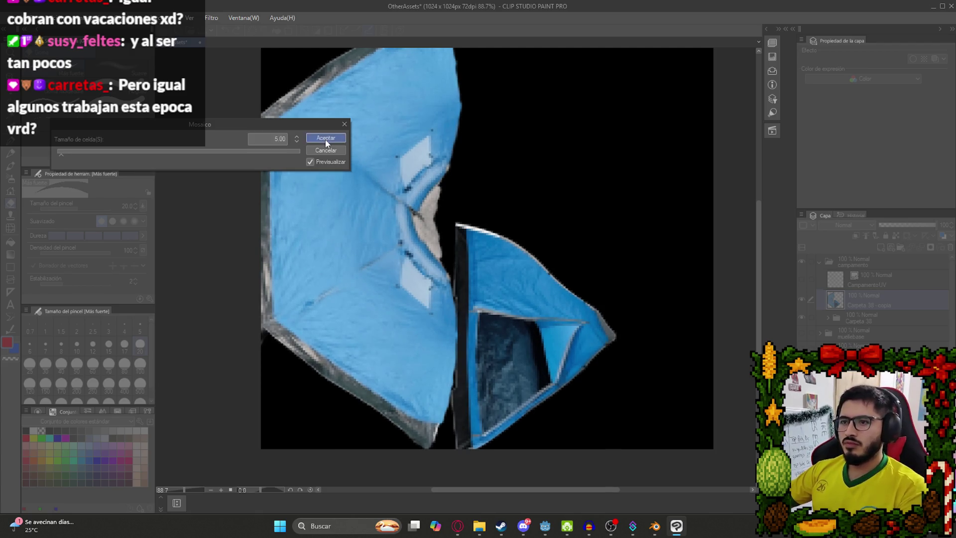
click(325, 139)
scroll(417, 237, down, 3)
scroll(417, 236, up, 3)
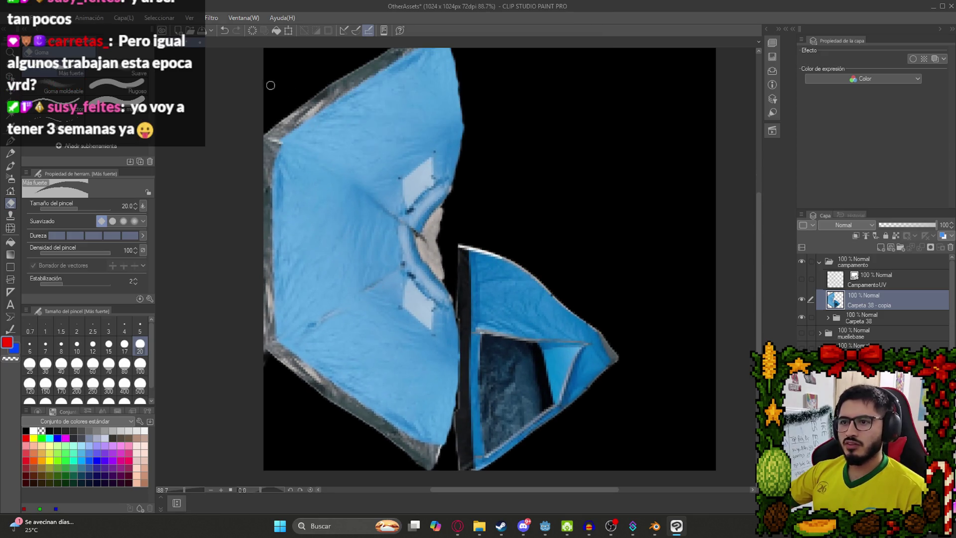
click(25, 17)
- Export the merged layer as a single-layer PNG named CampamentoText into the Mis Videojuegos folder
mouse_move(125, 147)
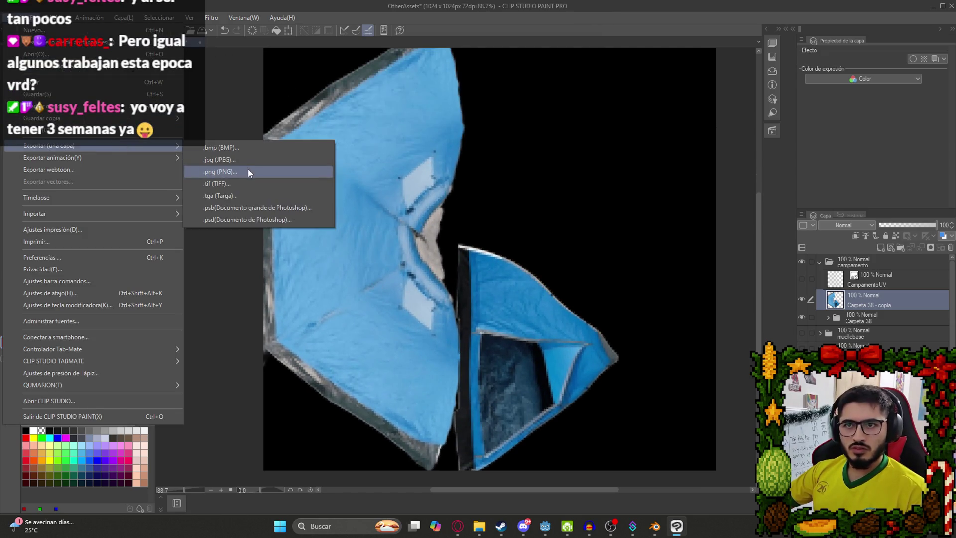
click(248, 169)
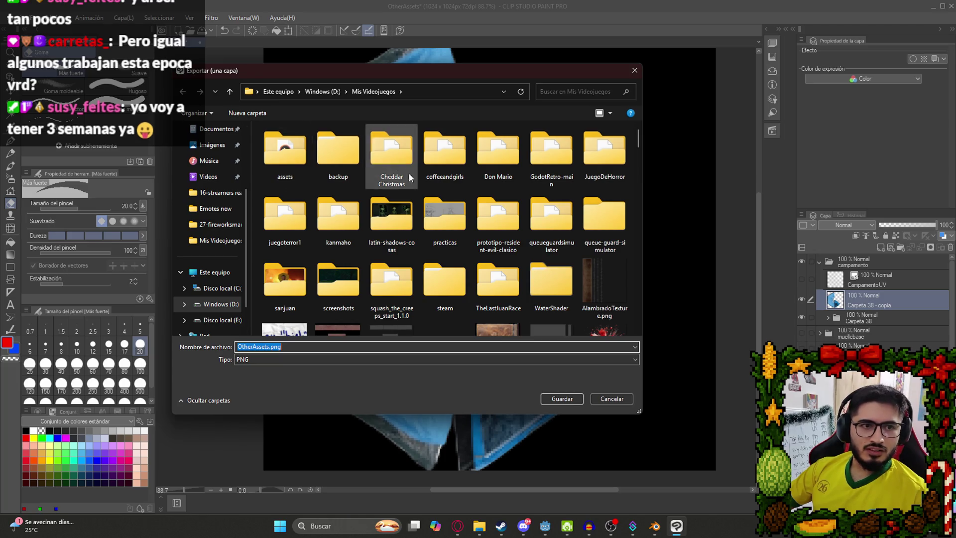
click(495, 176)
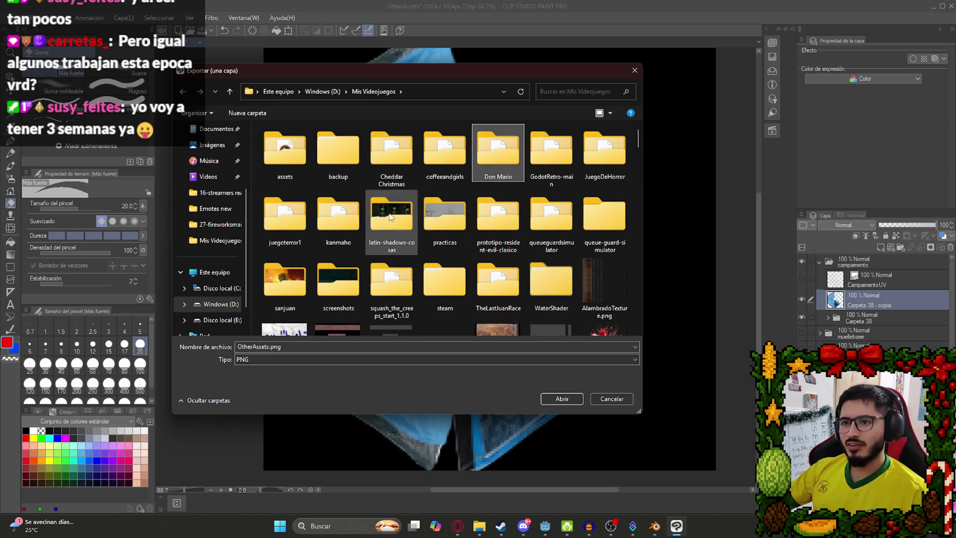
double_click(284, 214)
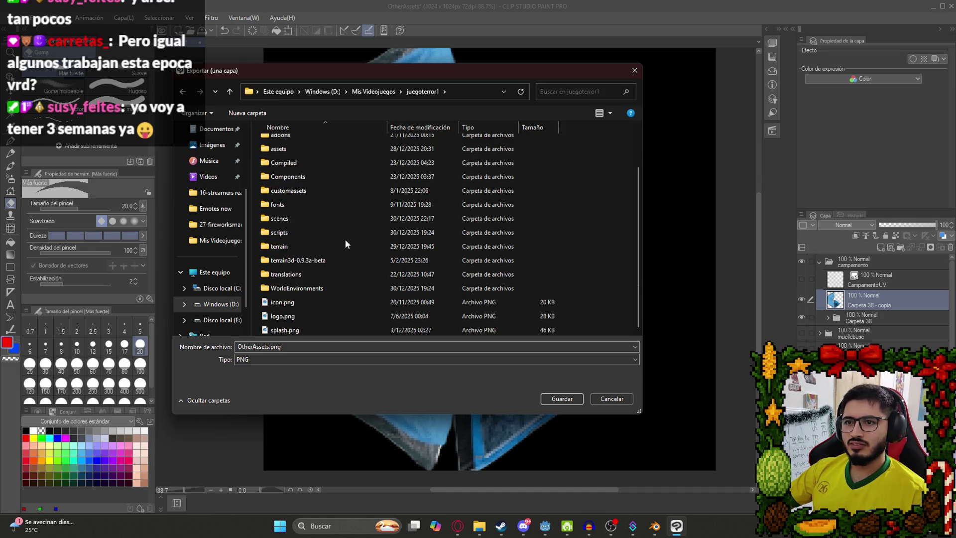
scroll(328, 184, up, 2)
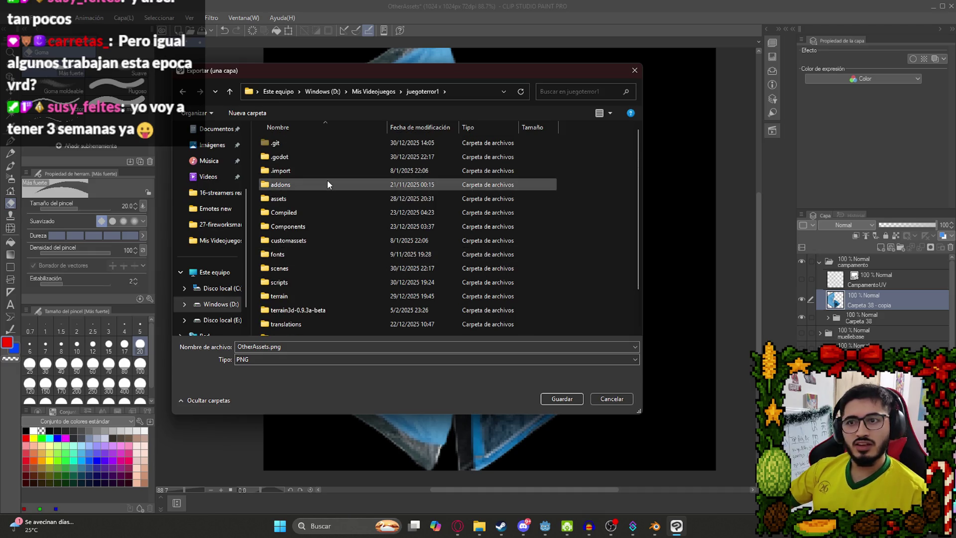
double_click(310, 199)
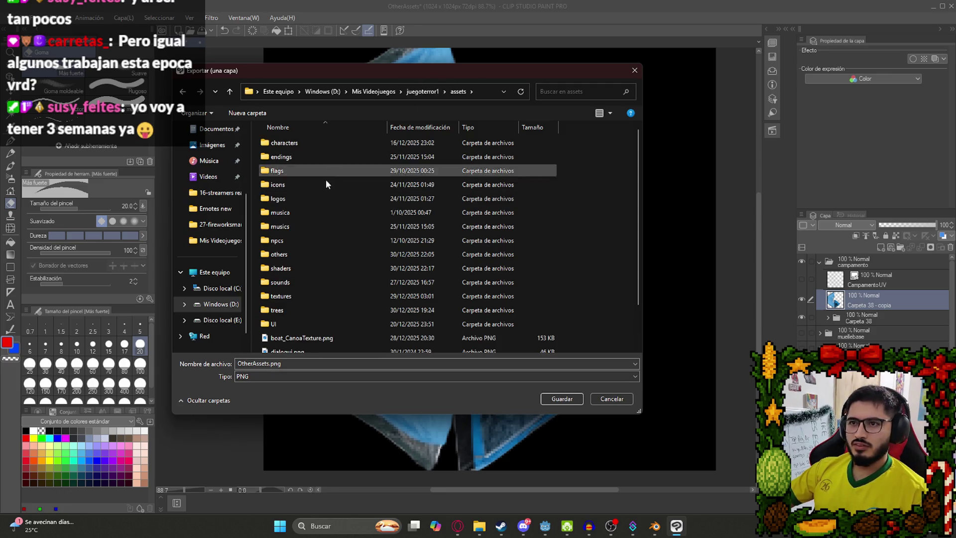
click(374, 93)
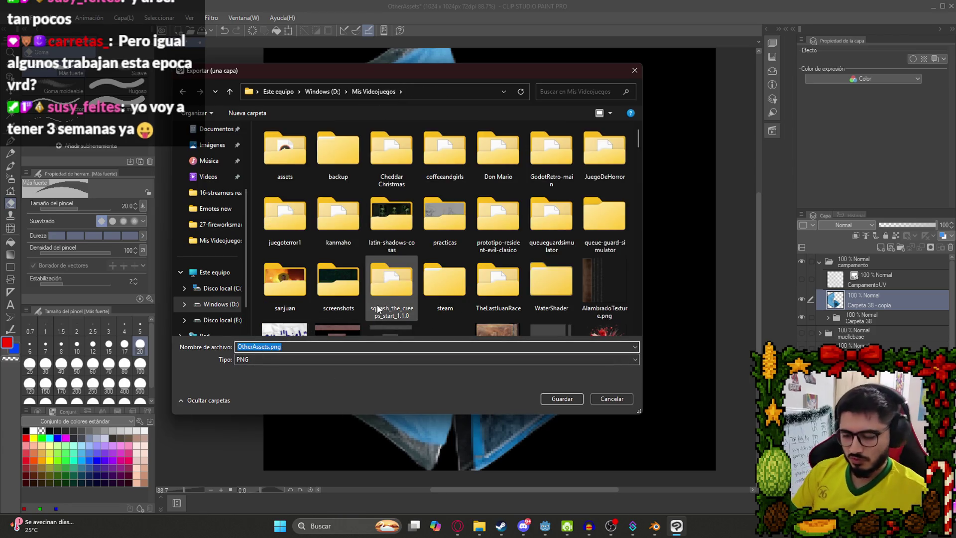
text(CampamentoText)
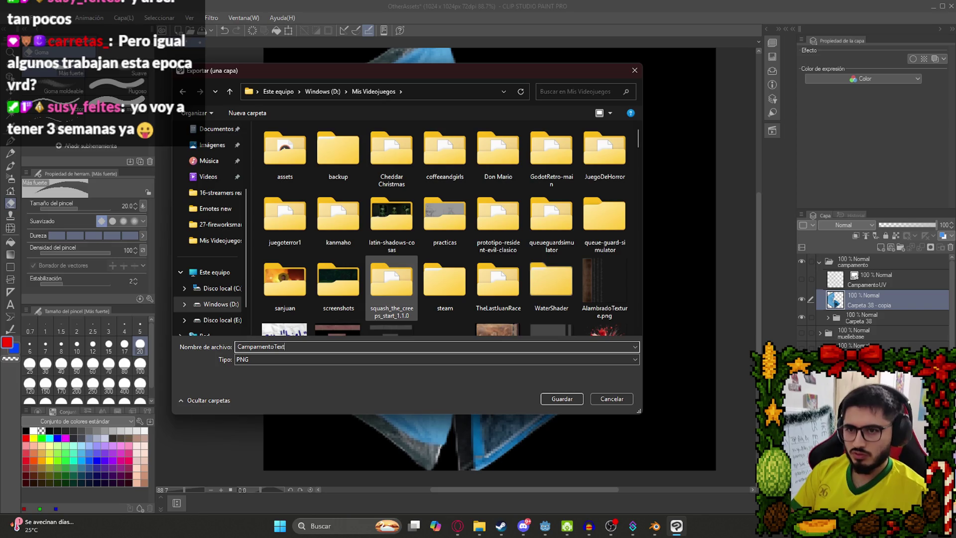
key(Return)
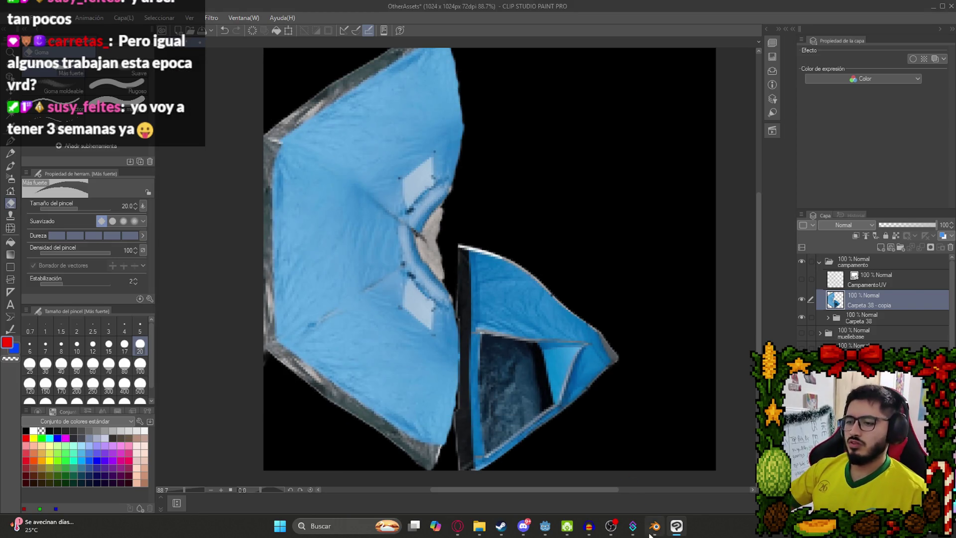
- In Blender, leave Edit Mode and add a new material to the tent in the Shading workspace
click(654, 526)
key(Tab)
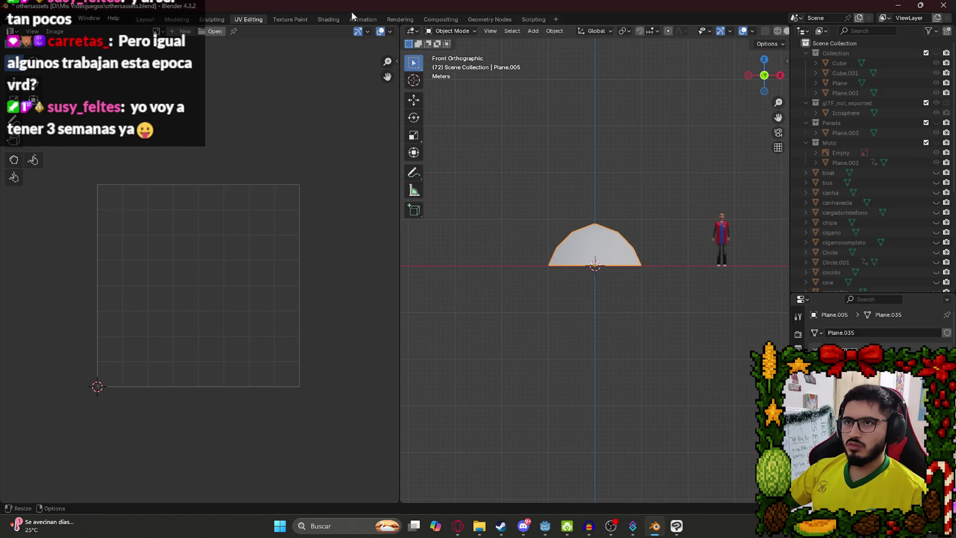
click(328, 18)
click(476, 305)
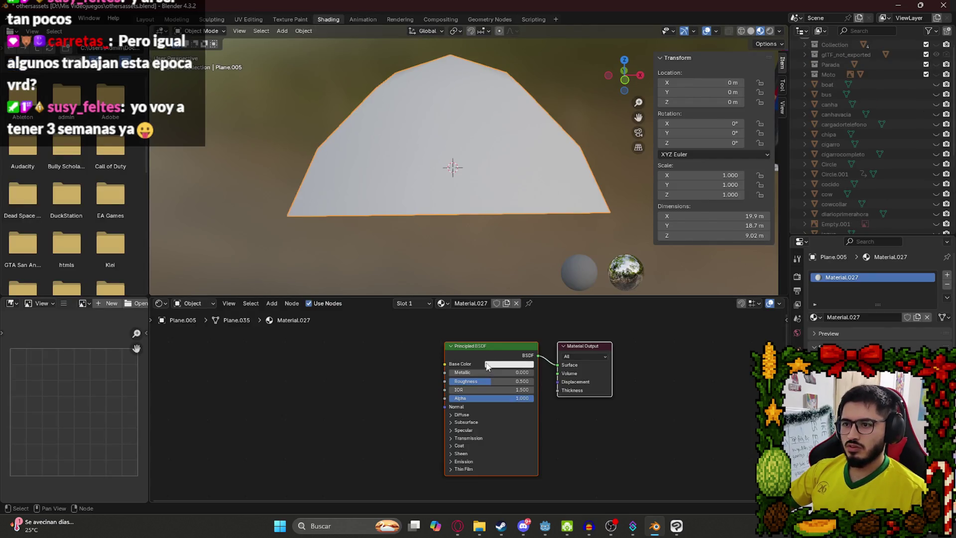
- Feed an Image Texture node loaded with CampamentoTexture.png into the material's Base Color
drag(445, 364, 273, 364)
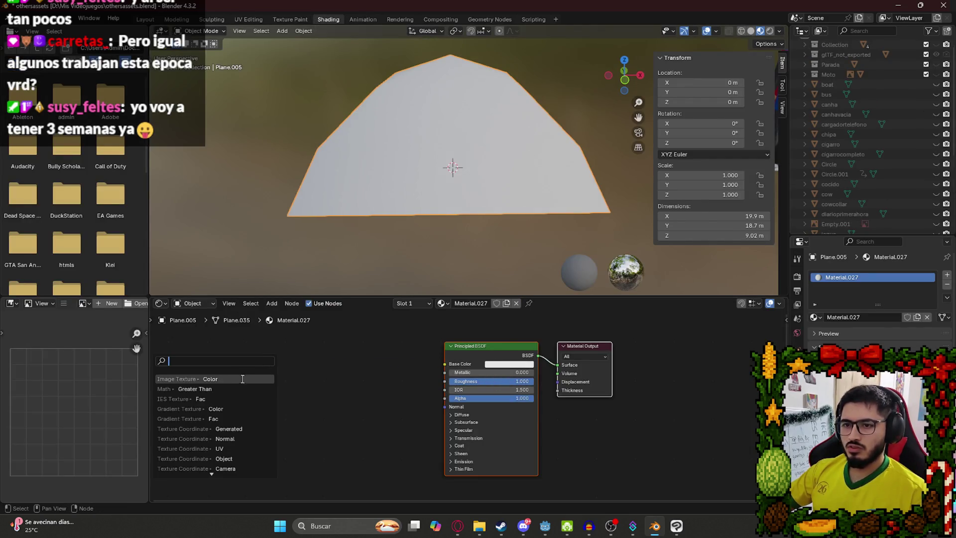
click(240, 381)
click(301, 385)
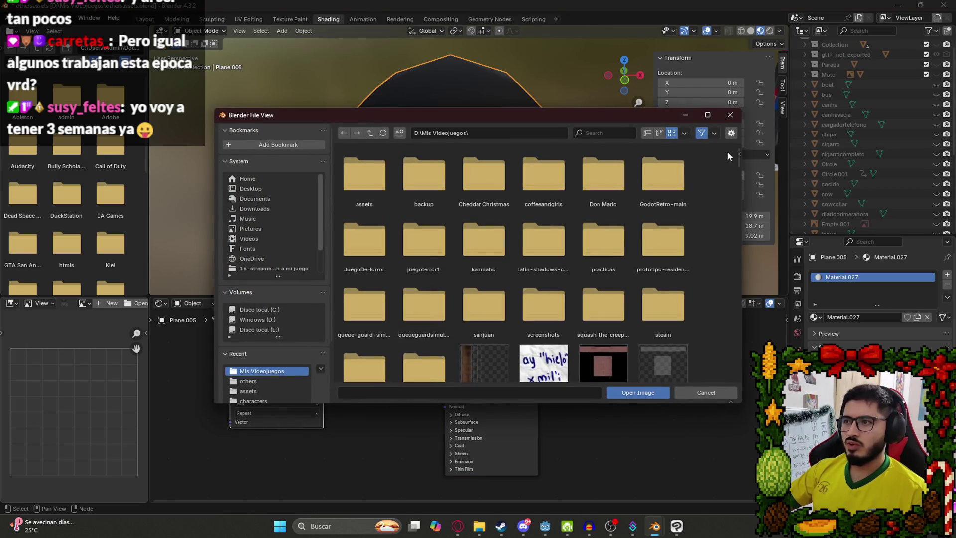
mouse_move(738, 169)
mouse_down()
mouse_move(735, 212)
mouse_move(738, 177)
mouse_up()
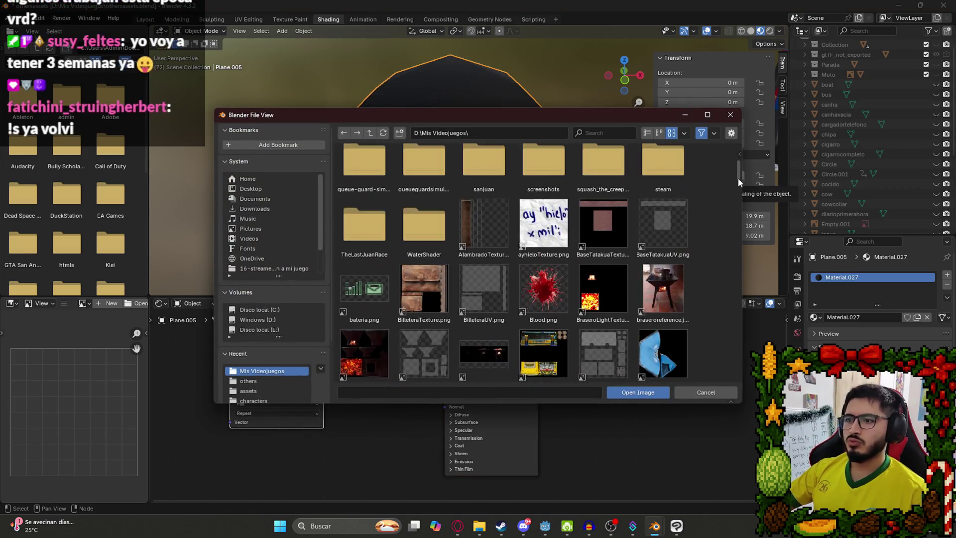
double_click(663, 351)
mouse_move(615, 222)
mouse_down()
mouse_move(485, 101)
mouse_move(499, 138)
mouse_move(519, 142)
mouse_move(591, 99)
mouse_move(509, 147)
mouse_move(535, 164)
mouse_up()
mouse_move(389, 158)
mouse_down()
mouse_move(511, 145)
mouse_move(428, 142)
mouse_move(455, 139)
mouse_move(458, 181)
mouse_move(444, 168)
mouse_move(446, 88)
mouse_move(441, 130)
mouse_up()
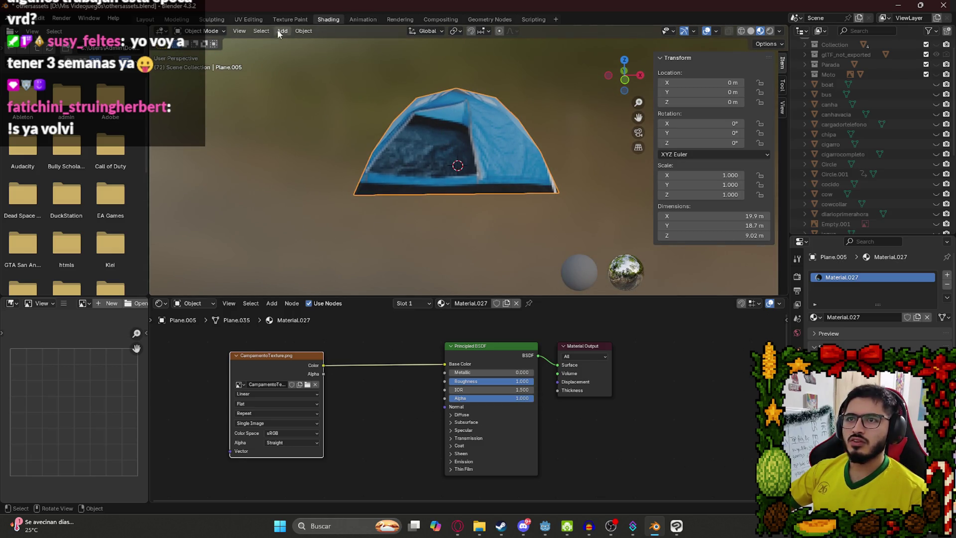
click(247, 19)
- Select the triangular door UV island with L and scale it to fit the texture
scroll(601, 256, up, 4)
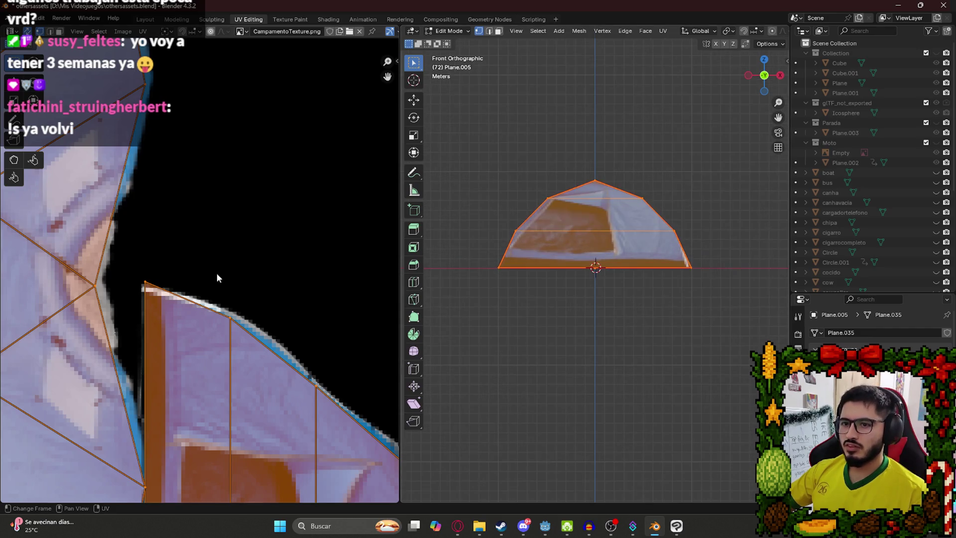
key(Home)
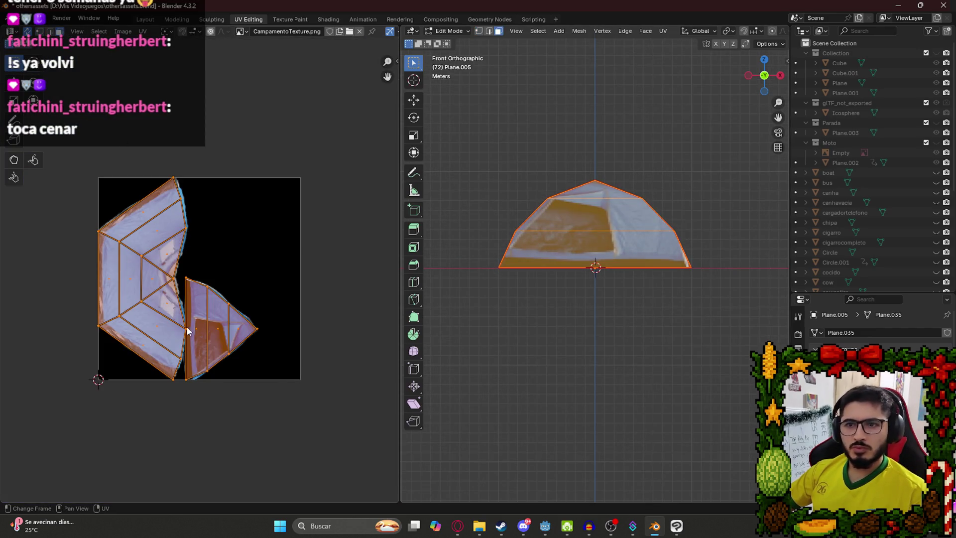
click(188, 331)
key(l)
key(s)
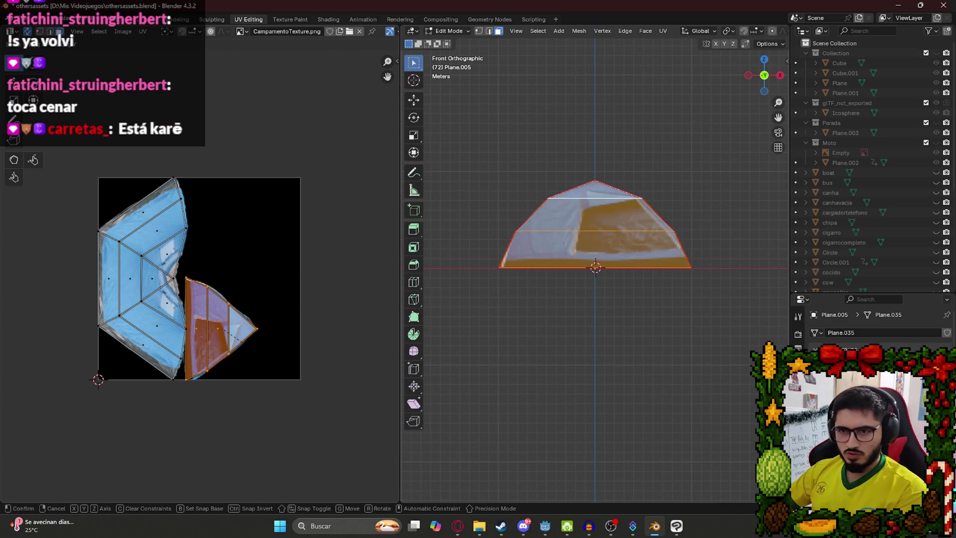
click(247, 302)
key(alt+a)
- Leave Edit Mode, inspect the textured tent from several angles, and return to Clip Studio Paint
mouse_move(631, 201)
mouse_down()
mouse_move(636, 183)
mouse_move(600, 134)
mouse_up()
scroll(616, 197, up, 6)
scroll(616, 196, down, 6)
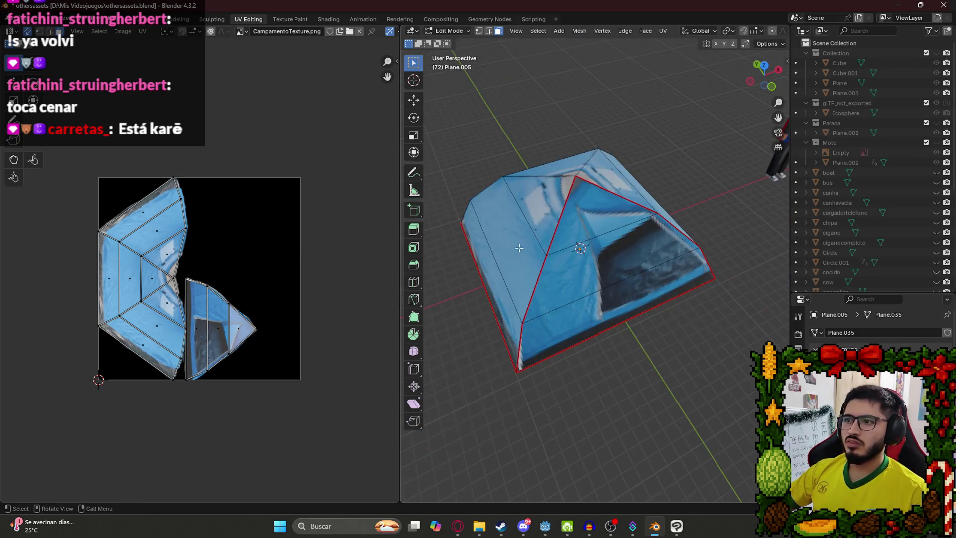
mouse_move(615, 196)
mouse_down()
mouse_move(602, 200)
mouse_move(622, 393)
mouse_move(703, 273)
mouse_move(586, 277)
mouse_move(615, 265)
mouse_up()
key(Tab)
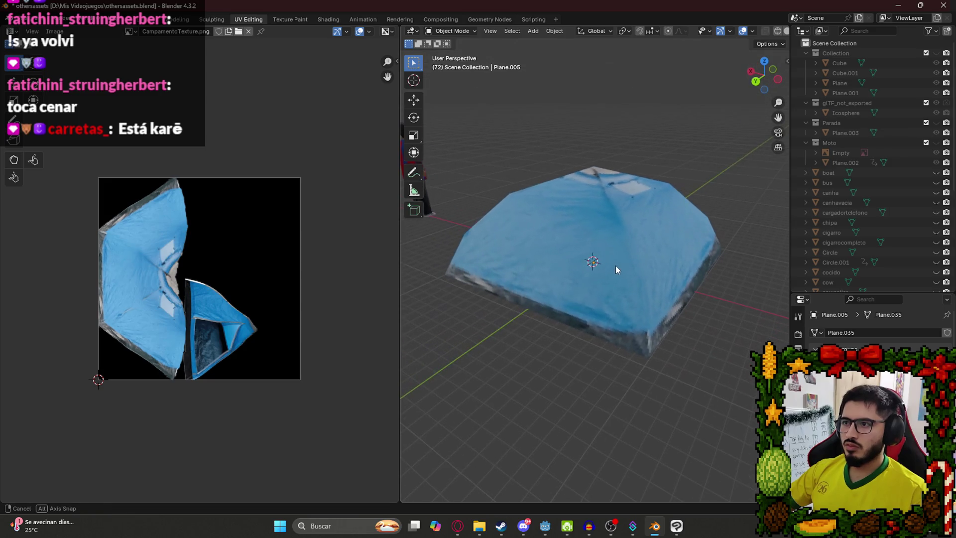
mouse_move(677, 283)
mouse_down()
mouse_move(641, 249)
mouse_move(576, 245)
mouse_move(606, 245)
mouse_up()
key(alt+Tab)
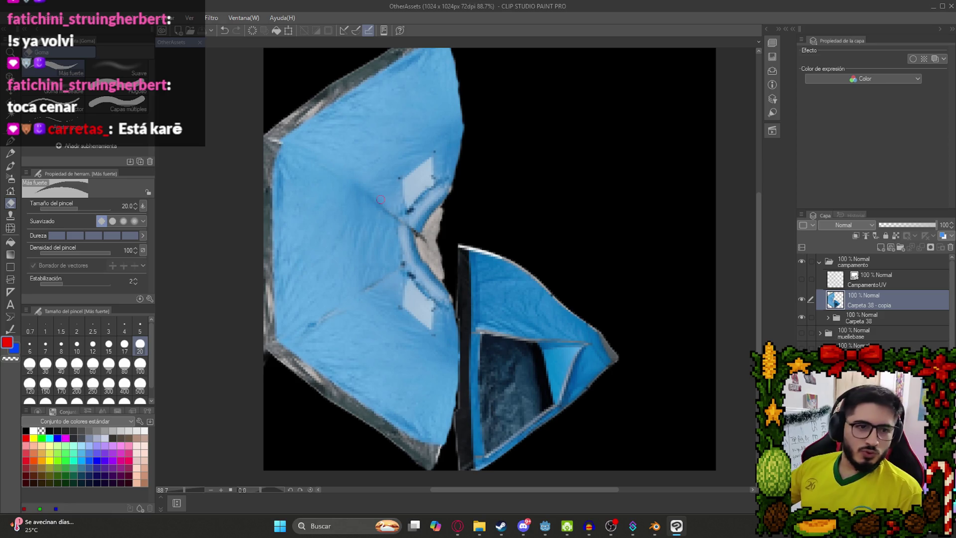
- Delete the Carpeta 38 - copia folder and select the Capa 68 - copia 6 layer
right_click(879, 298)
click(860, 123)
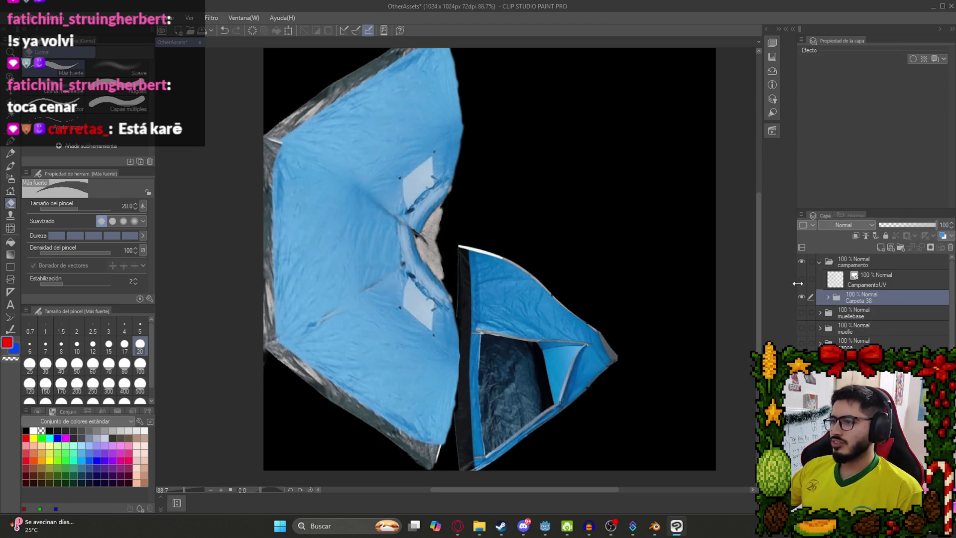
click(829, 297)
click(867, 321)
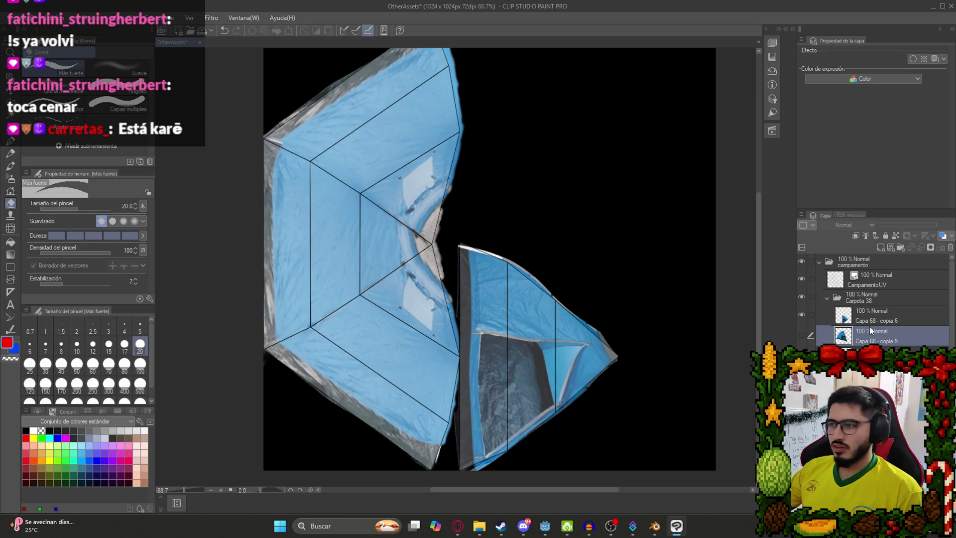
drag(469, 170, 528, 268)
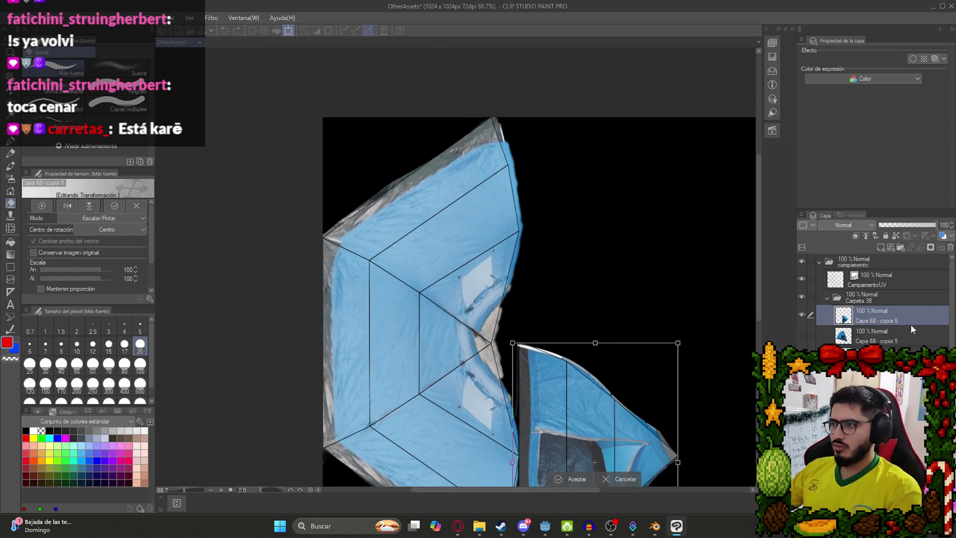
click(910, 323)
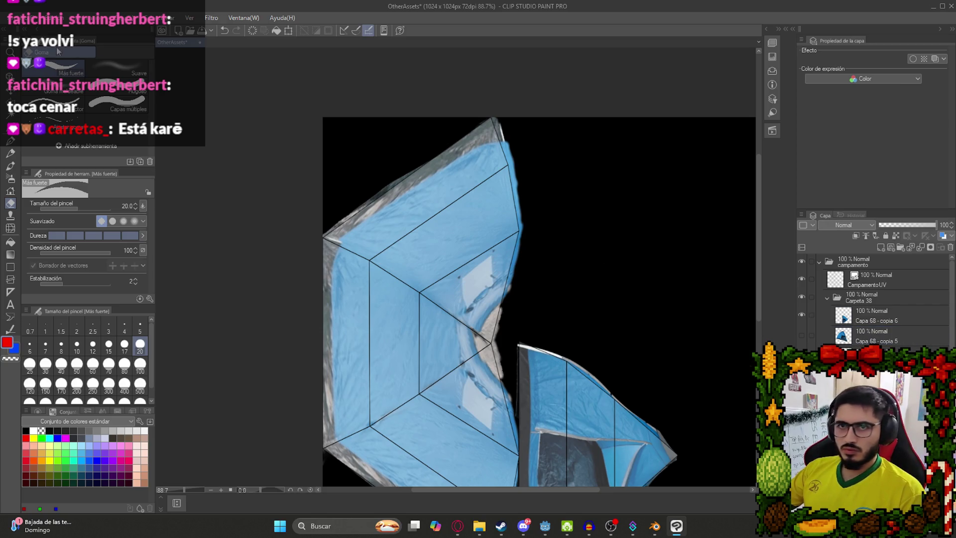
- Apply a Mesh Transformation with 6×6 grid points to the tent piece and commit it
click(54, 18)
mouse_move(202, 242)
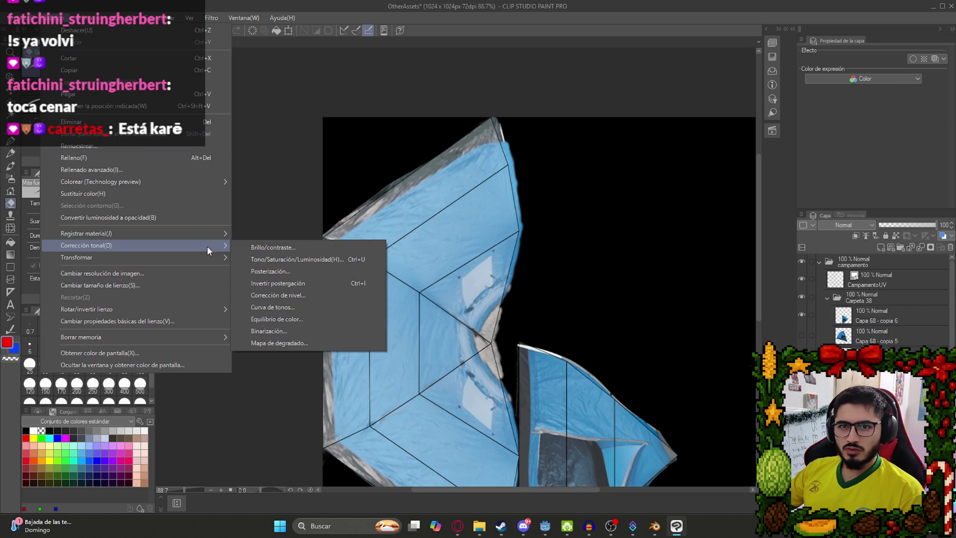
mouse_move(207, 259)
click(330, 379)
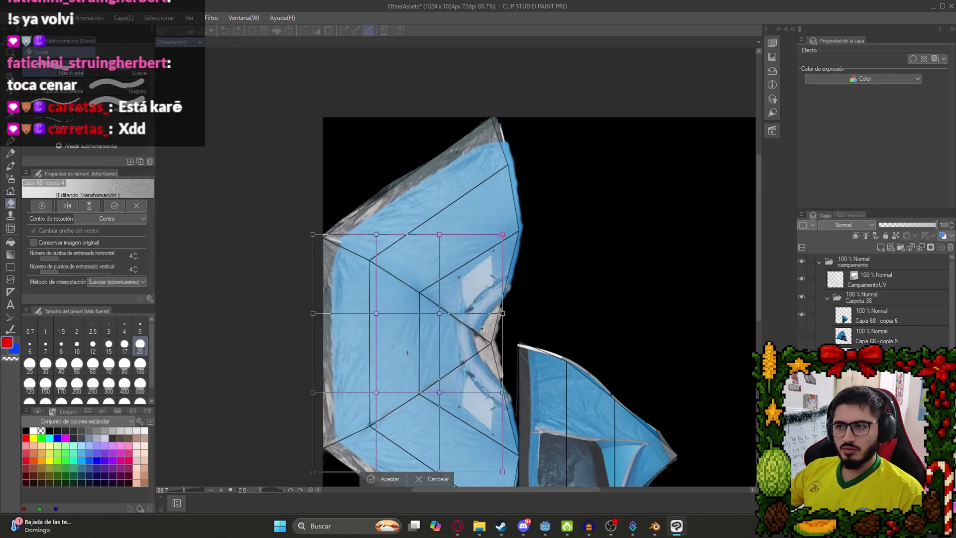
click(134, 256)
click(135, 255)
click(135, 268)
click(135, 268)
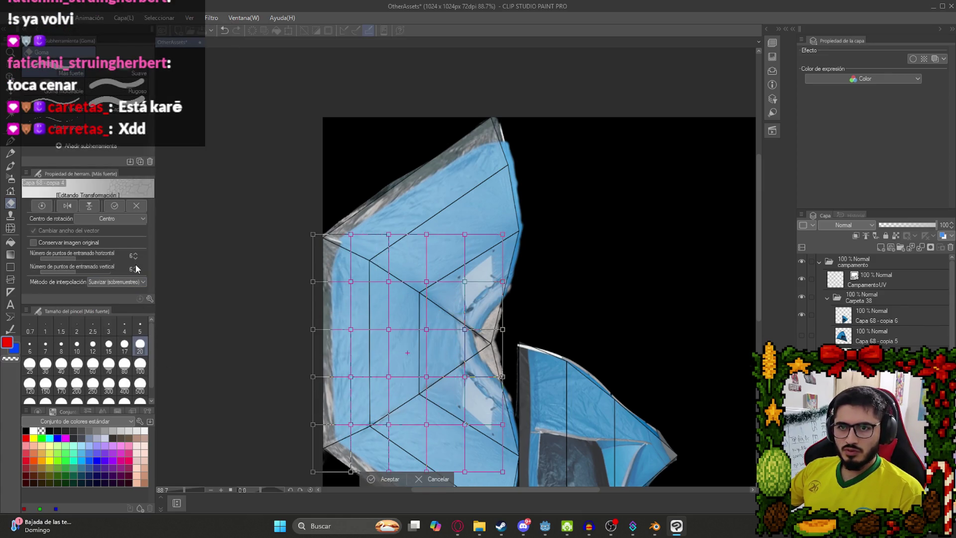
scroll(481, 245, down, 5)
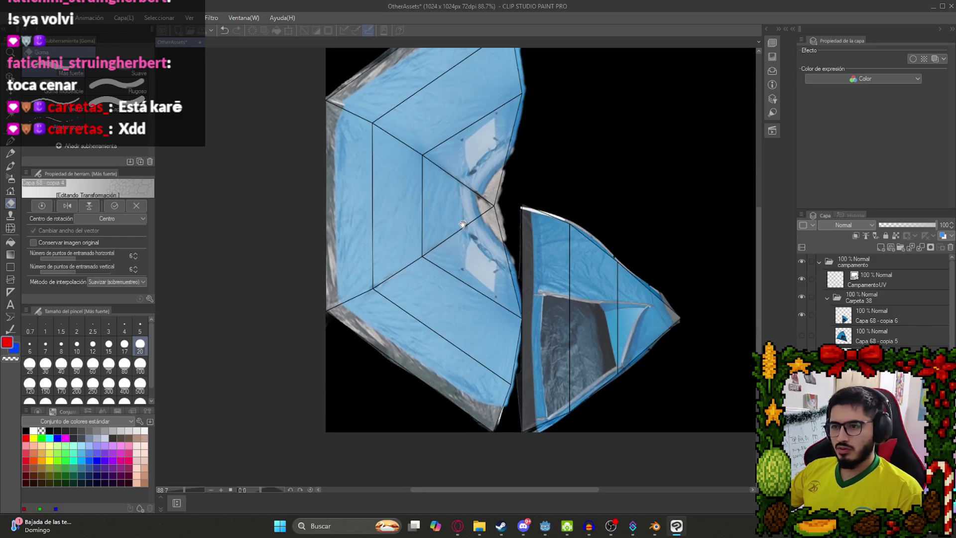
key(Return)
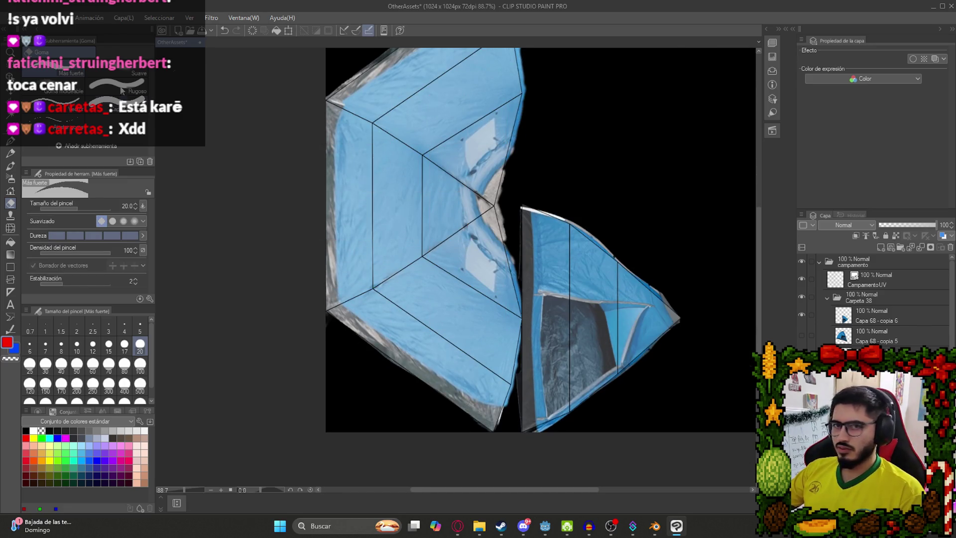
- Start a new 6×6 Mesh Transformation on the left tent piece
click(52, 17)
mouse_move(199, 255)
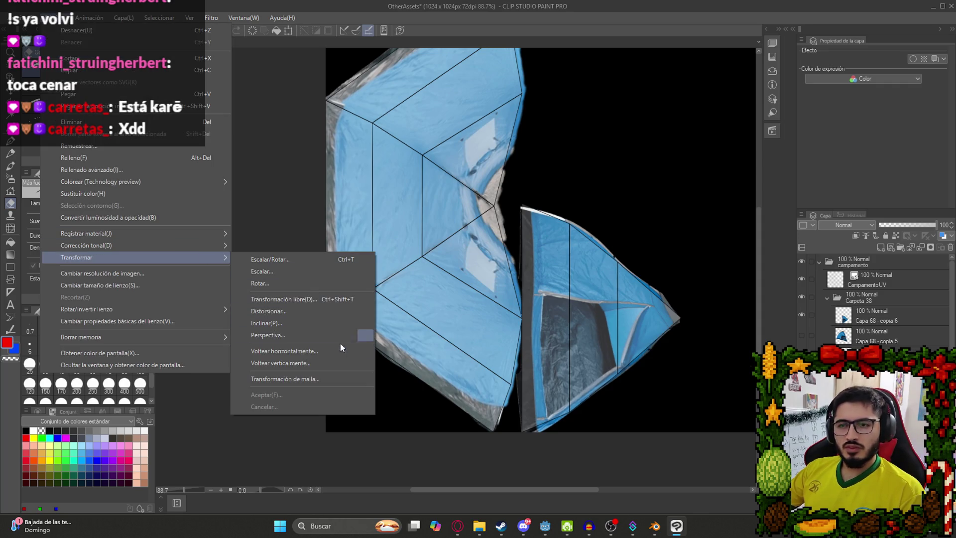
click(339, 379)
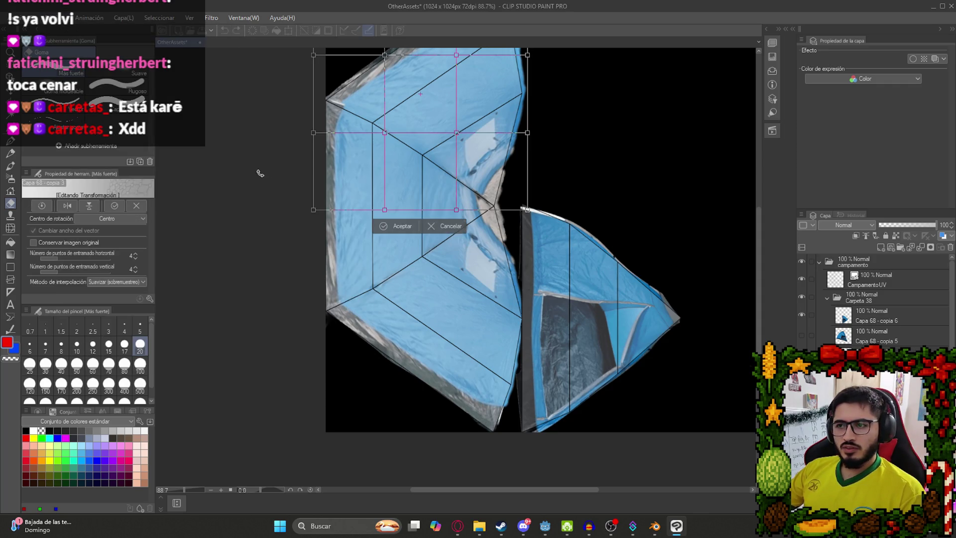
click(135, 253)
click(135, 253)
click(136, 266)
click(136, 267)
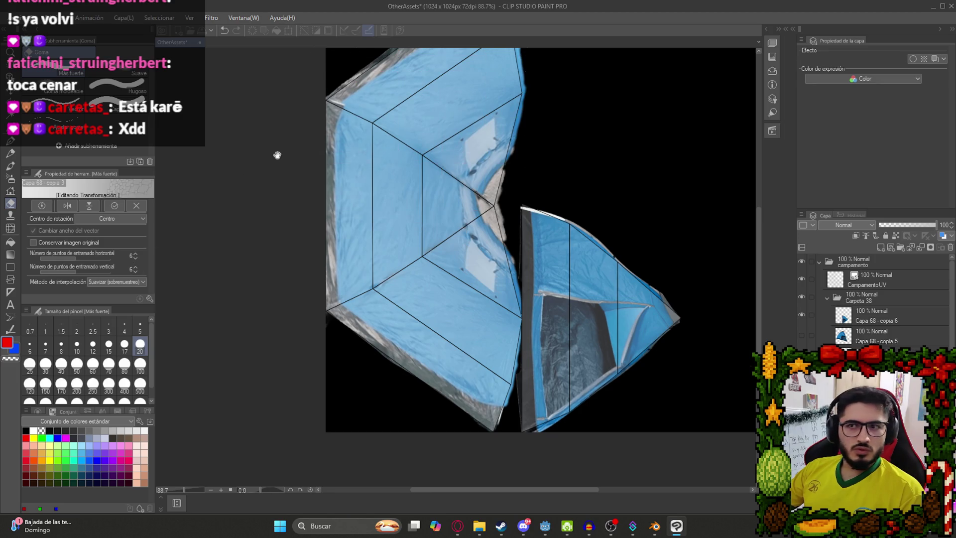
drag(277, 155, 292, 305)
- Drag the mesh points up and left so the fabric aligns with the upper UV panels
scroll(292, 305, up, 2)
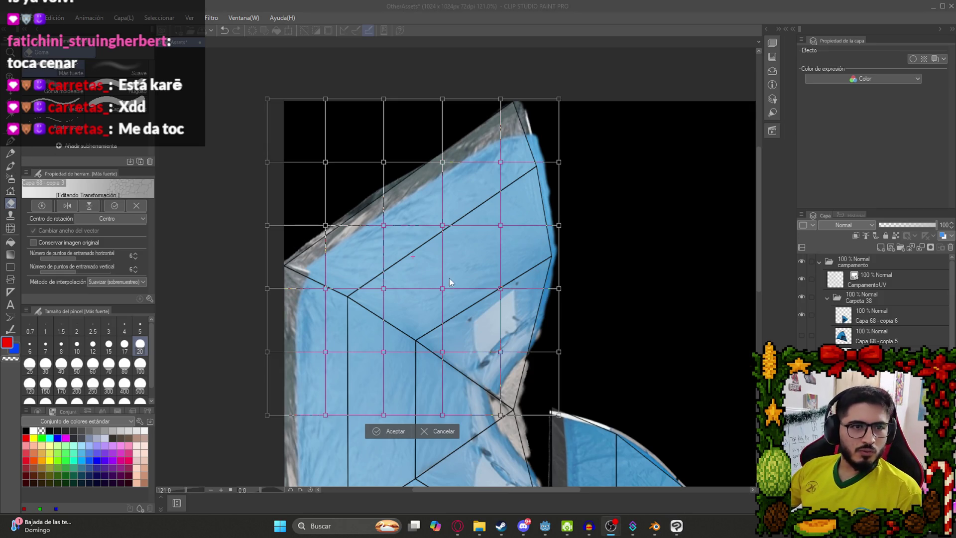
scroll(493, 303, down, 3)
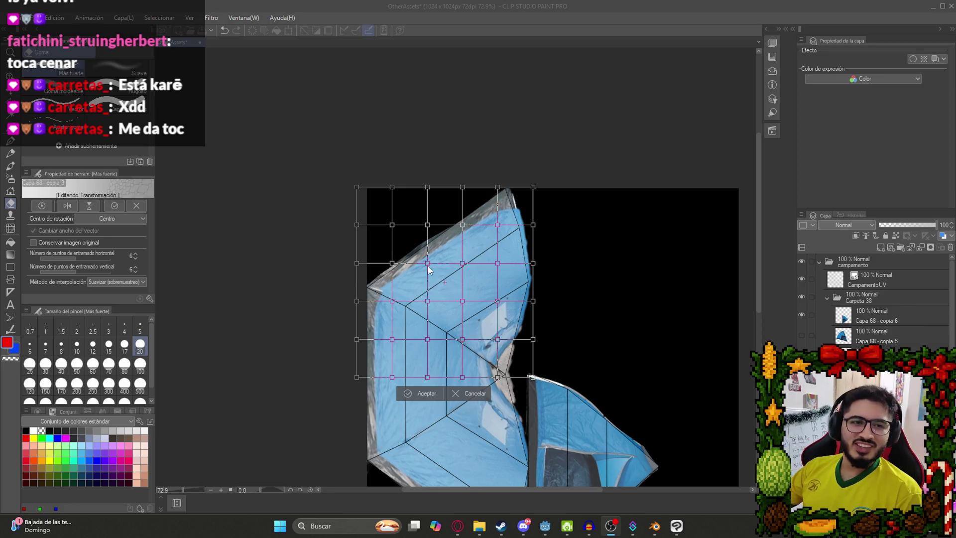
scroll(474, 327, up, 3)
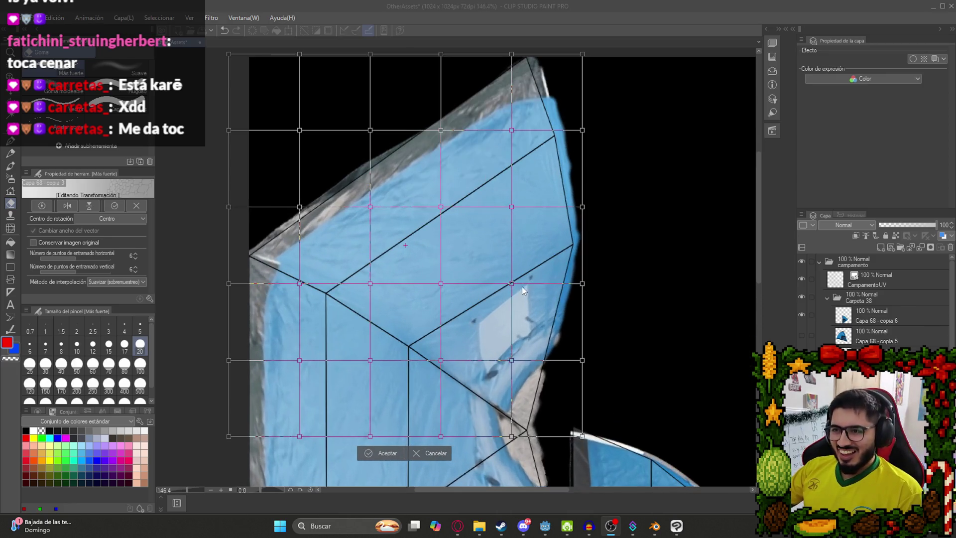
click(513, 283)
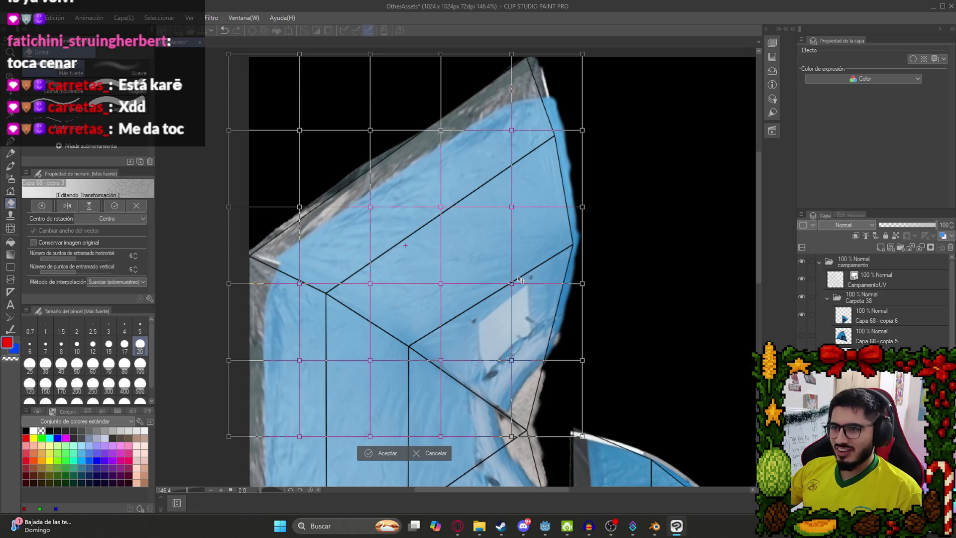
mouse_move(511, 283)
mouse_down()
mouse_move(472, 223)
mouse_move(484, 233)
mouse_up()
mouse_move(440, 283)
mouse_down()
mouse_move(394, 256)
mouse_move(401, 271)
mouse_move(356, 275)
mouse_move(331, 263)
mouse_up()
drag(440, 209, 413, 176)
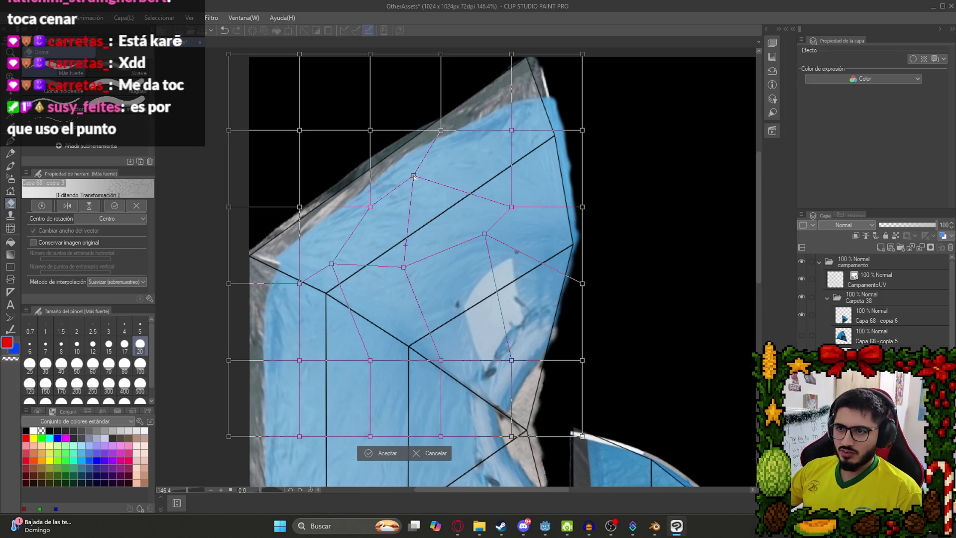
drag(483, 235, 461, 216)
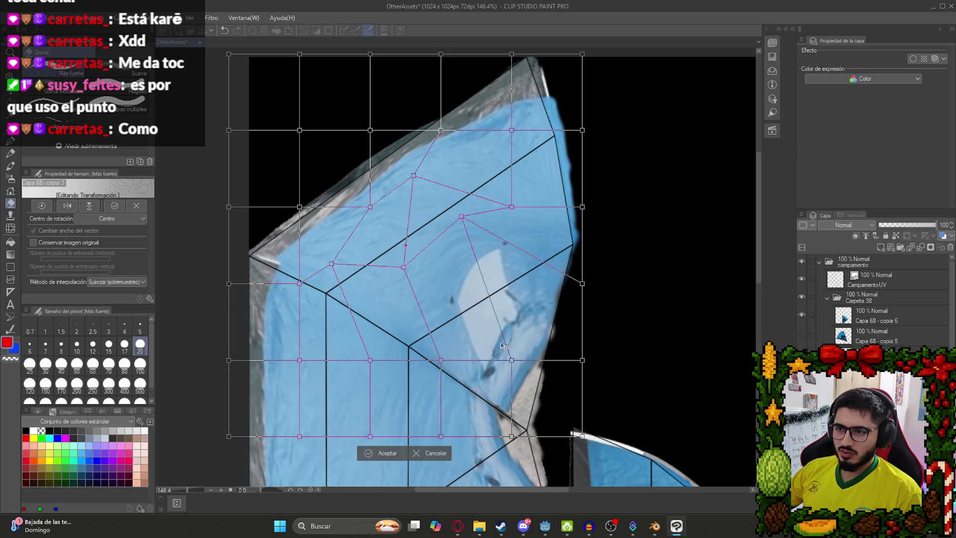
- Undo an unwanted stretch, reposition two more mesh points, and commit the warp
mouse_move(512, 360)
mouse_down()
mouse_move(493, 329)
mouse_move(508, 362)
mouse_up()
key(ctrl+z)
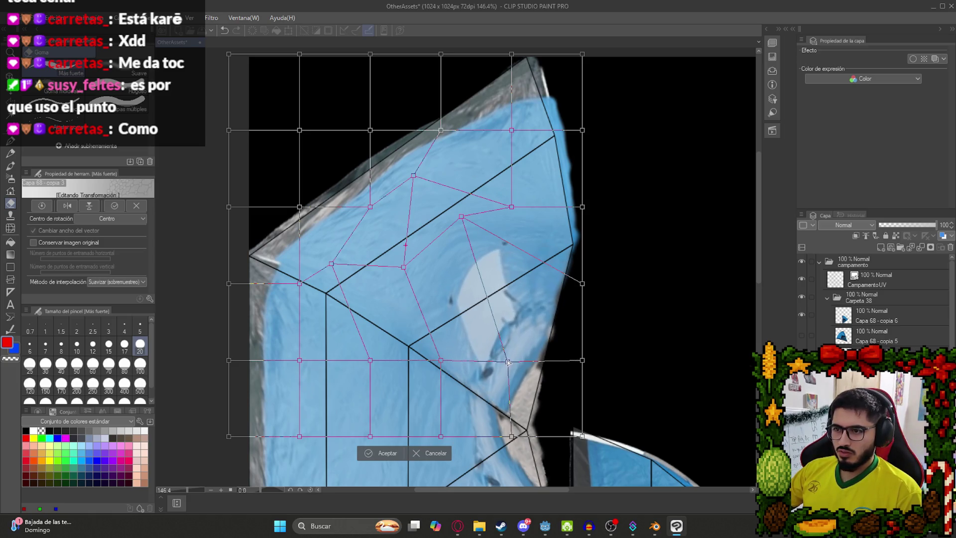
drag(413, 176, 389, 207)
drag(461, 217, 450, 246)
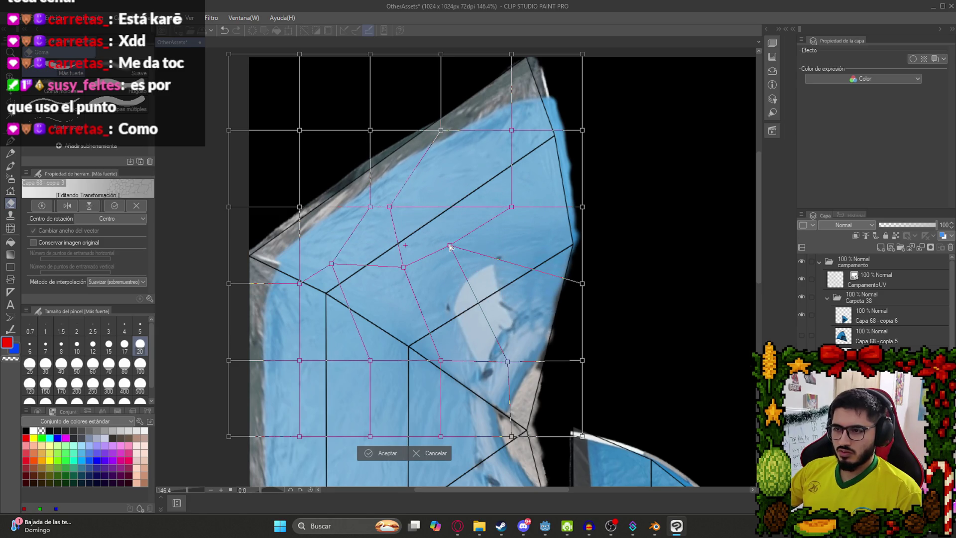
key(Return)
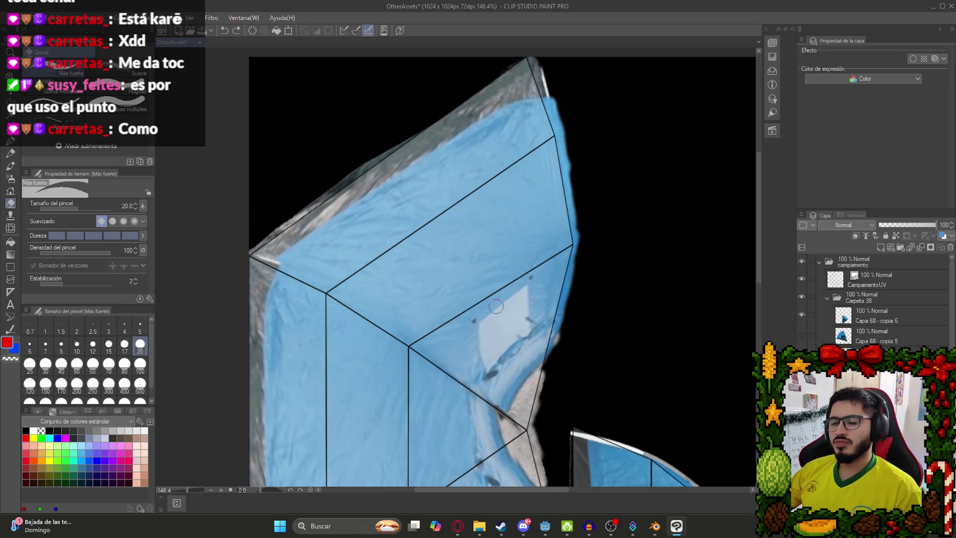
scroll(496, 306, up, 2)
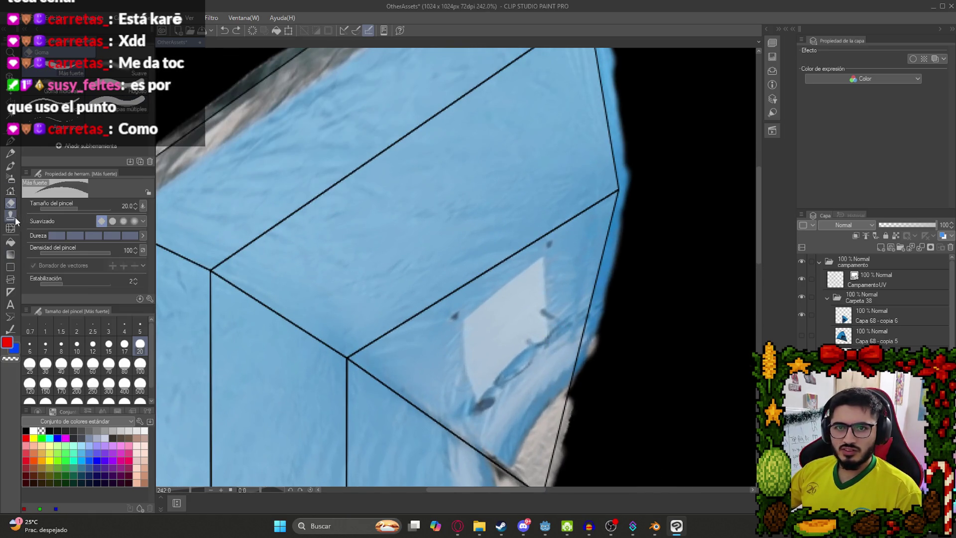
- With the clone stamp, paint blue fabric over the first light patch and panel marks, restoring strokes after an accidental undo
click(14, 217)
mouse_move(546, 239)
mouse_down()
mouse_move(543, 287)
mouse_move(527, 271)
mouse_move(480, 331)
mouse_move(553, 295)
mouse_move(478, 398)
mouse_move(493, 317)
mouse_move(465, 357)
mouse_move(471, 406)
mouse_up()
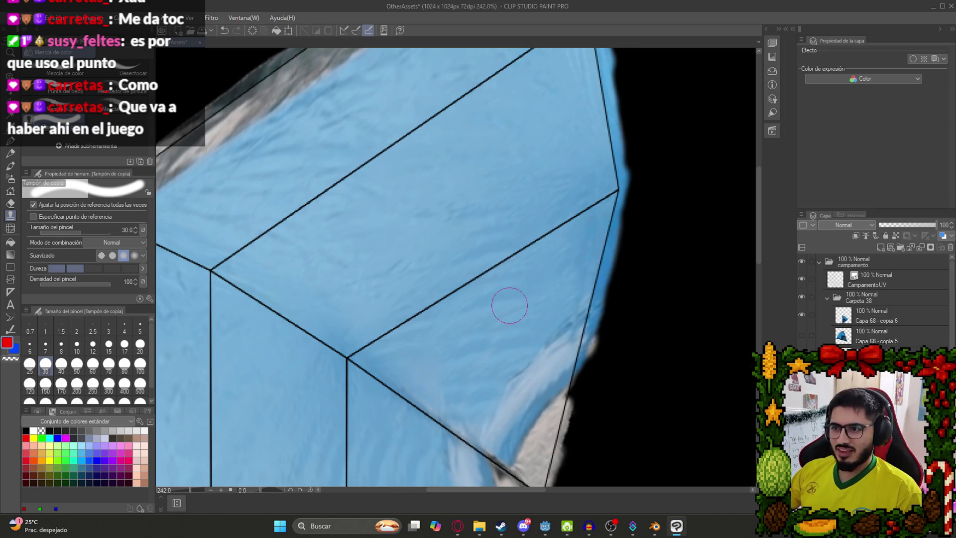
scroll(509, 305, down, 10)
scroll(537, 397, up, 6)
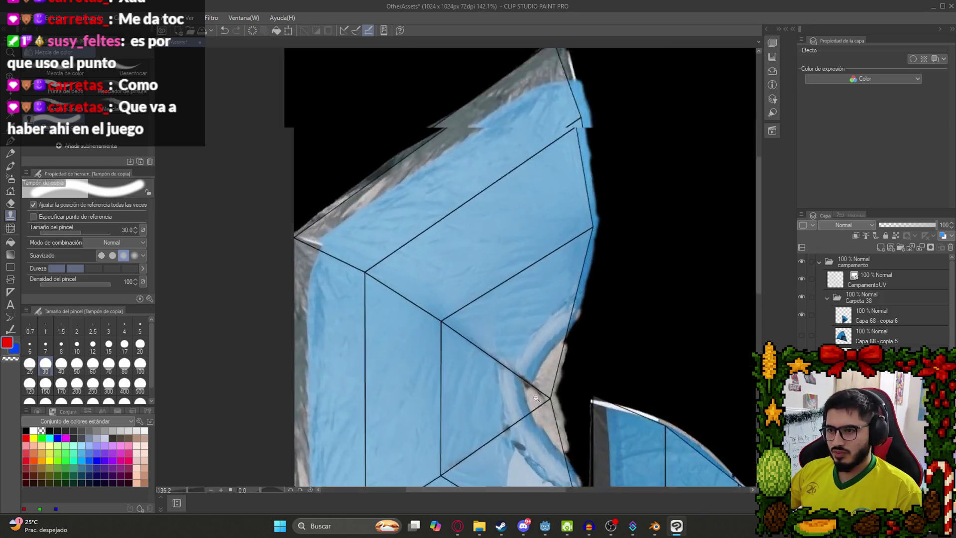
scroll(536, 397, up, 3)
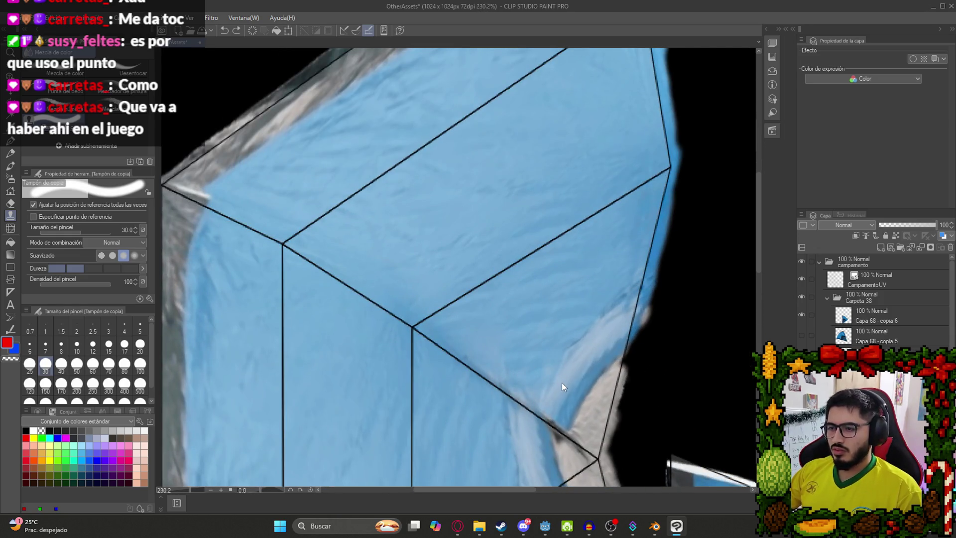
drag(562, 379, 524, 338)
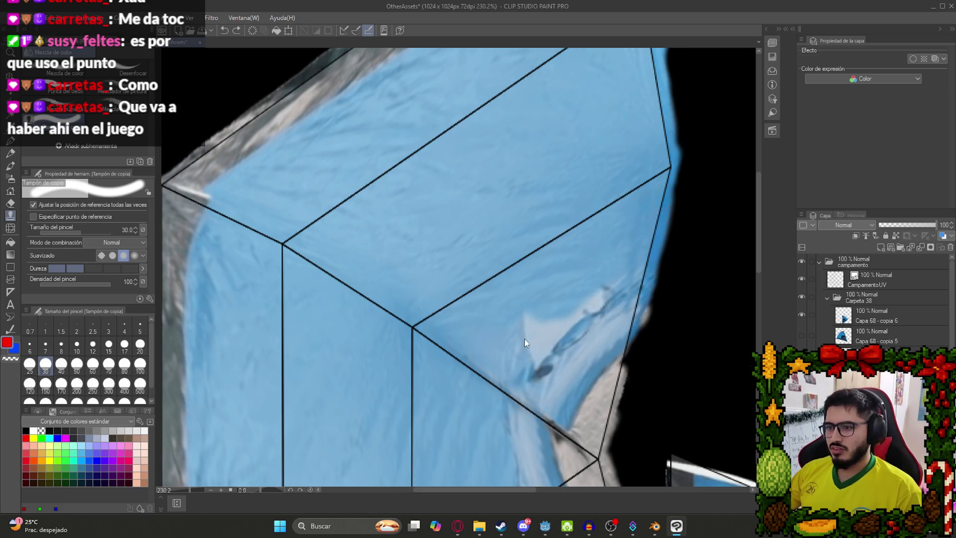
key(ctrl+e)
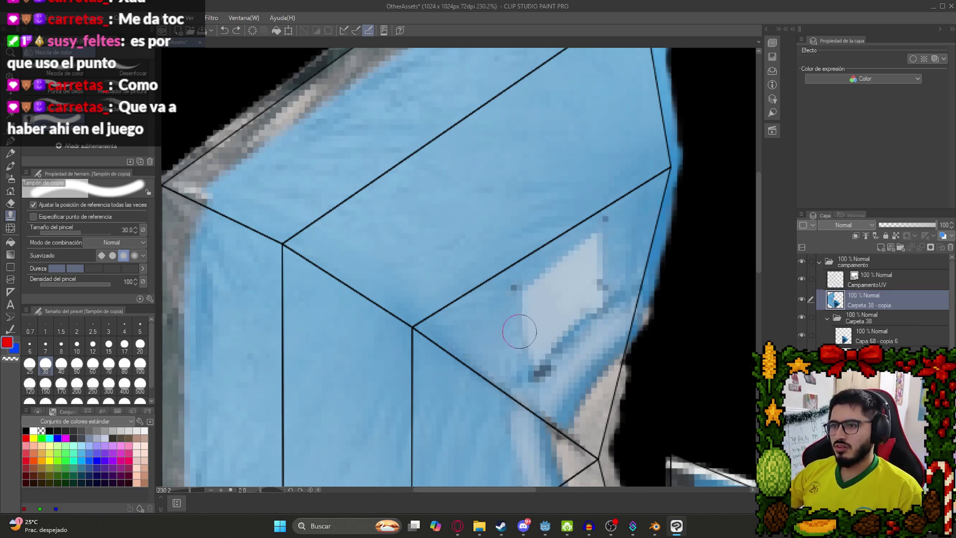
scroll(519, 331, down, 2)
key(ctrl+z)
key(ctrl+z)
key(ctrl+z)
key(ctrl+z)
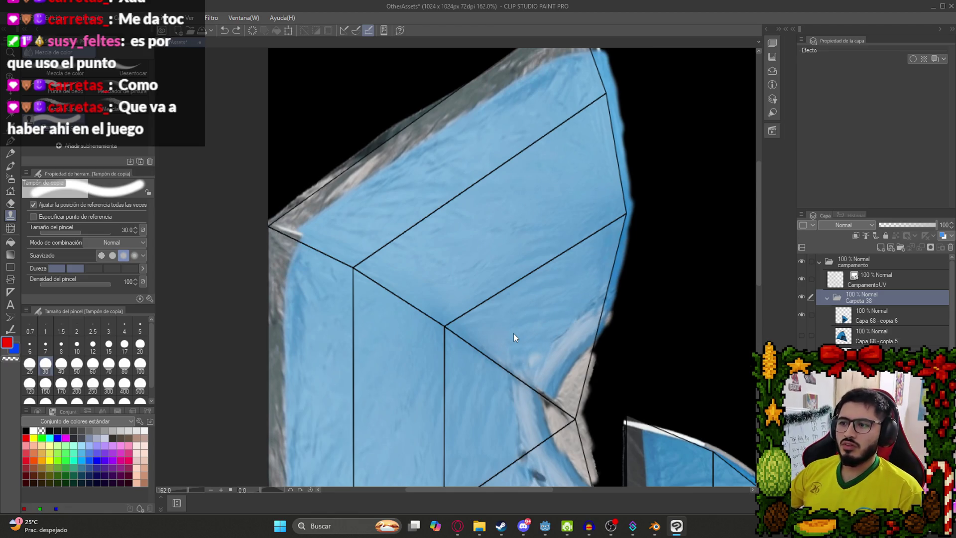
key(ctrl+y)
key(ctrl+y)
scroll(553, 298, up, 3)
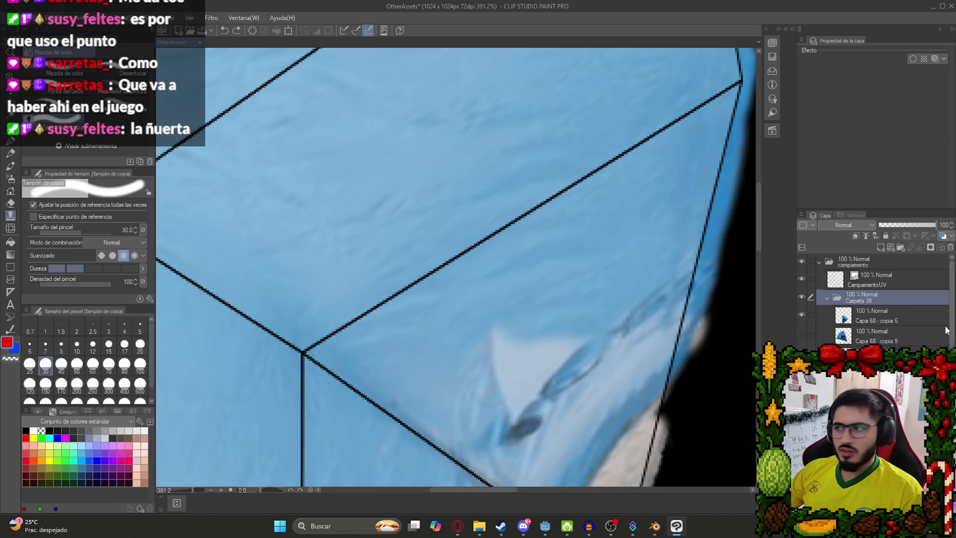
- Clone blue fabric over the light triangular patch, the white patch, the dark specks and the remaining light area
click(876, 370)
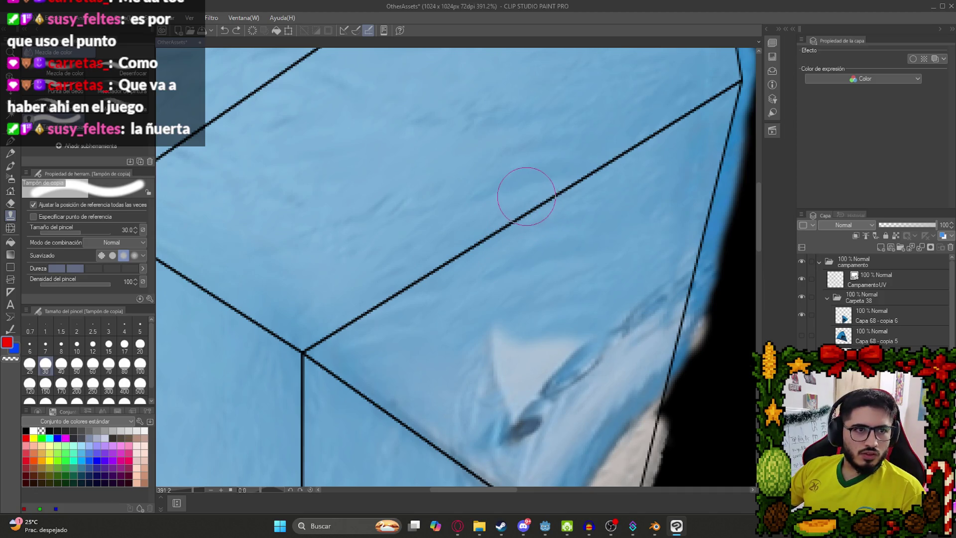
mouse_move(543, 324)
mouse_down()
mouse_move(503, 387)
mouse_move(497, 341)
mouse_move(512, 387)
mouse_up()
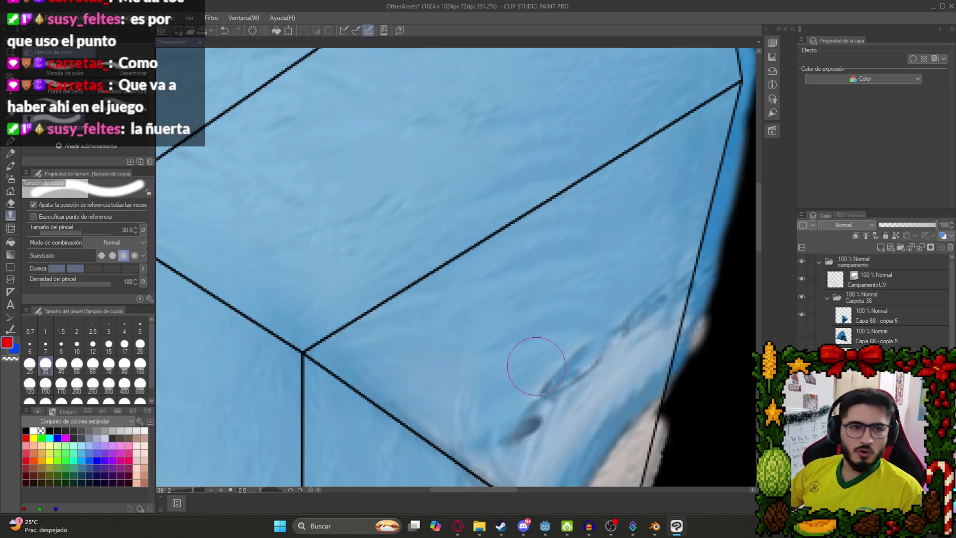
key(ctrl+alt+0)
mouse_move(526, 355)
mouse_down()
mouse_move(446, 238)
mouse_move(566, 337)
mouse_up()
scroll(446, 238, up, 3)
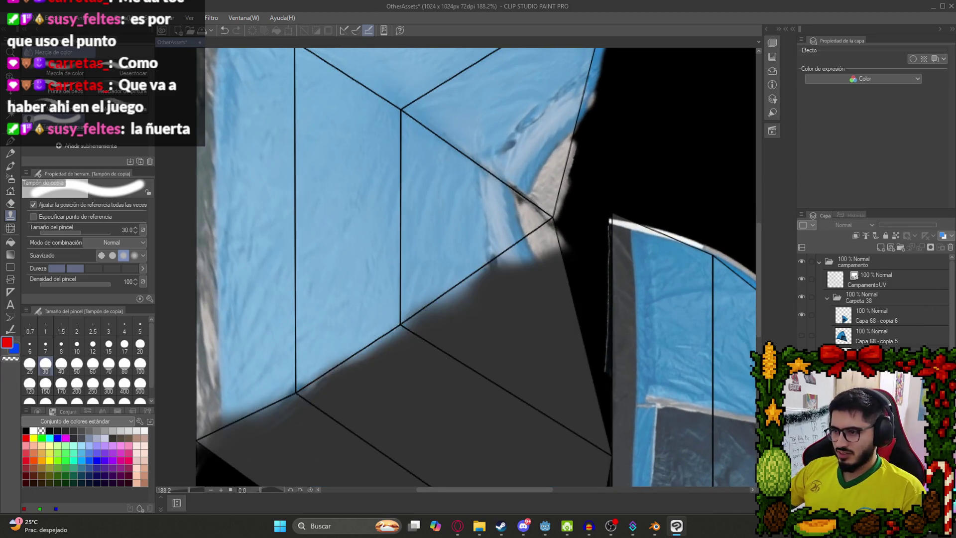
scroll(512, 348, up, 3)
mouse_move(533, 331)
mouse_down()
mouse_move(442, 260)
mouse_move(537, 304)
mouse_move(405, 209)
mouse_move(546, 284)
mouse_move(441, 186)
mouse_up()
scroll(497, 286, up, 2)
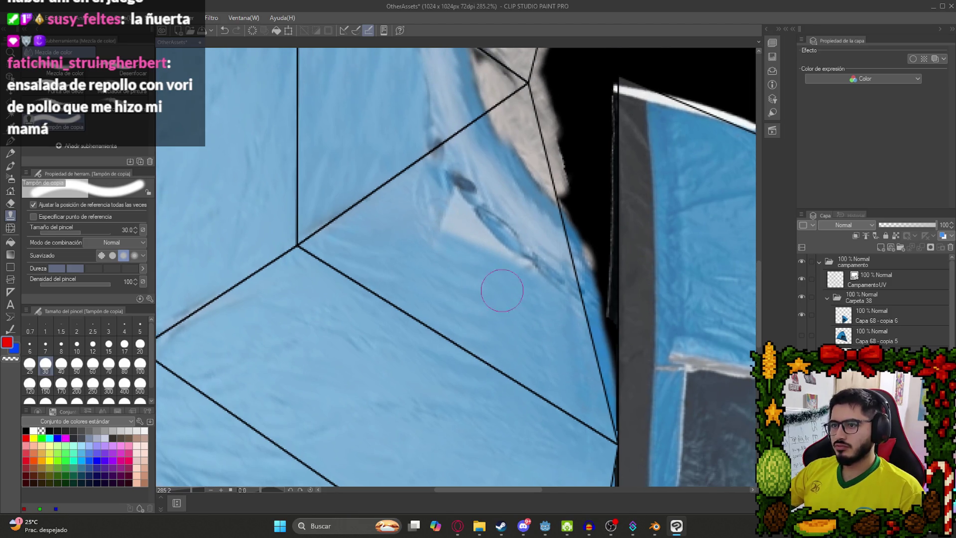
scroll(481, 346, up, 2)
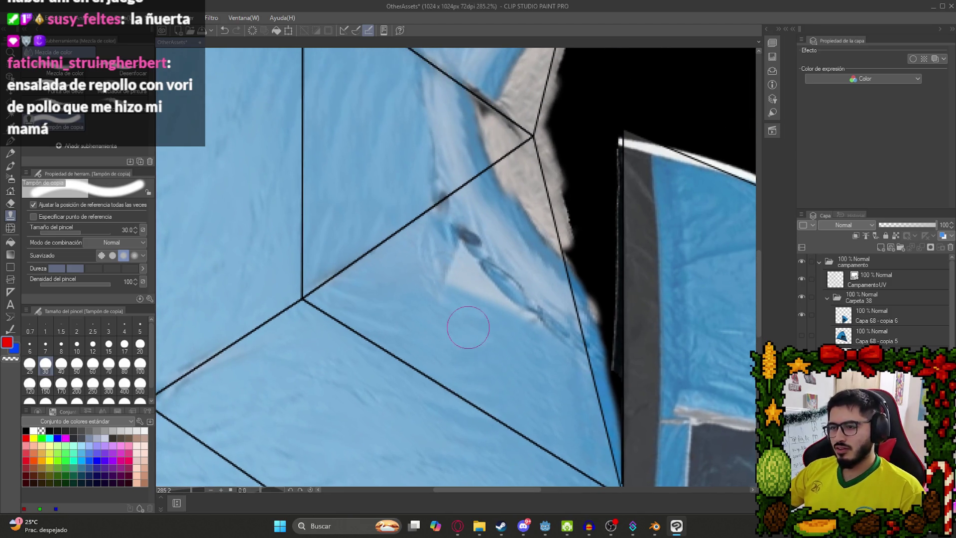
mouse_move(442, 299)
mouse_down()
mouse_move(458, 285)
mouse_move(442, 280)
mouse_move(465, 290)
mouse_move(442, 251)
mouse_move(519, 335)
mouse_move(448, 284)
mouse_move(489, 321)
mouse_move(523, 330)
mouse_move(424, 264)
mouse_up()
- Check the revised tent texture on the Blender model, then return to Clip Studio
scroll(461, 330, down, 5)
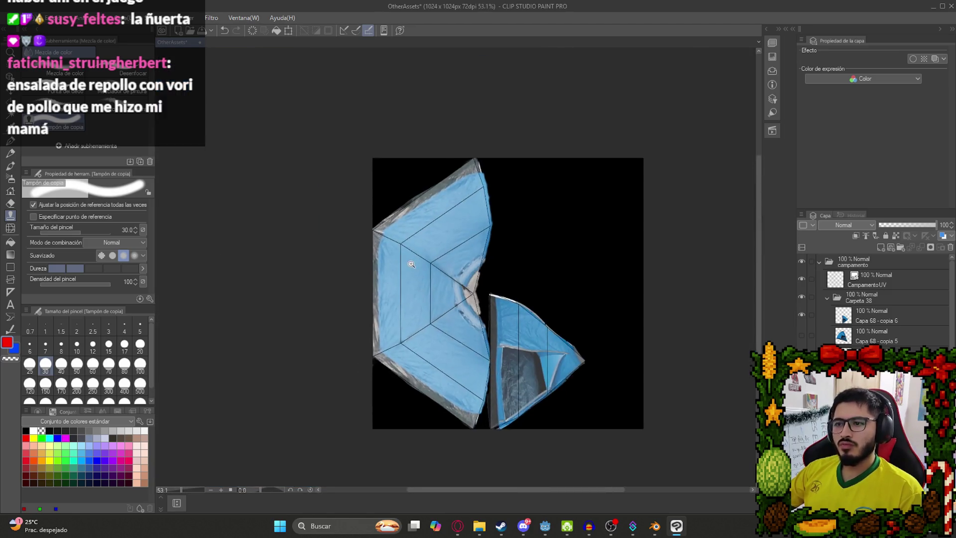
scroll(413, 209, up, 3)
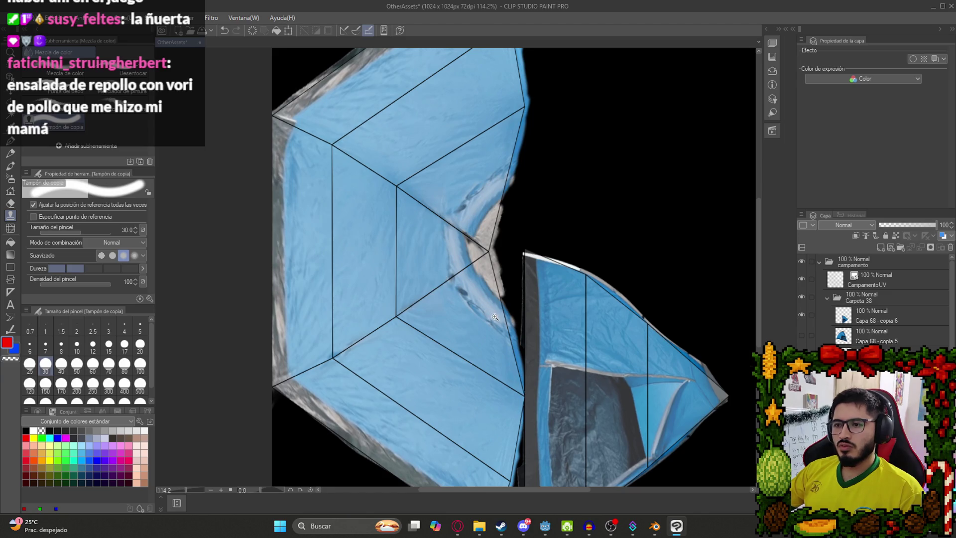
drag(561, 315, 431, 218)
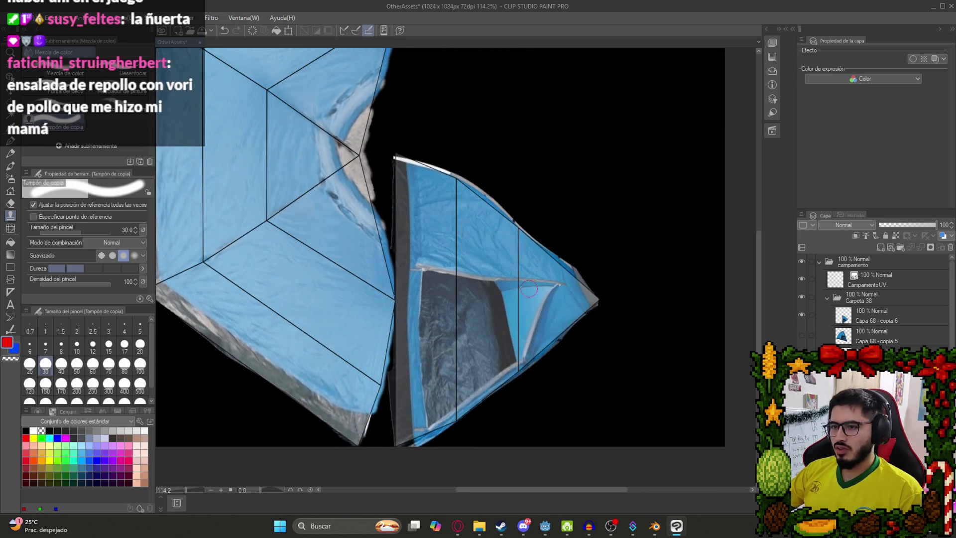
click(655, 525)
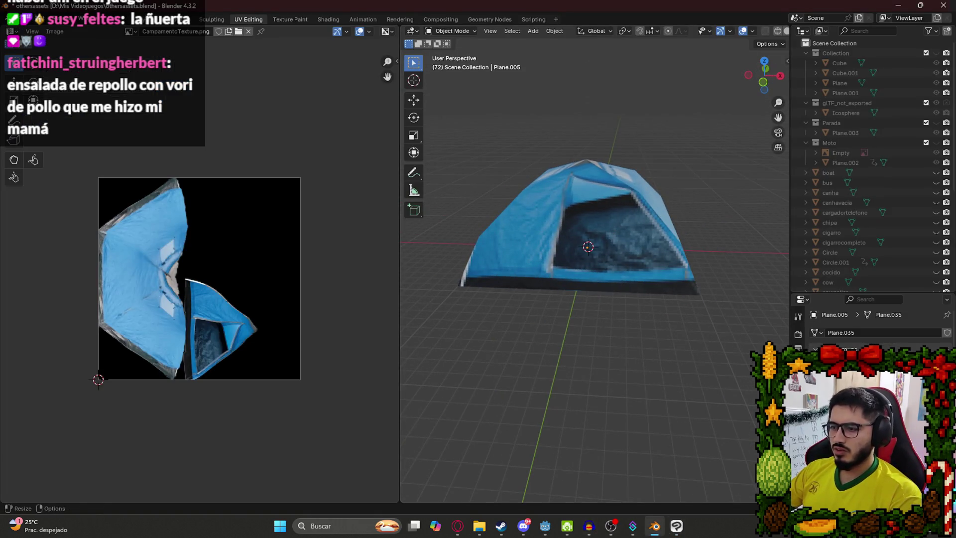
click(676, 526)
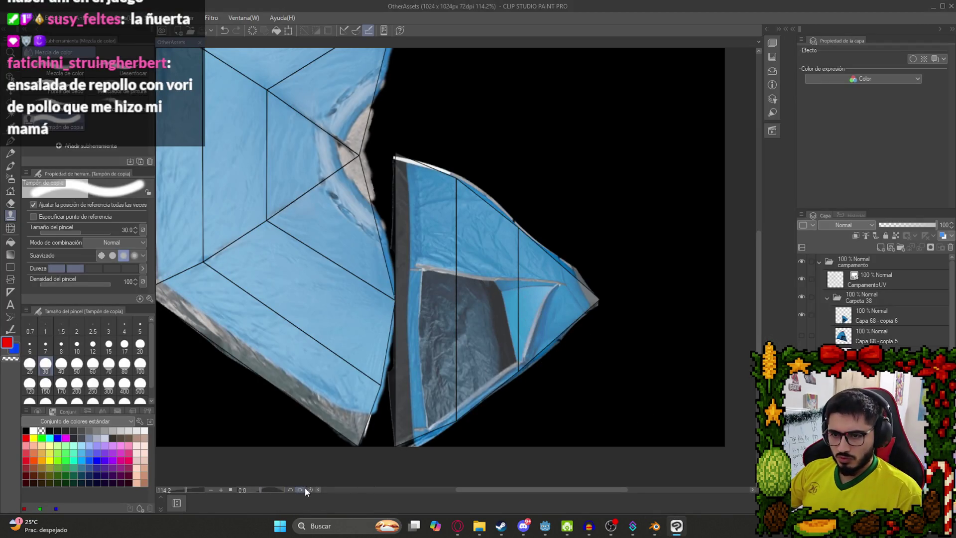
- Rotate the canvas so the door piece stands upright and start transforming layer Capa 68 - copia 6
drag(262, 489, 253, 488)
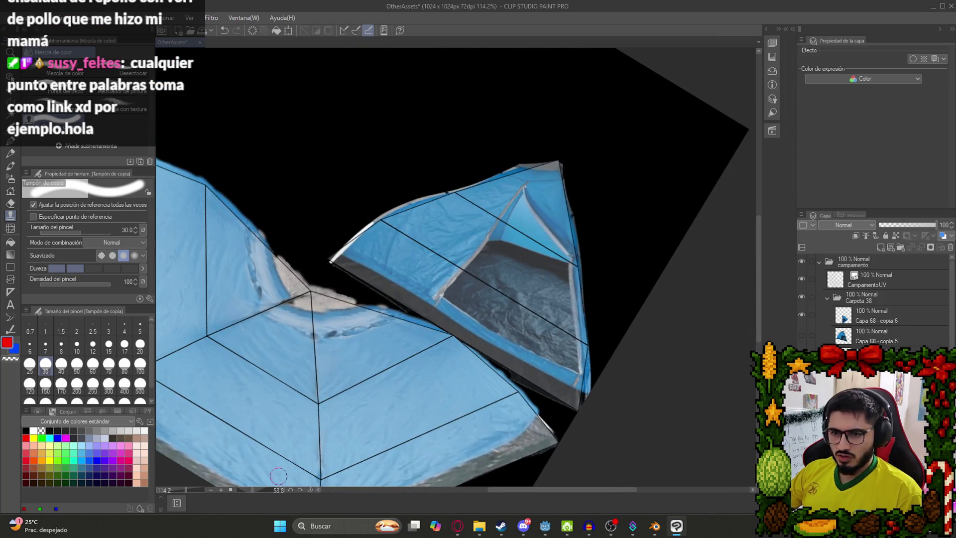
click(273, 489)
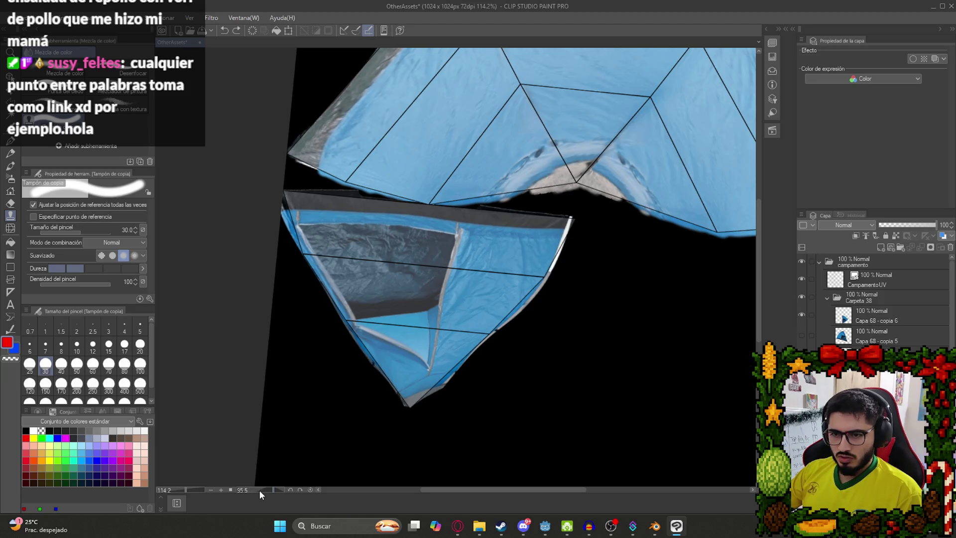
click(296, 487)
click(297, 487)
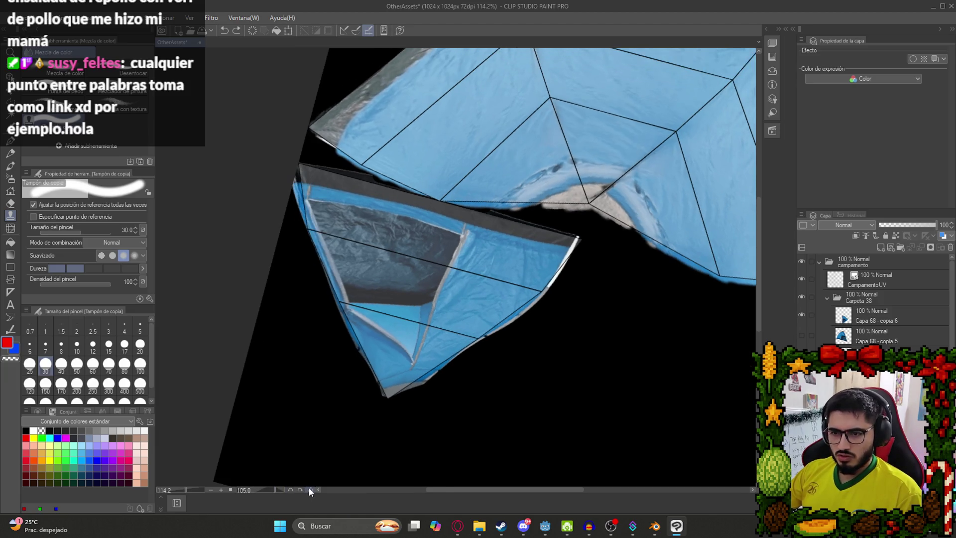
click(308, 487)
drag(257, 492, 248, 487)
scroll(518, 271, up, 3)
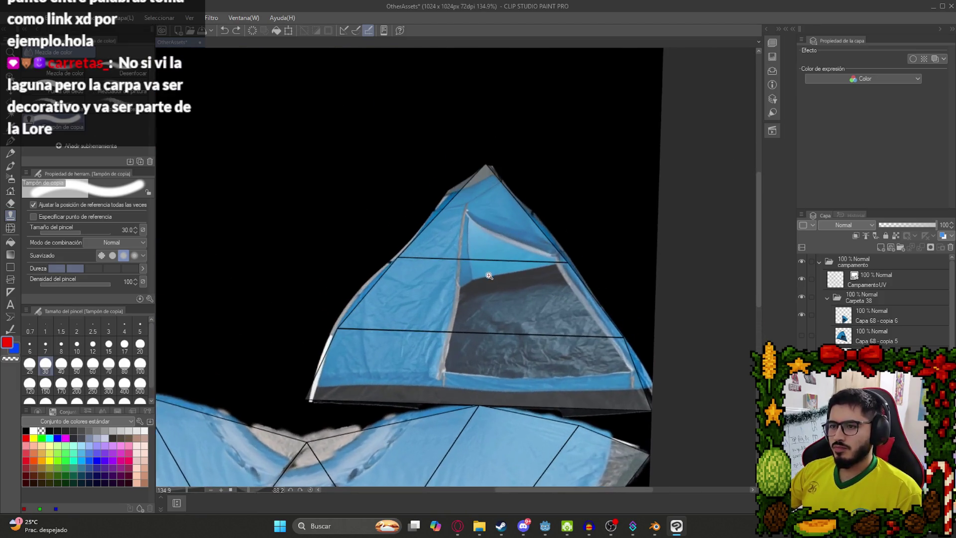
click(868, 318)
key(ctrl+t)
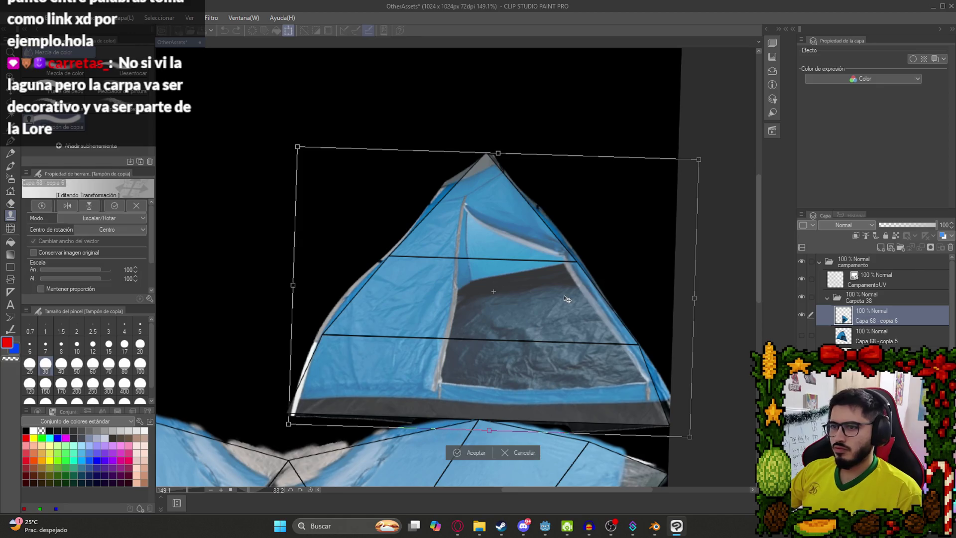
- Squash the door photo from the top to 84% width and commit the transform
key(Return)
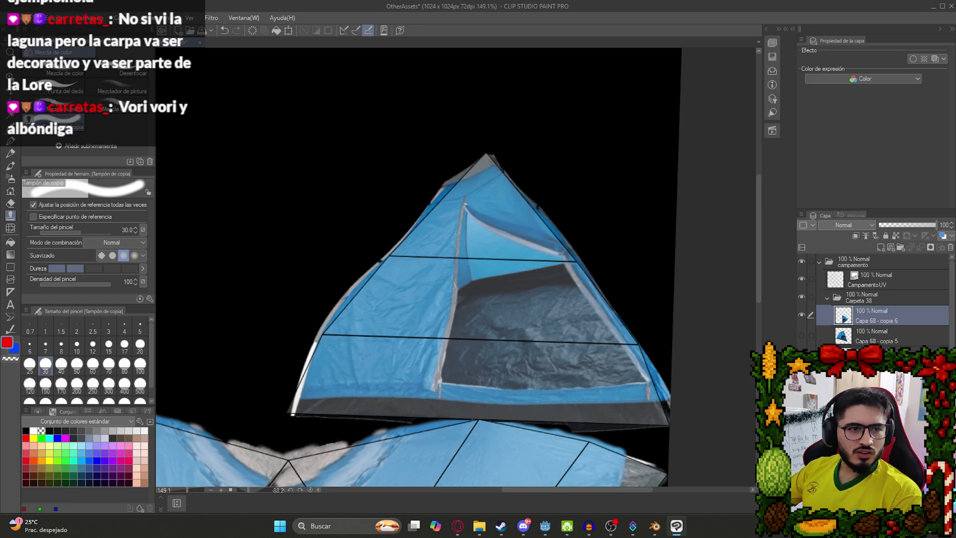
scroll(451, 266, up, 3)
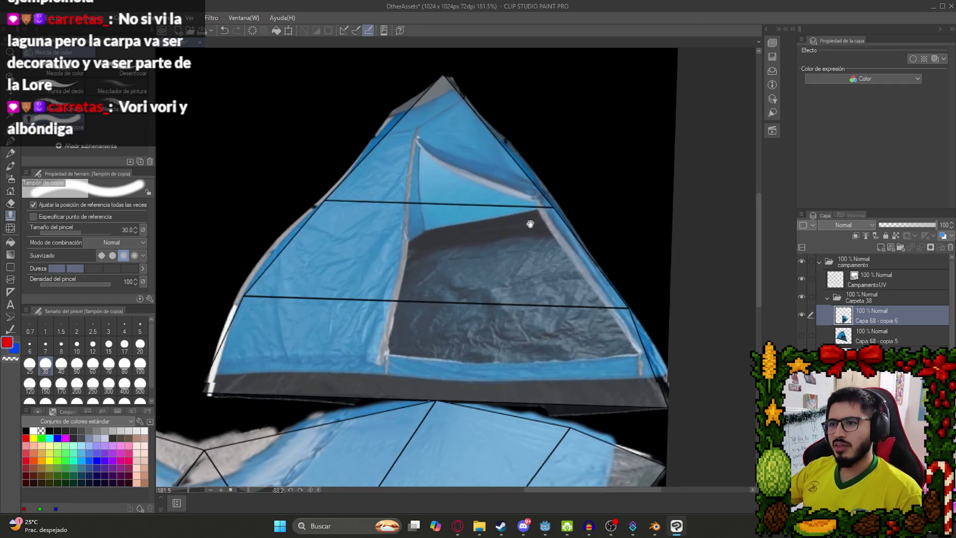
drag(266, 491, 248, 487)
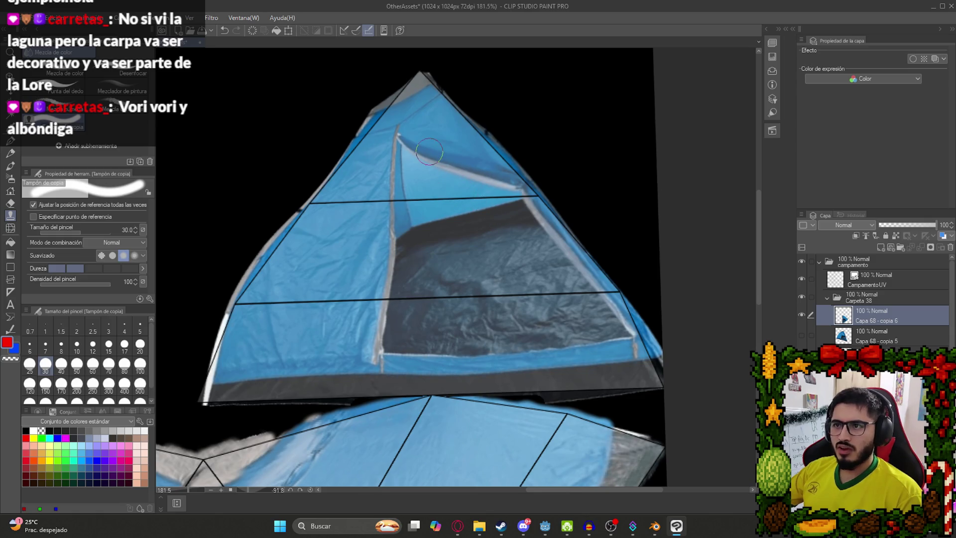
key(ctrl+t)
drag(434, 70, 440, 125)
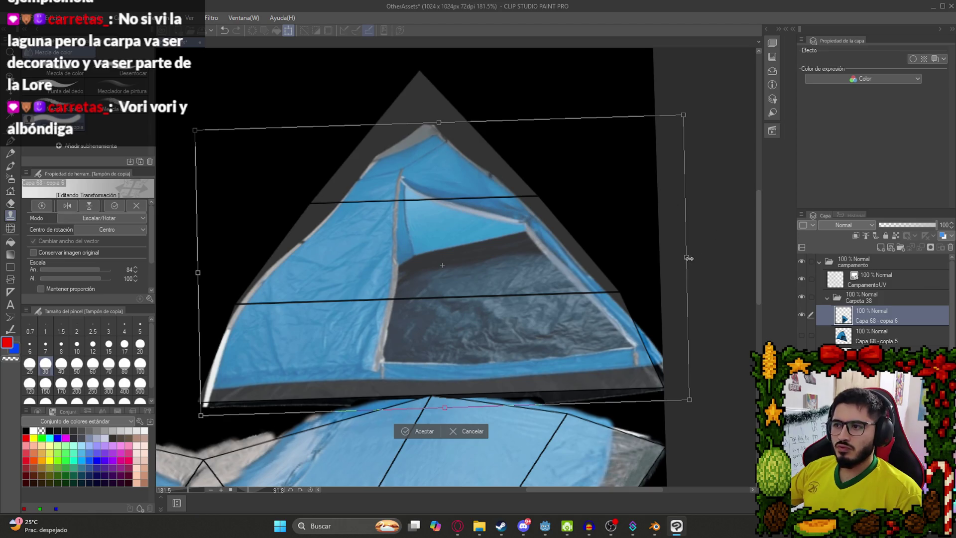
key(Return)
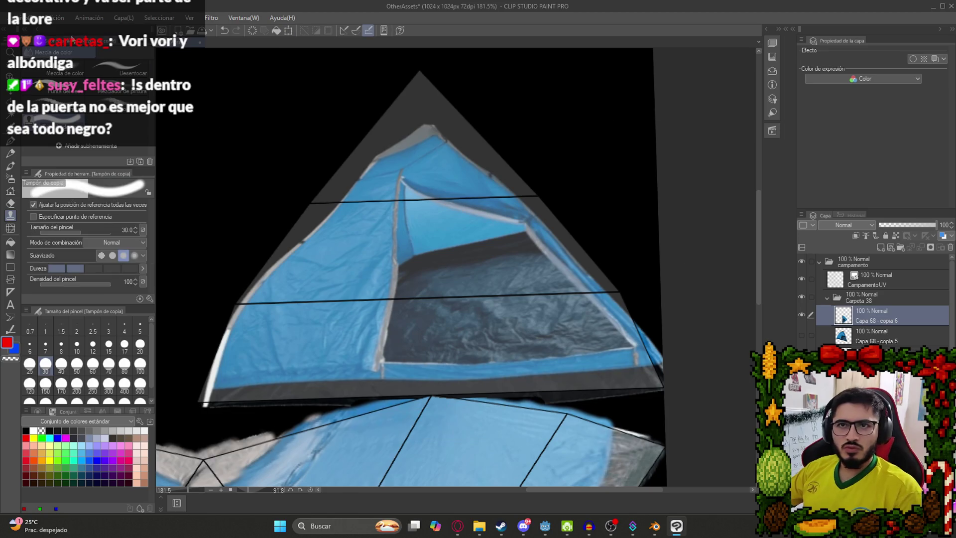
click(56, 17)
- Flip the door photo vertically and raise the mesh transform grid to 6×6 points
mouse_move(200, 259)
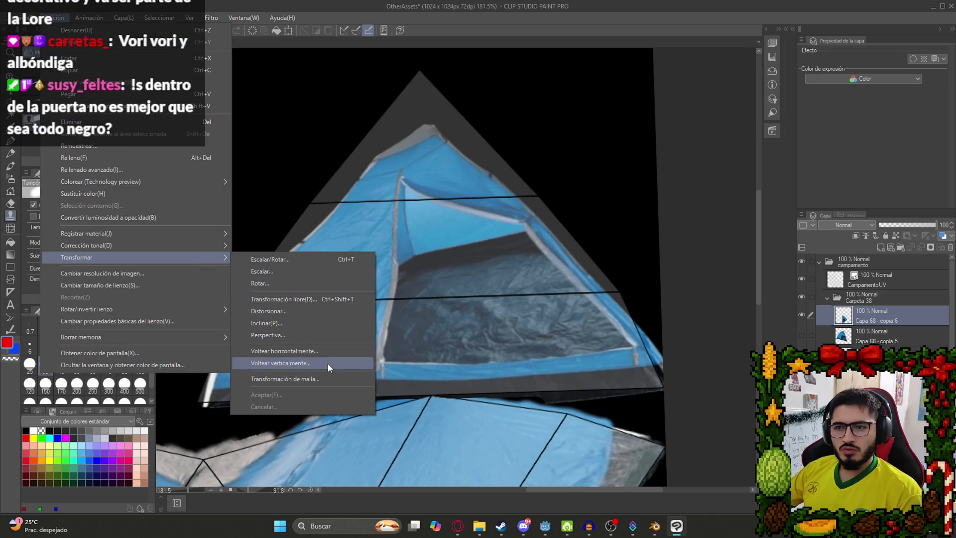
click(328, 377)
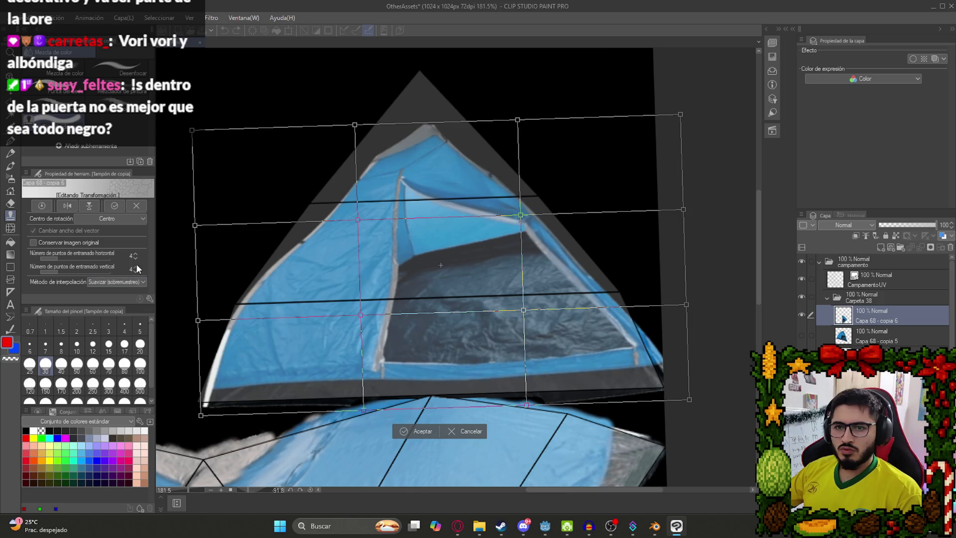
click(137, 256)
click(137, 256)
click(137, 269)
click(136, 269)
drag(619, 269, 657, 343)
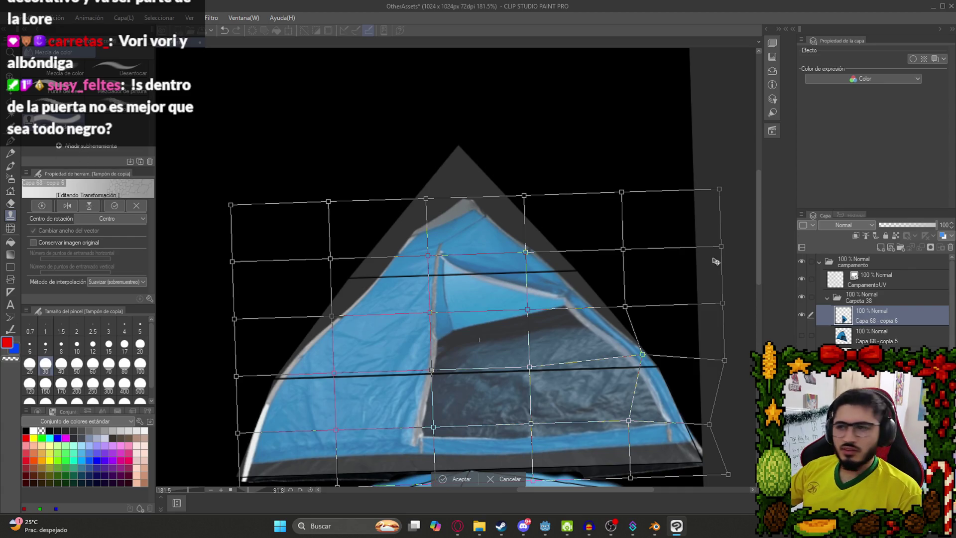
- Drag the right-side, upper and door-frame mesh points to straighten the door and follow the slope
mouse_move(625, 306)
mouse_down()
mouse_move(627, 279)
mouse_move(640, 308)
mouse_move(646, 295)
mouse_up()
drag(623, 249, 679, 241)
mouse_move(526, 252)
mouse_down()
mouse_move(545, 242)
mouse_move(531, 236)
mouse_up()
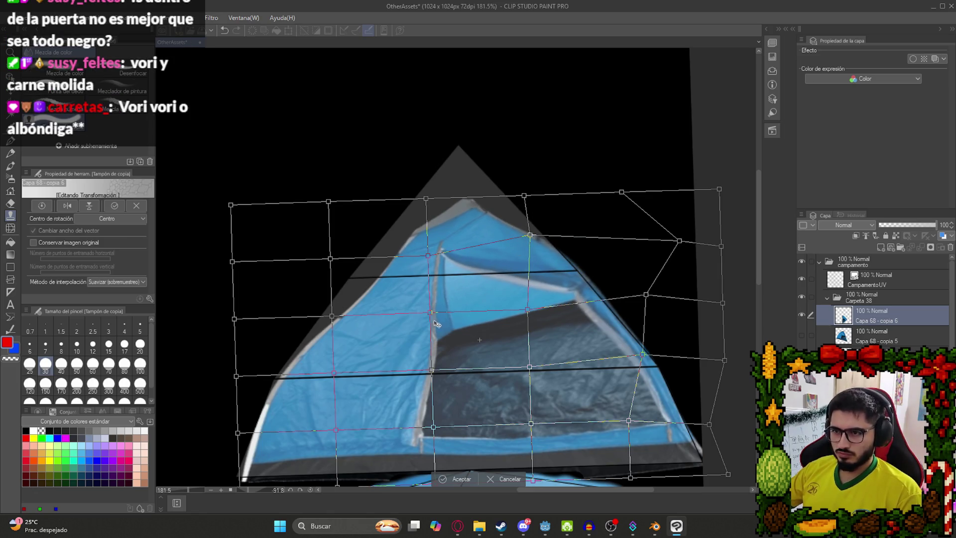
mouse_move(430, 312)
mouse_down()
mouse_move(473, 318)
mouse_move(503, 303)
mouse_move(438, 306)
mouse_move(455, 305)
mouse_up()
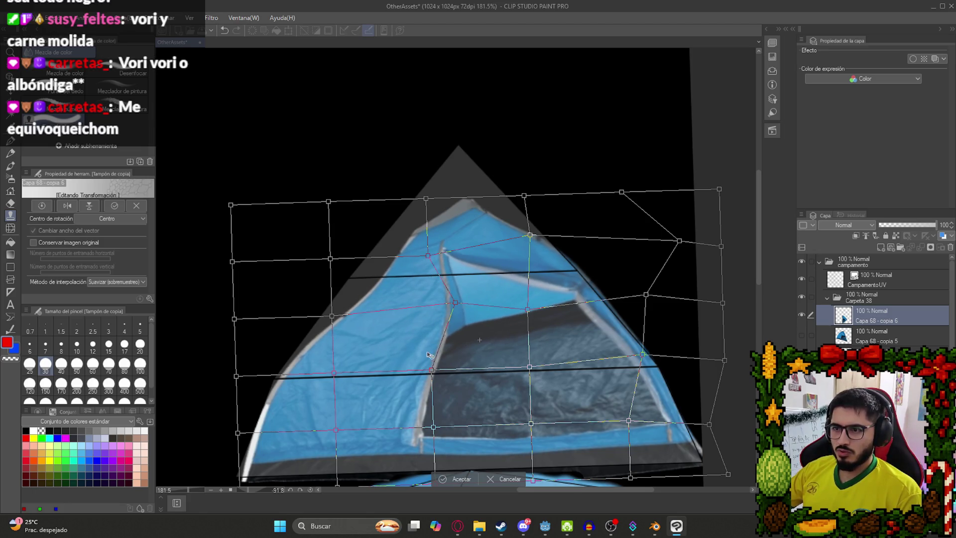
drag(432, 370, 458, 371)
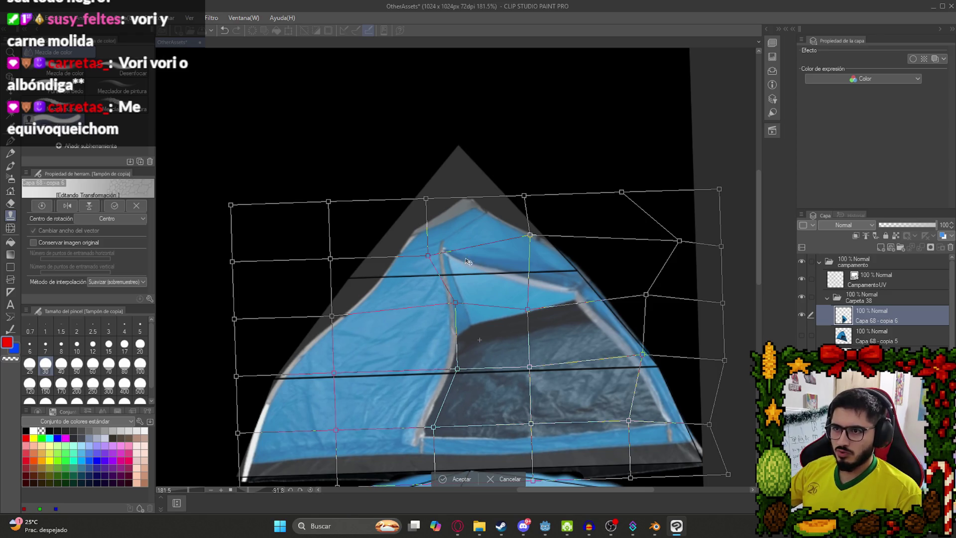
drag(459, 304, 468, 303)
drag(458, 370, 478, 374)
drag(468, 303, 470, 301)
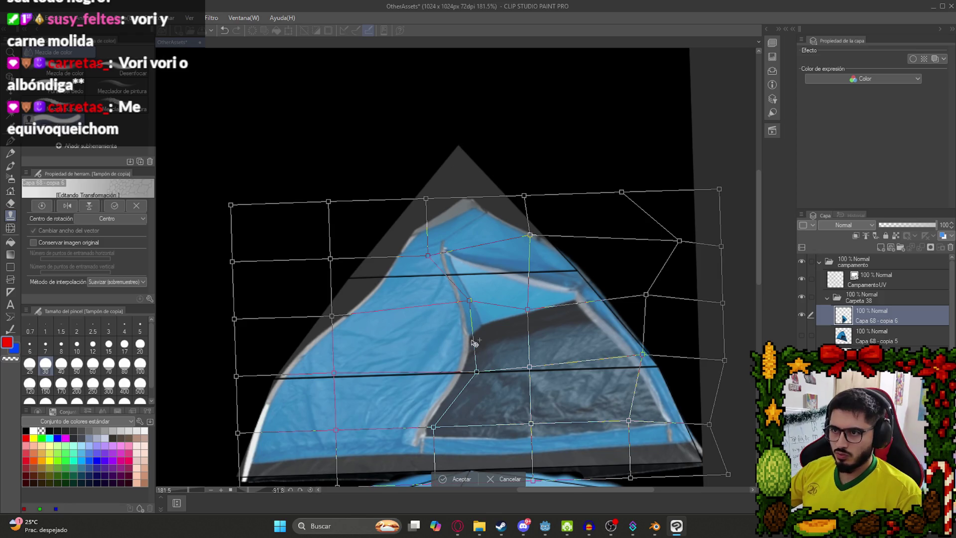
drag(477, 374, 474, 375)
drag(434, 426, 574, 421)
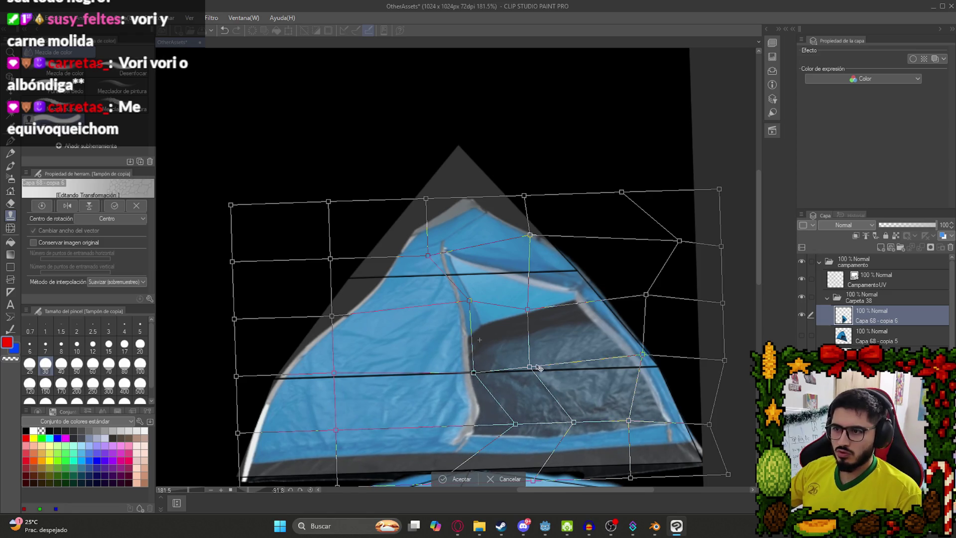
drag(530, 366, 546, 364)
drag(527, 309, 542, 307)
drag(428, 255, 466, 249)
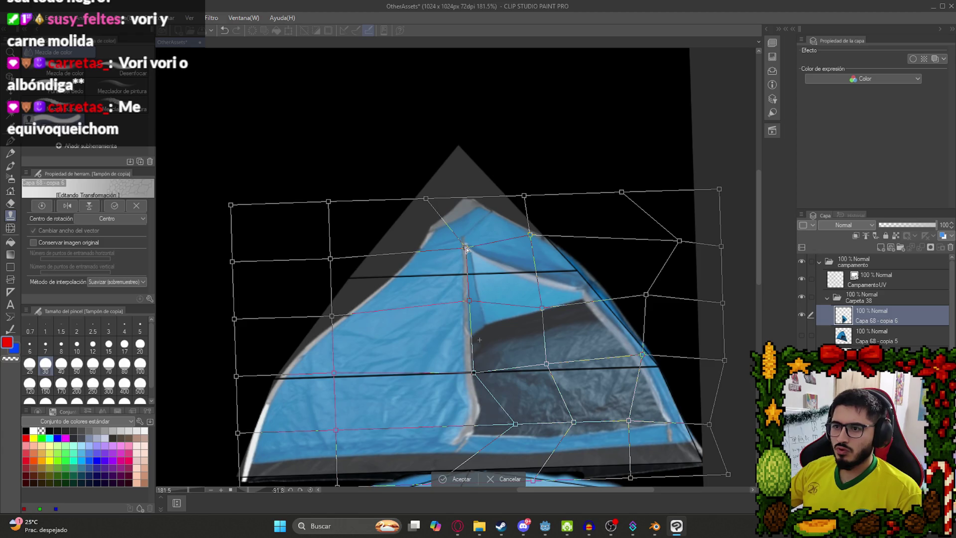
- Make the door frame's bottom vertical, fit the left edge to the triangle, and commit the warp
scroll(433, 371, down, 5)
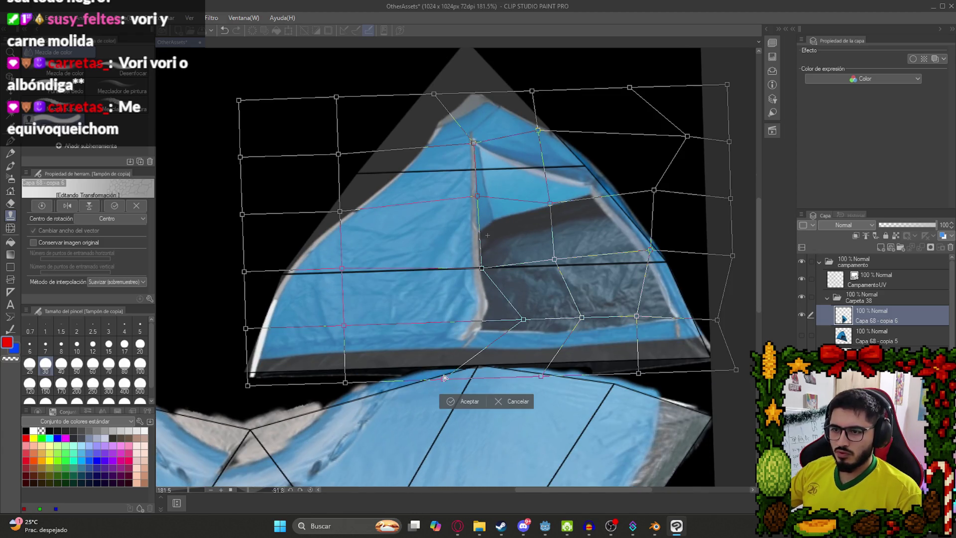
drag(444, 377, 526, 377)
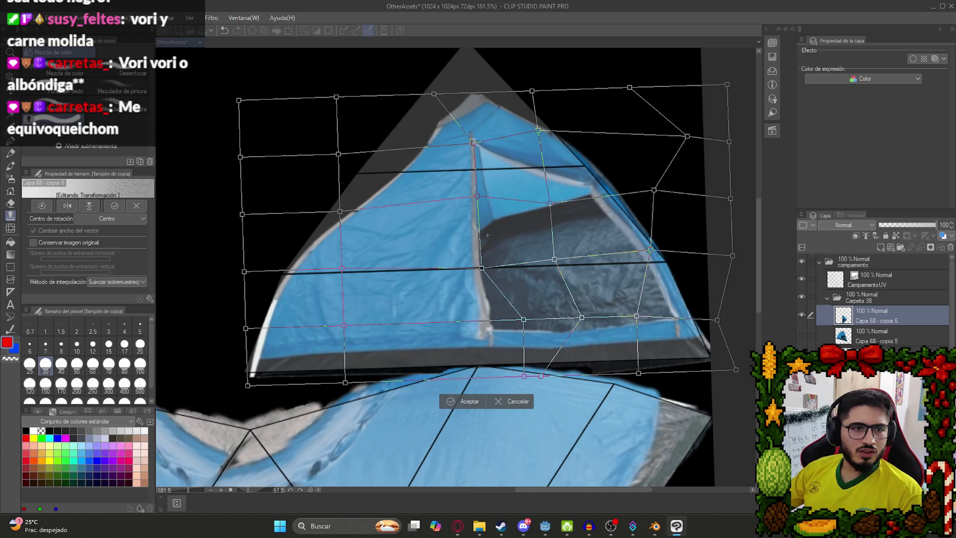
scroll(422, 208, up, 3)
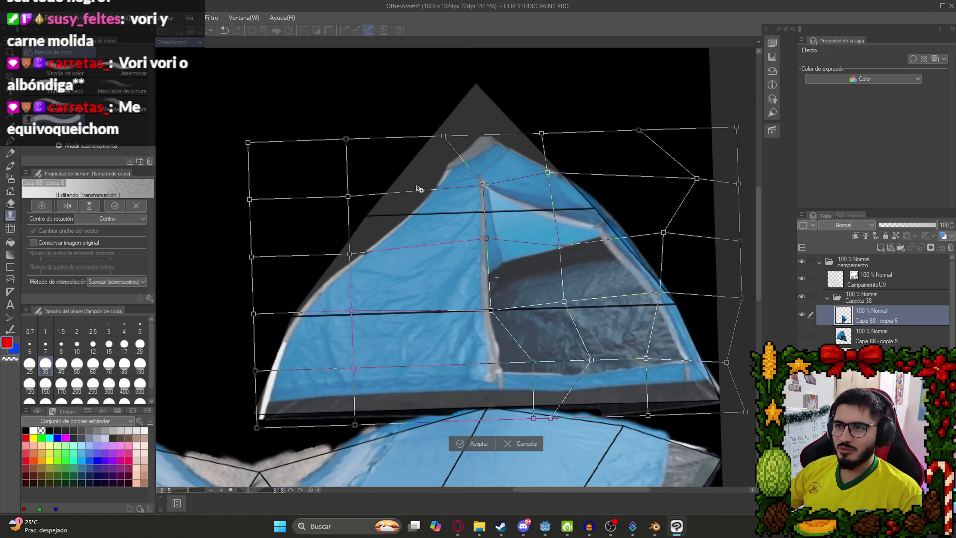
drag(255, 371, 241, 372)
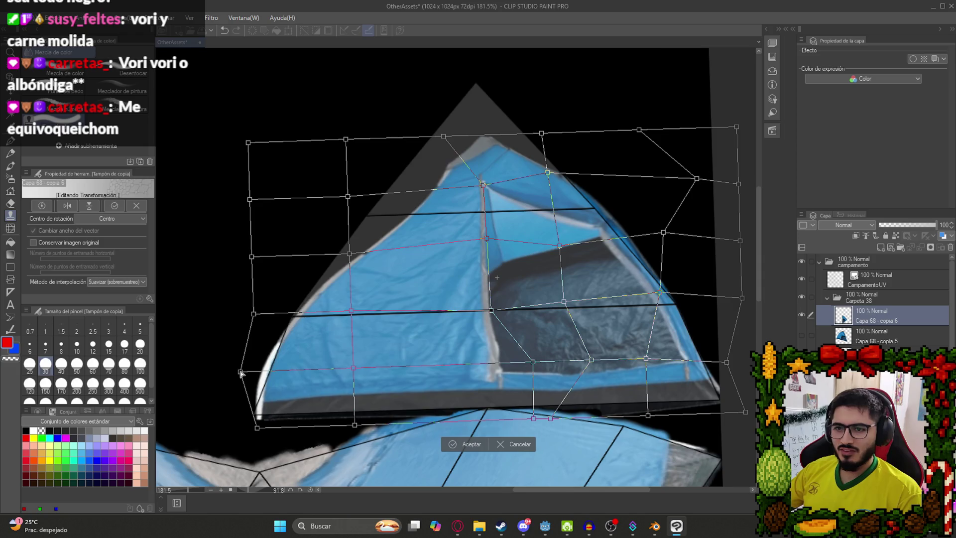
drag(257, 428, 233, 428)
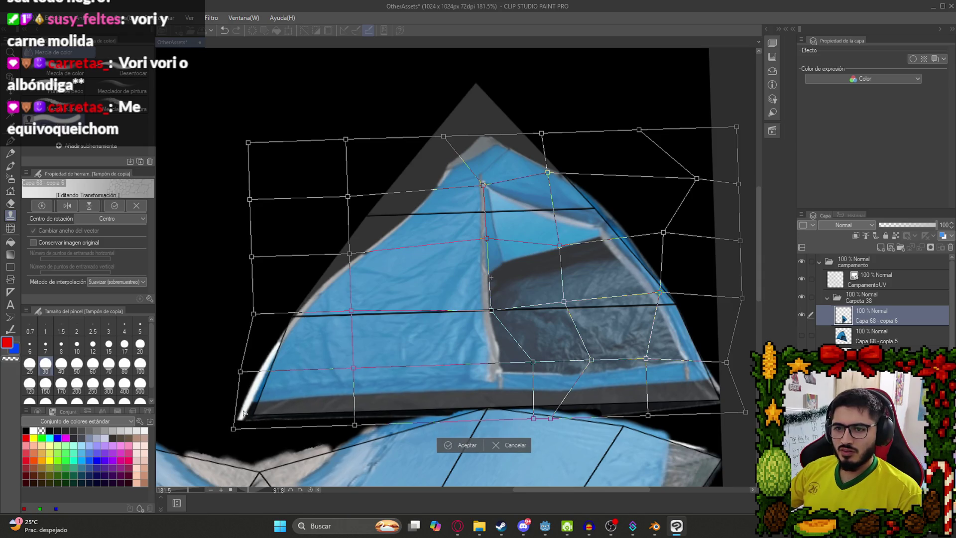
drag(351, 313, 331, 301)
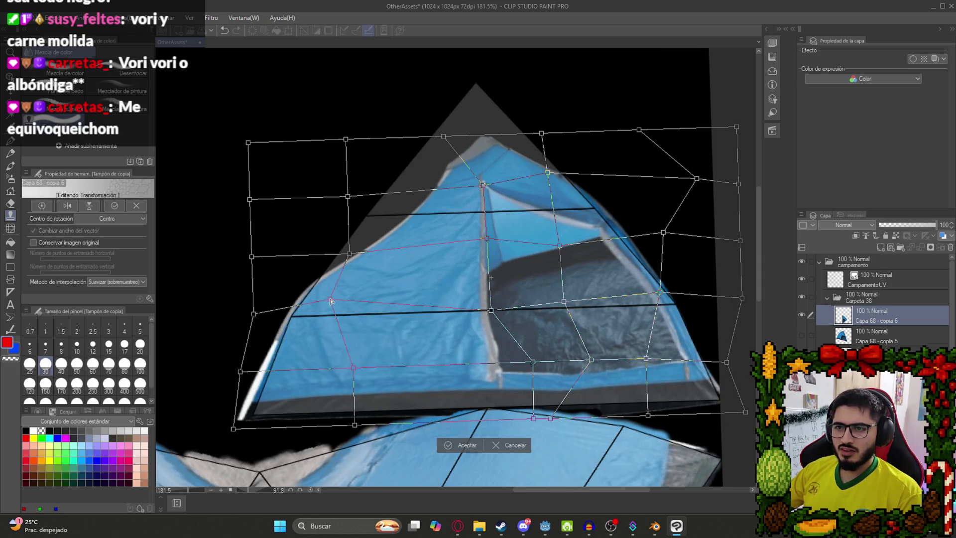
drag(349, 254, 337, 235)
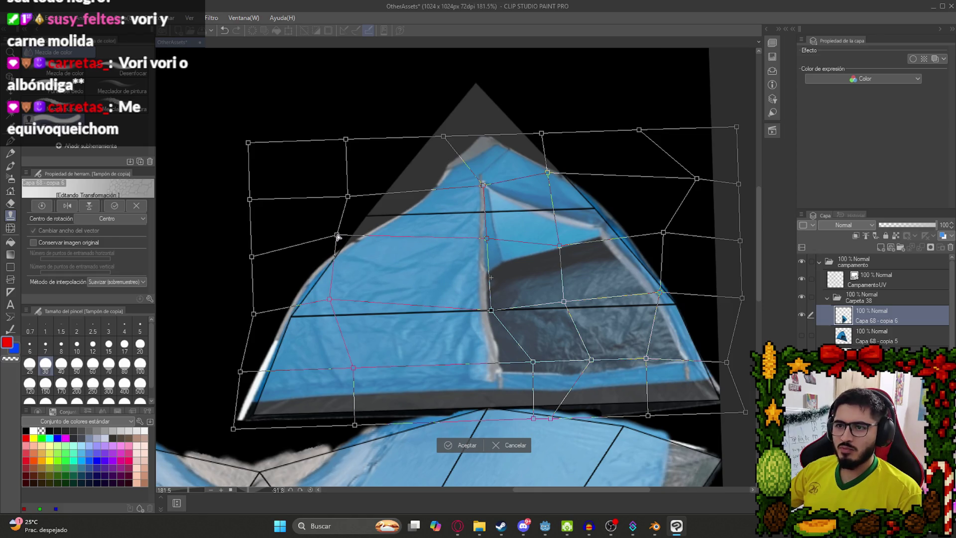
drag(348, 196, 277, 130)
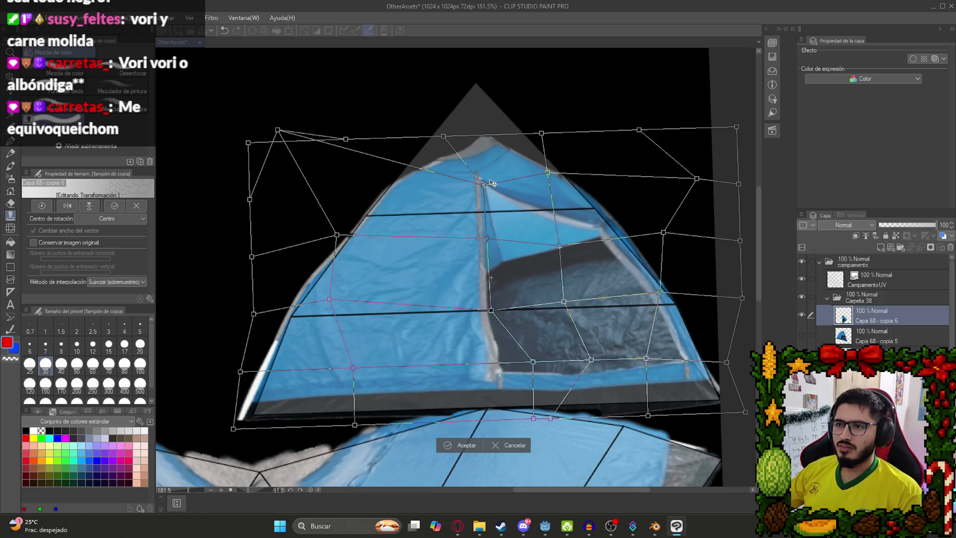
key(Return)
scroll(422, 164, down, 2)
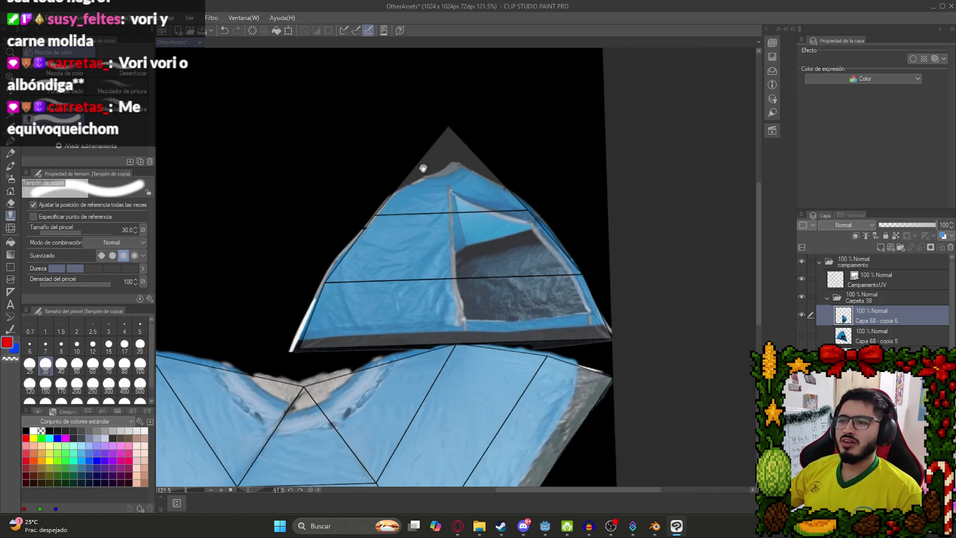
- Clone blue fabric over the gaps along the triangle's upper-left edge and peak
scroll(406, 257, up, 5)
mouse_move(381, 266)
mouse_down()
mouse_move(357, 300)
mouse_move(472, 236)
mouse_move(500, 242)
mouse_up()
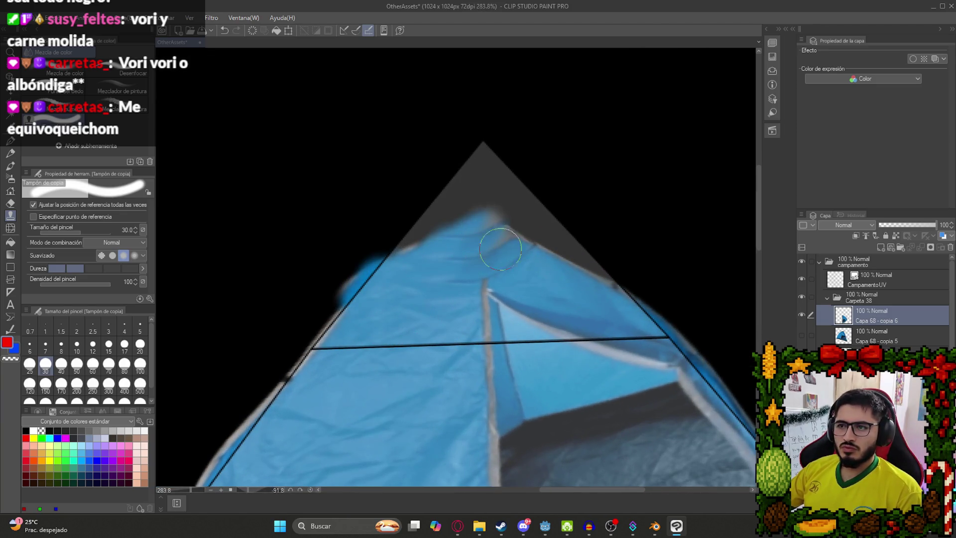
mouse_move(554, 283)
mouse_down()
mouse_move(493, 229)
mouse_move(545, 254)
mouse_move(588, 298)
mouse_move(621, 292)
mouse_move(527, 226)
mouse_move(469, 219)
mouse_move(505, 250)
mouse_move(424, 294)
mouse_move(469, 263)
mouse_move(399, 250)
mouse_move(432, 221)
mouse_move(481, 209)
mouse_move(446, 254)
mouse_move(503, 215)
mouse_move(538, 219)
mouse_move(500, 239)
mouse_move(478, 199)
mouse_move(448, 187)
mouse_move(518, 170)
mouse_move(411, 217)
mouse_up()
scroll(531, 254, down, 5)
drag(426, 427, 376, 313)
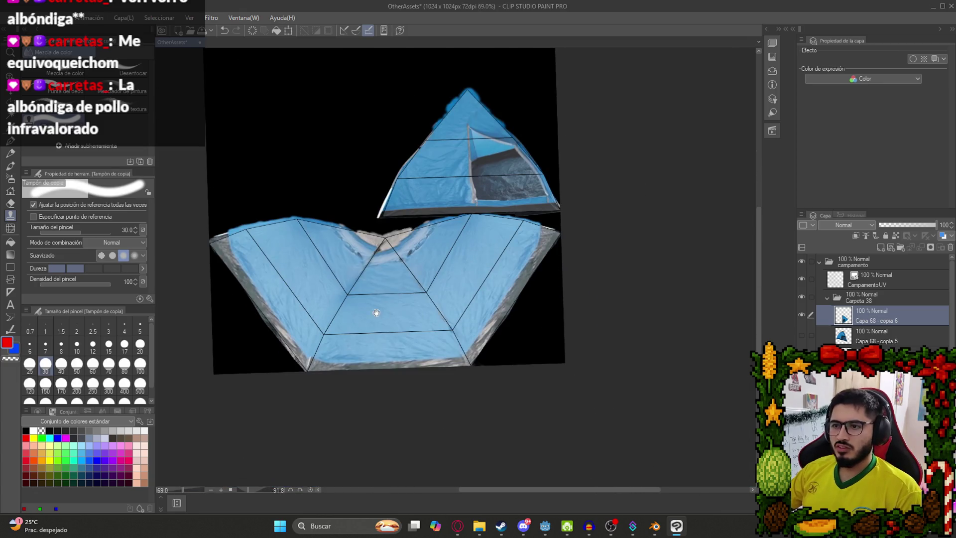
drag(359, 251, 404, 282)
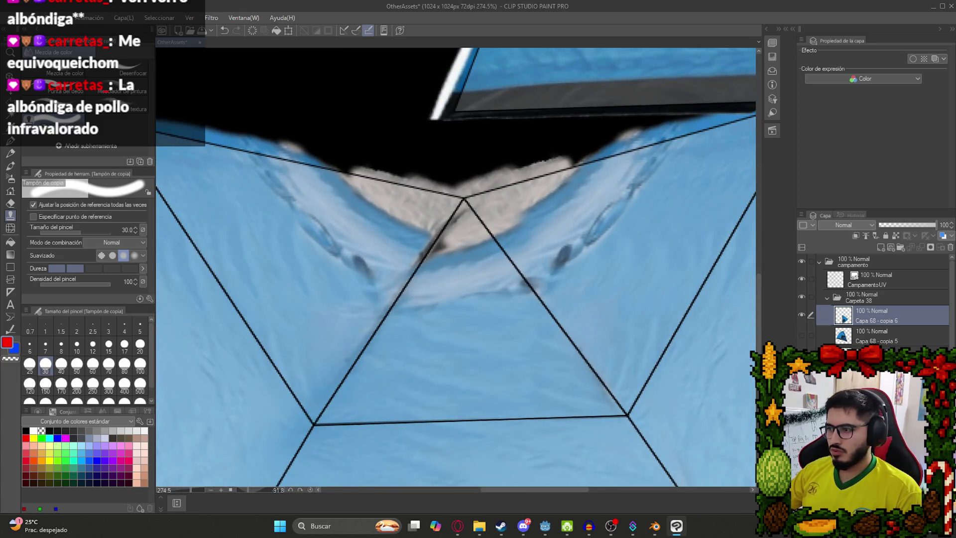
key(alt+bracketleft)
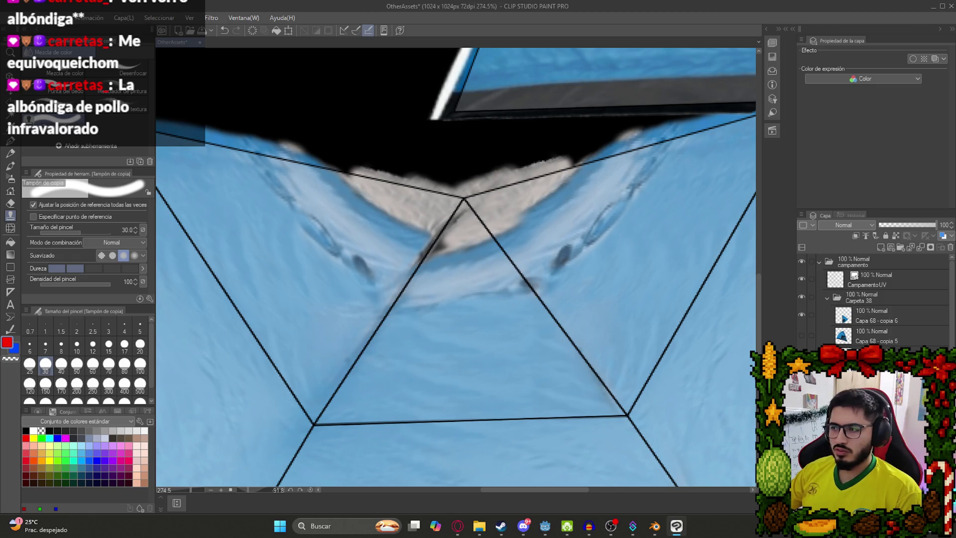
- Rotate the valley fabric layer slightly clockwise and shift it up-left, after abandoning a selection transform
key(m)
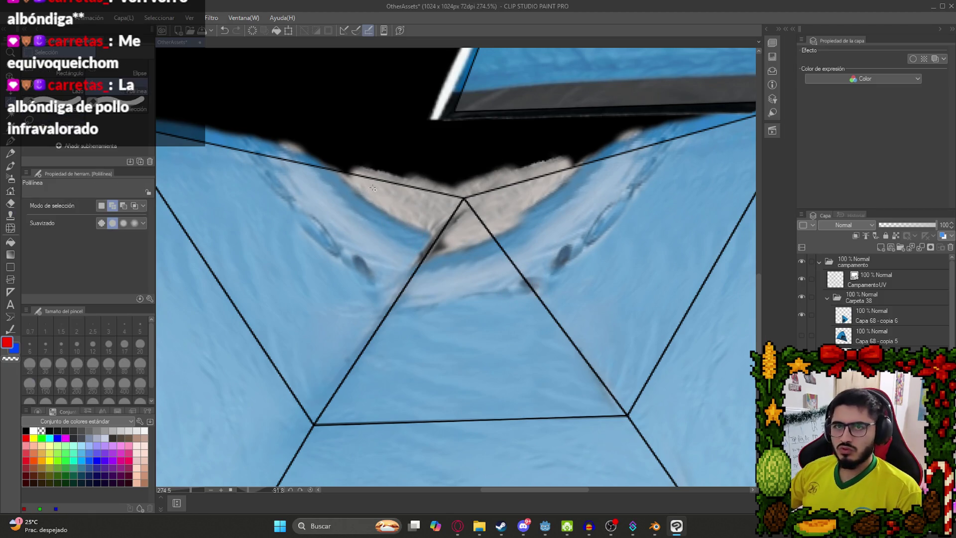
click(69, 73)
mouse_move(336, 187)
mouse_down()
mouse_move(354, 256)
mouse_move(603, 370)
mouse_up()
key(ctrl+t)
drag(604, 269, 626, 265)
key(ctrl+z)
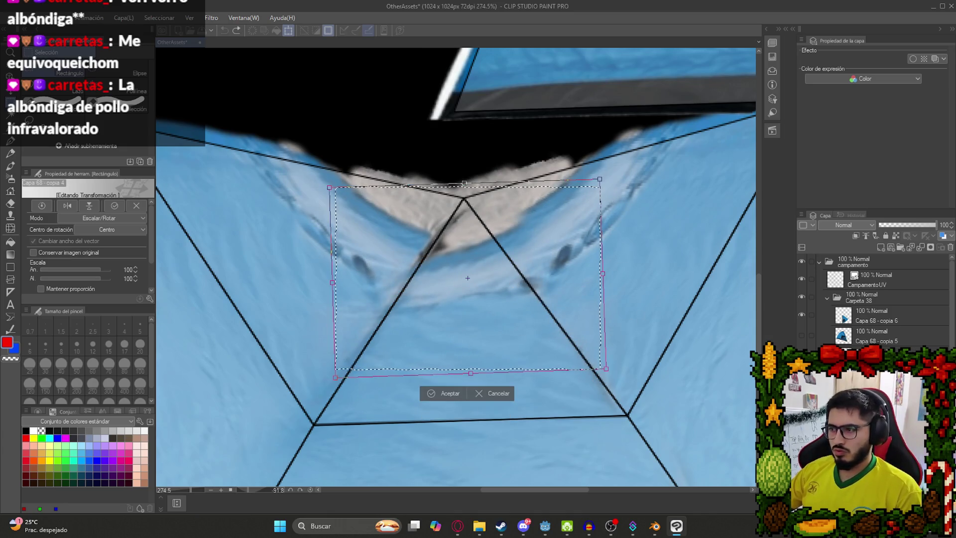
click(504, 391)
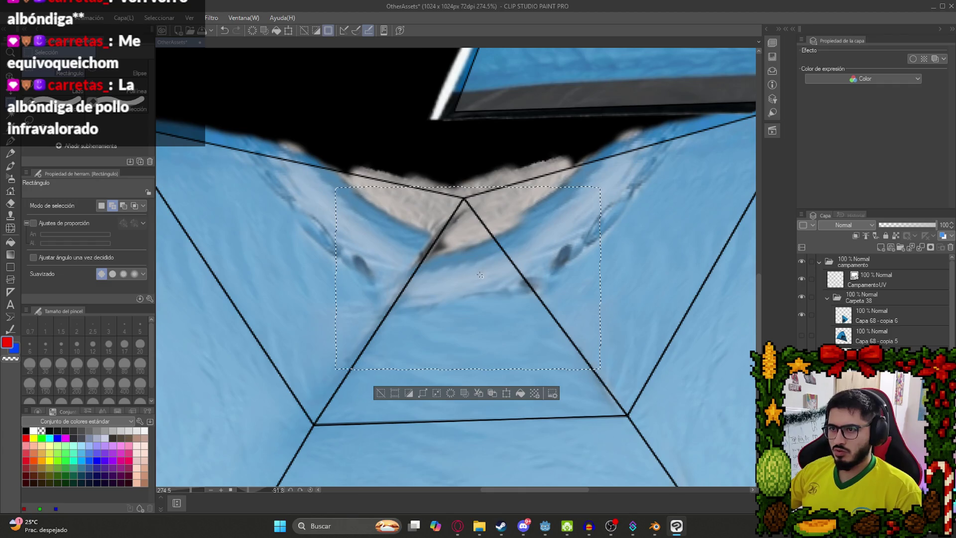
key(ctrl+d)
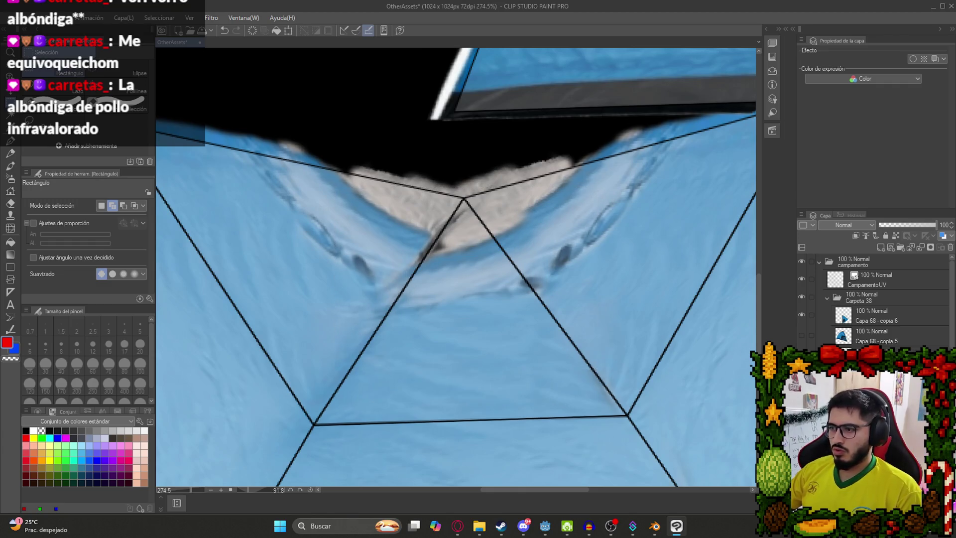
key(ctrl+t)
mouse_move(501, 151)
mouse_down()
mouse_move(488, 139)
mouse_move(500, 149)
mouse_up()
drag(473, 284, 469, 272)
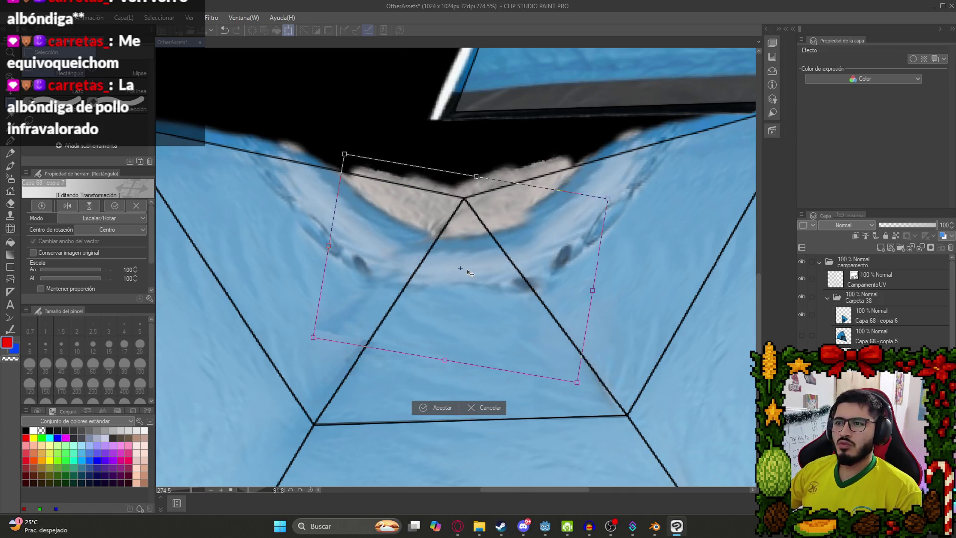
key(Return)
- Erase the light patch in the valley, switching to a softer, lower-density eraser
key(e)
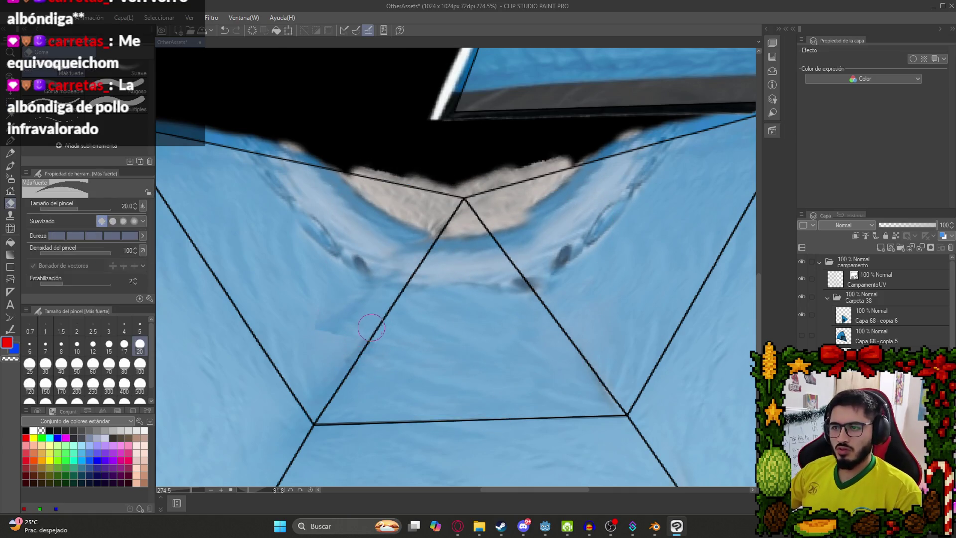
drag(371, 324, 331, 319)
click(117, 70)
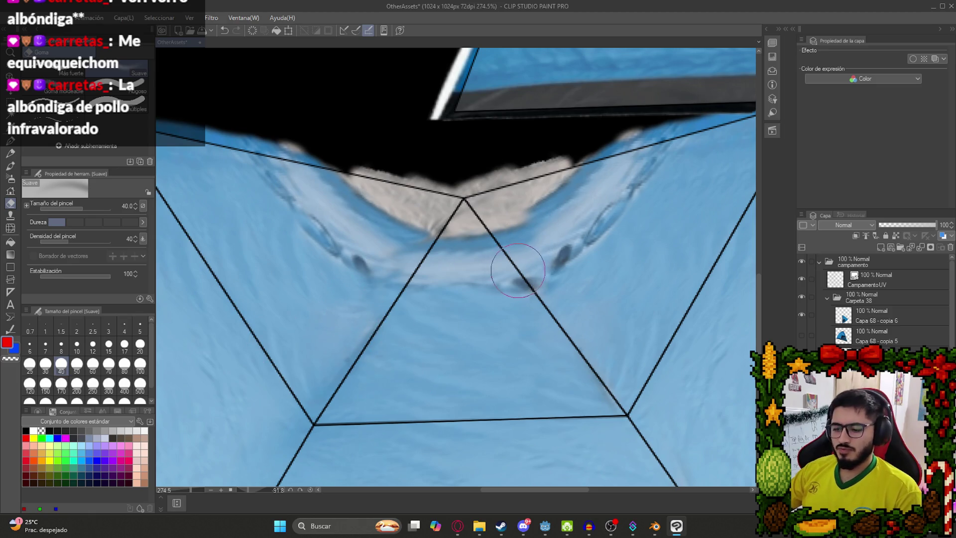
scroll(518, 271, down, 5)
- Duplicate a fabric piece and place it above the triangle's apex
key(k)
drag(518, 270, 506, 367)
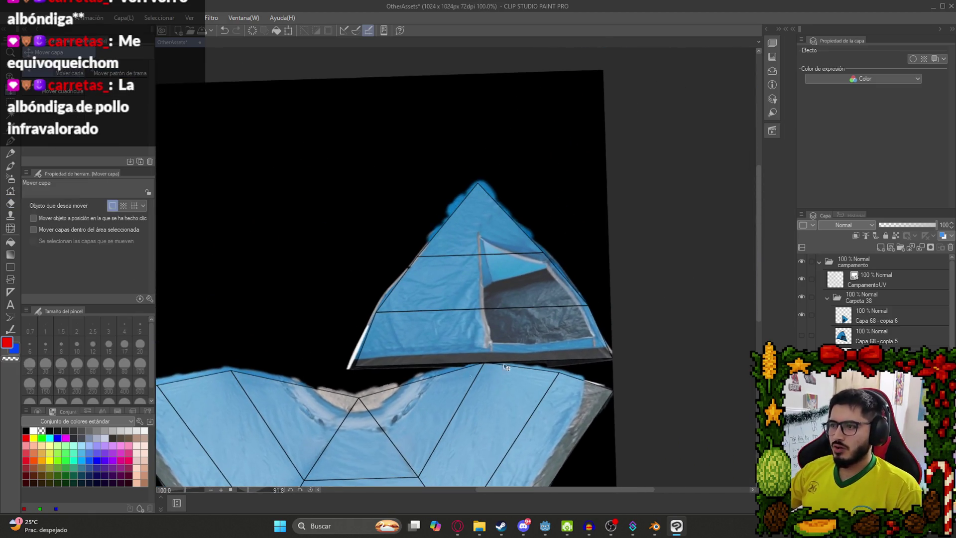
key(ctrl+v)
drag(472, 255, 472, 199)
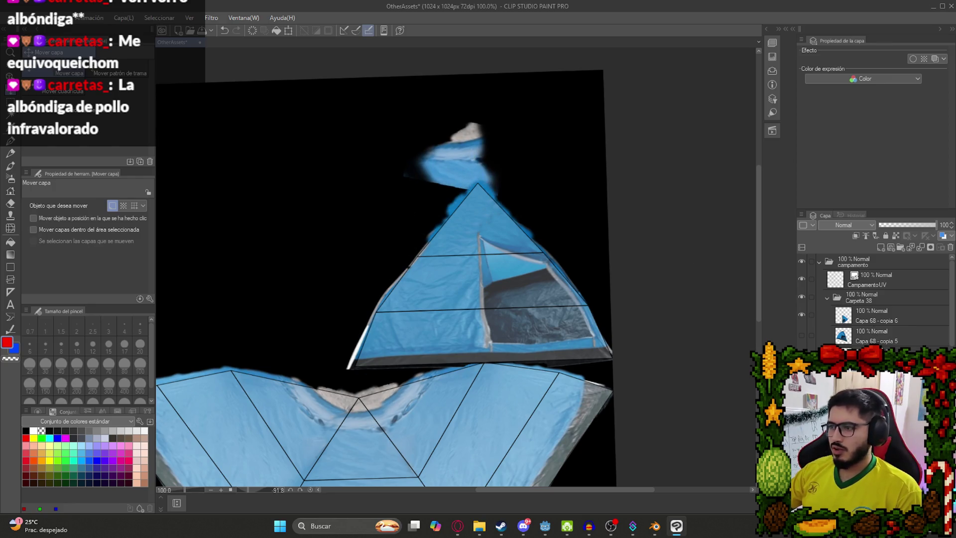
- Move the pasted piece onto the apex, nudge it up and scale it to 89%
scroll(556, 211, up, 2)
mouse_move(495, 145)
mouse_down()
mouse_move(473, 219)
mouse_move(458, 228)
mouse_up()
scroll(477, 229, up, 3)
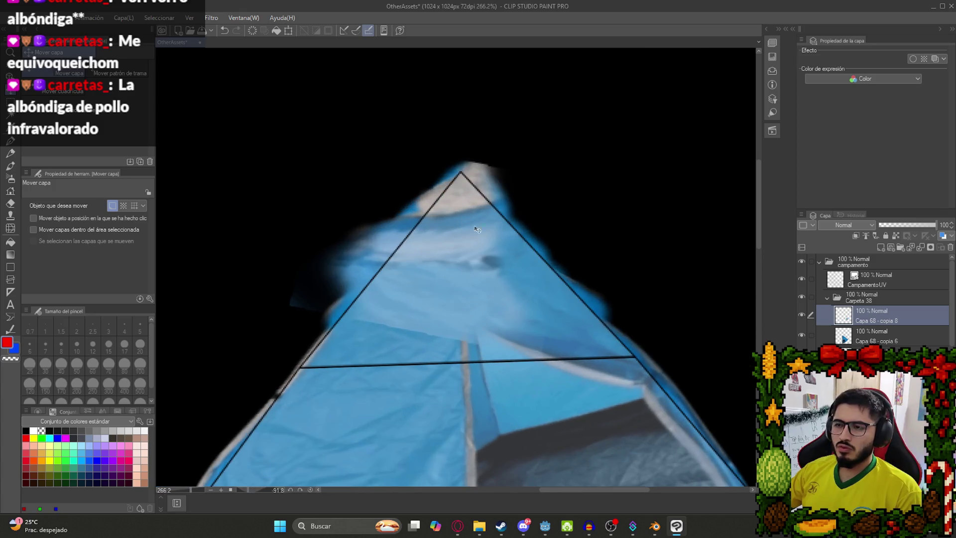
key(ctrl+t)
scroll(465, 316, down, 3)
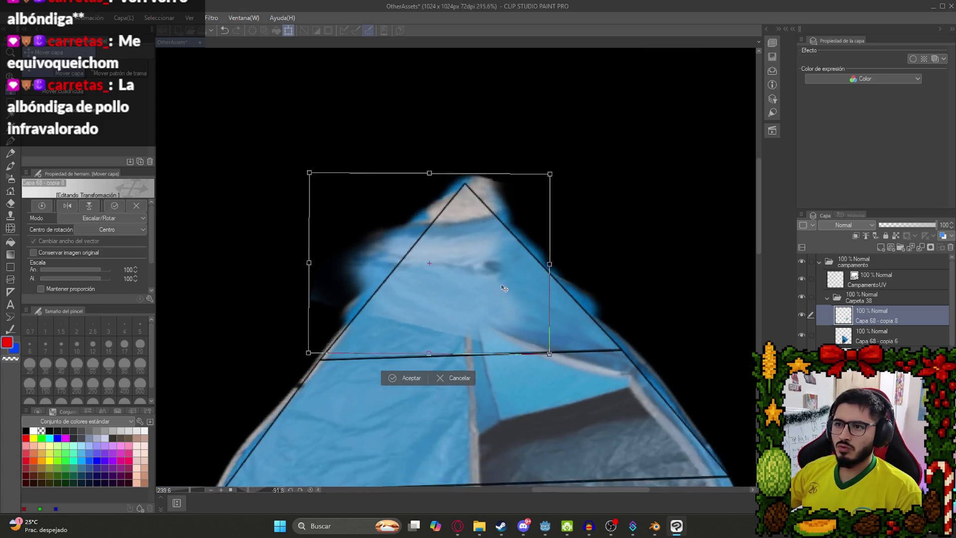
scroll(466, 316, down, 3)
scroll(408, 316, up, 5)
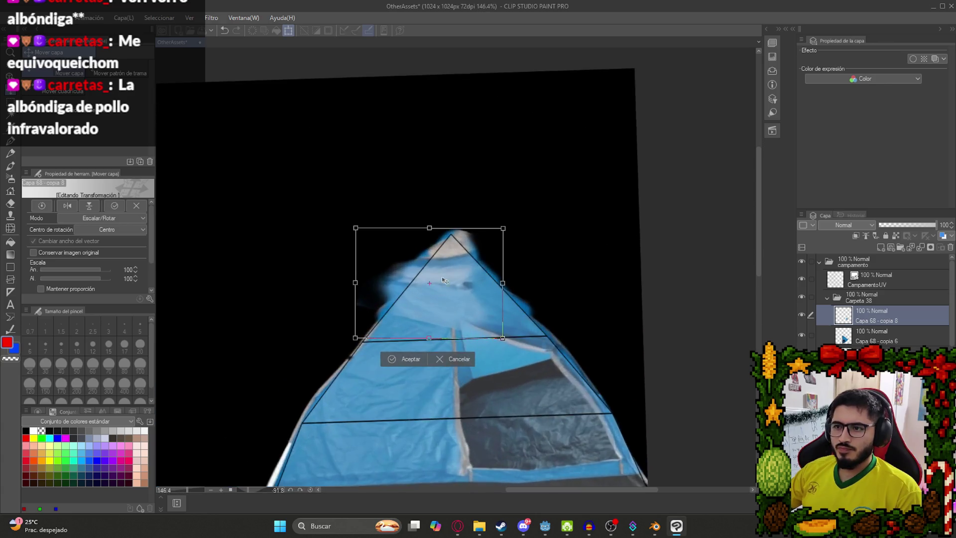
drag(465, 272, 466, 266)
drag(426, 361, 425, 347)
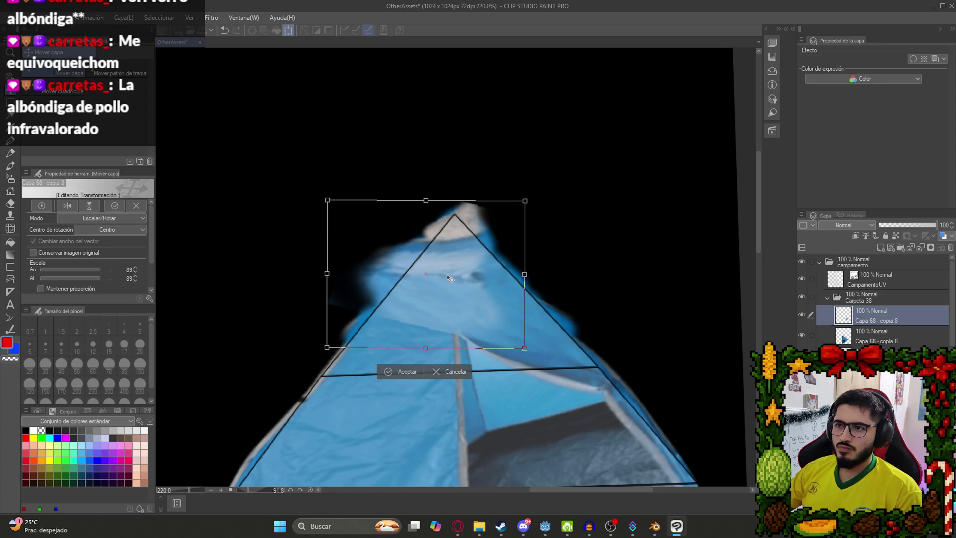
key(Return)
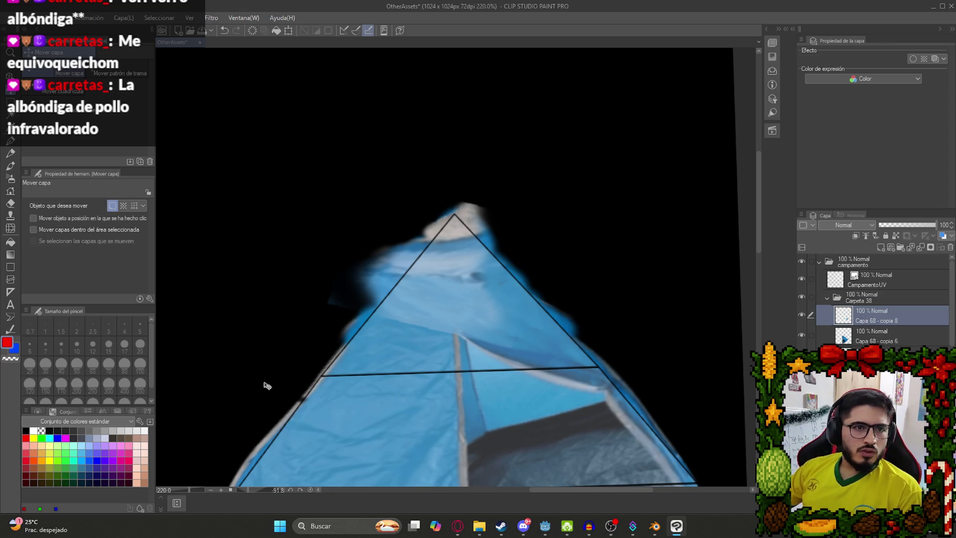
- Clone over light streaks below the peak with a size-17 stamp, then reset the canvas rotation
scroll(499, 302, up, 2)
key(e)
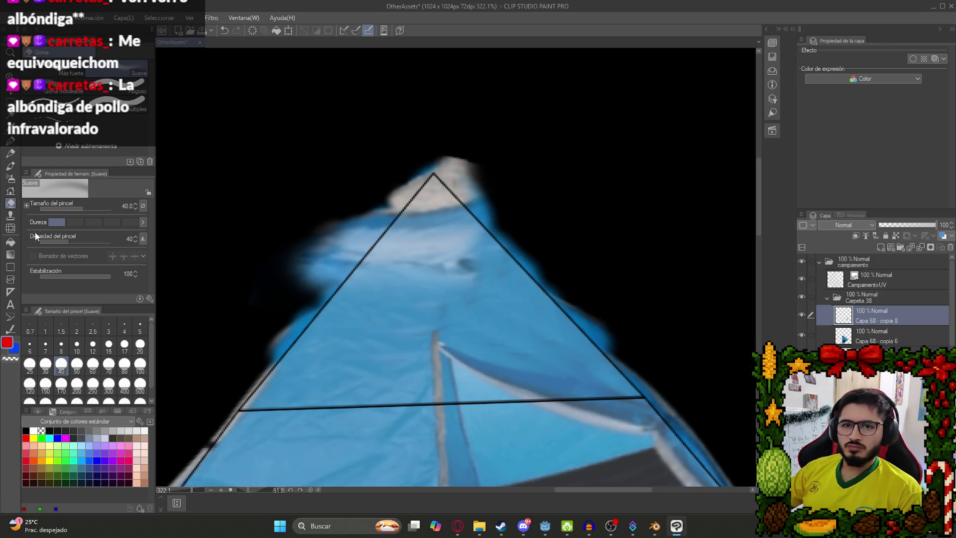
click(10, 217)
scroll(483, 217, up, 1)
click(125, 344)
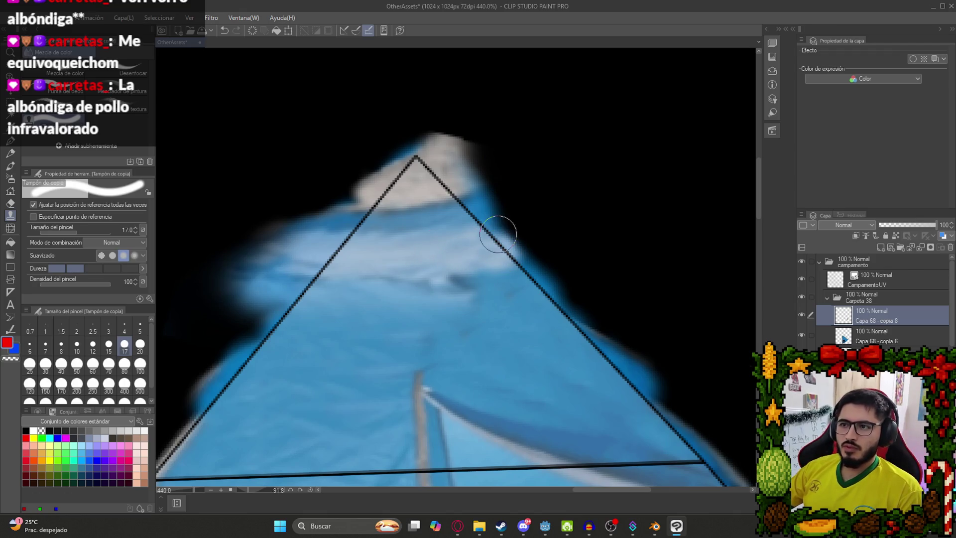
scroll(501, 281, up, 2)
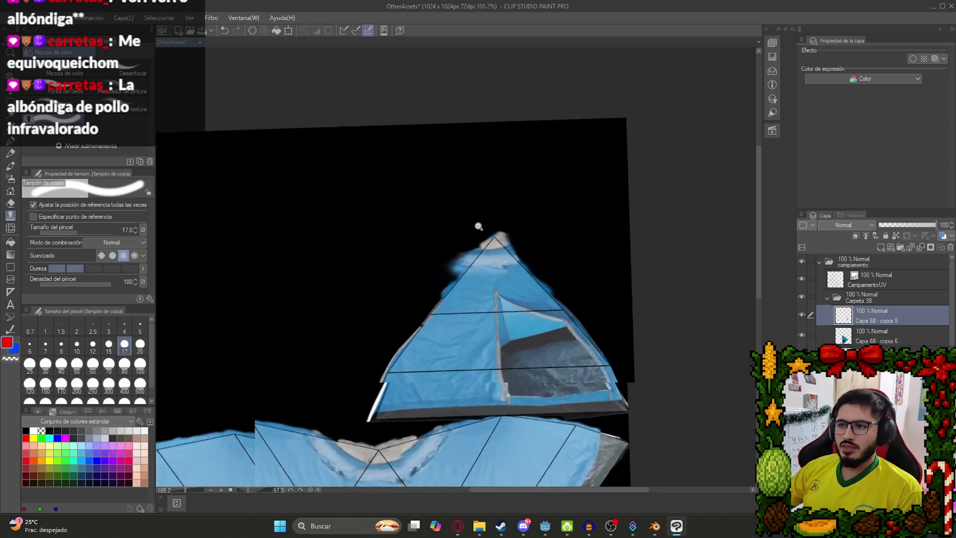
key(e)
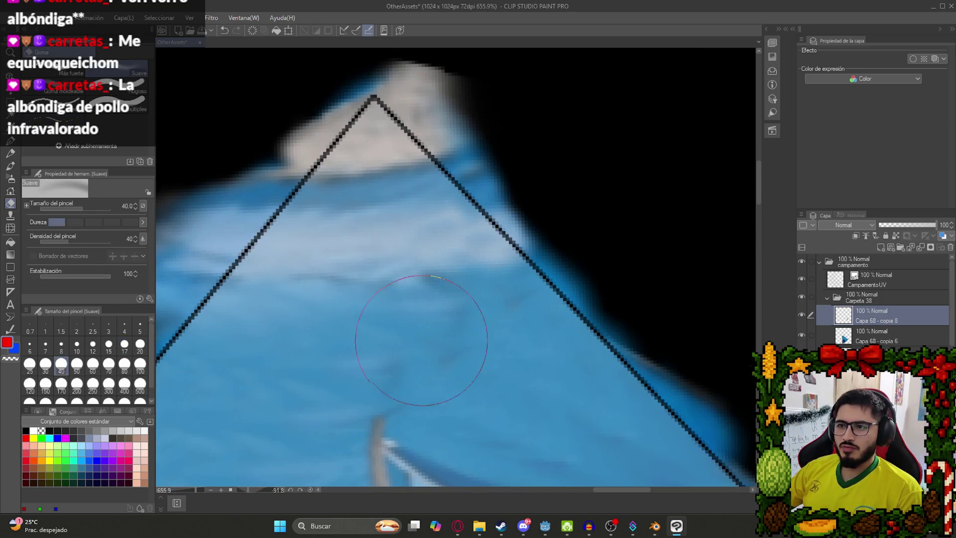
scroll(529, 353, down, 2)
scroll(529, 354, down, 5)
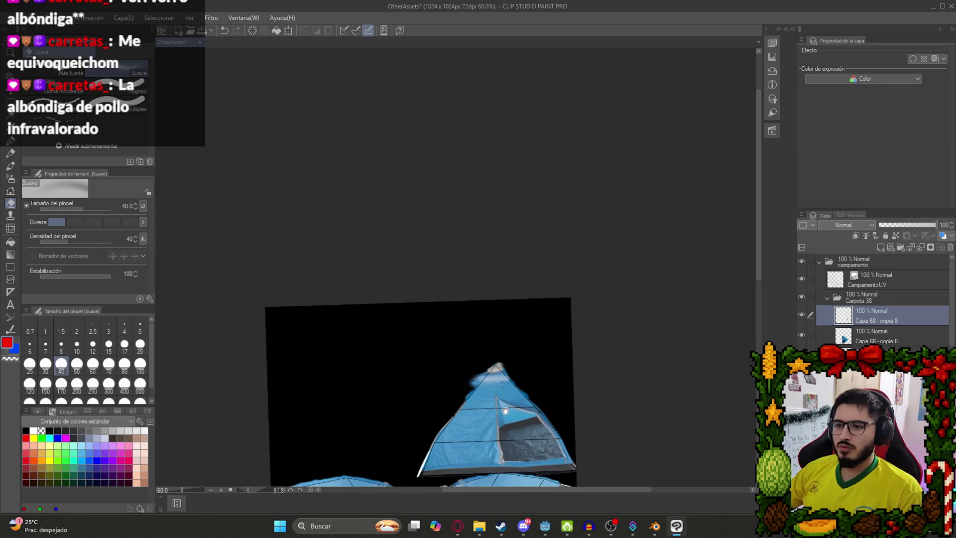
scroll(470, 270, up, 2)
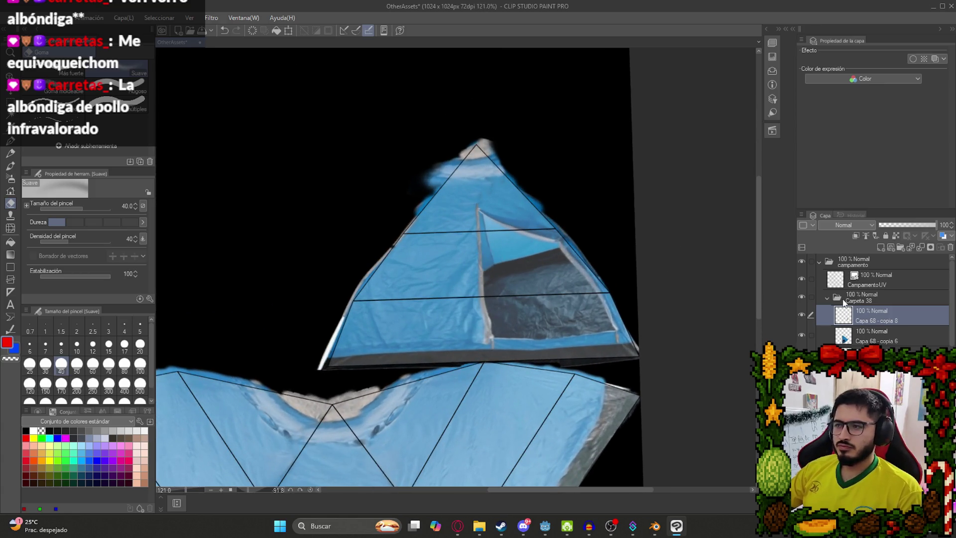
click(308, 489)
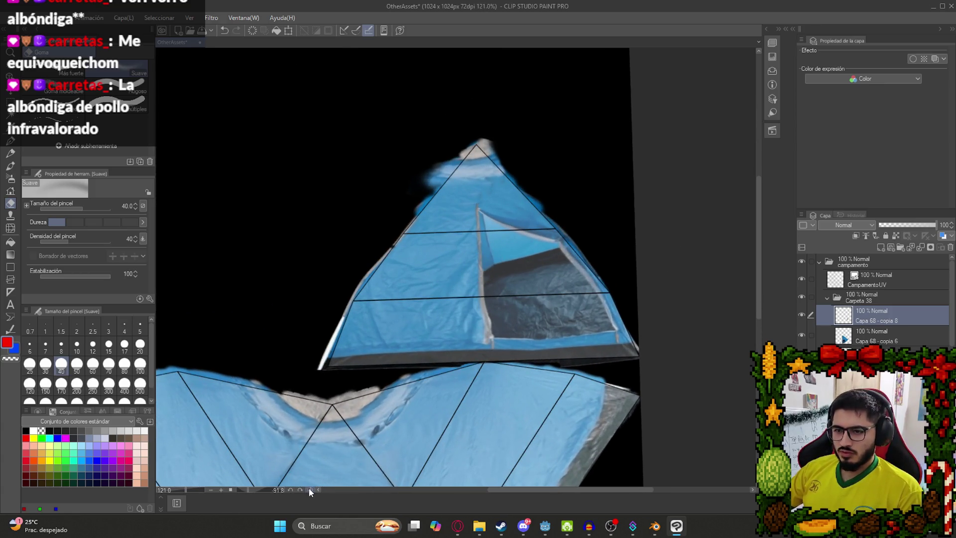
- Duplicate Carpeta 38, merge the copy into one layer, and hide the CampamentoUV wireframe
click(829, 298)
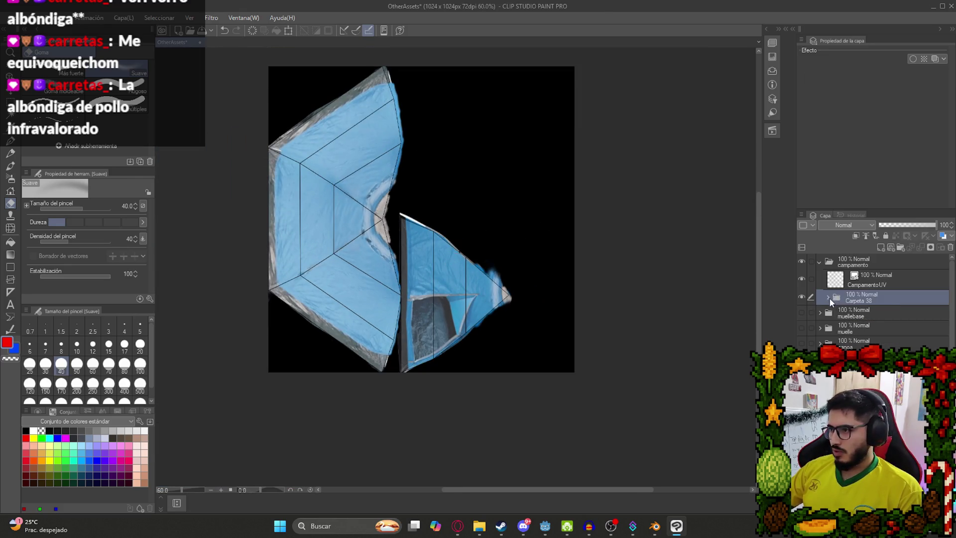
right_click(855, 297)
click(891, 237)
right_click(869, 299)
click(921, 258)
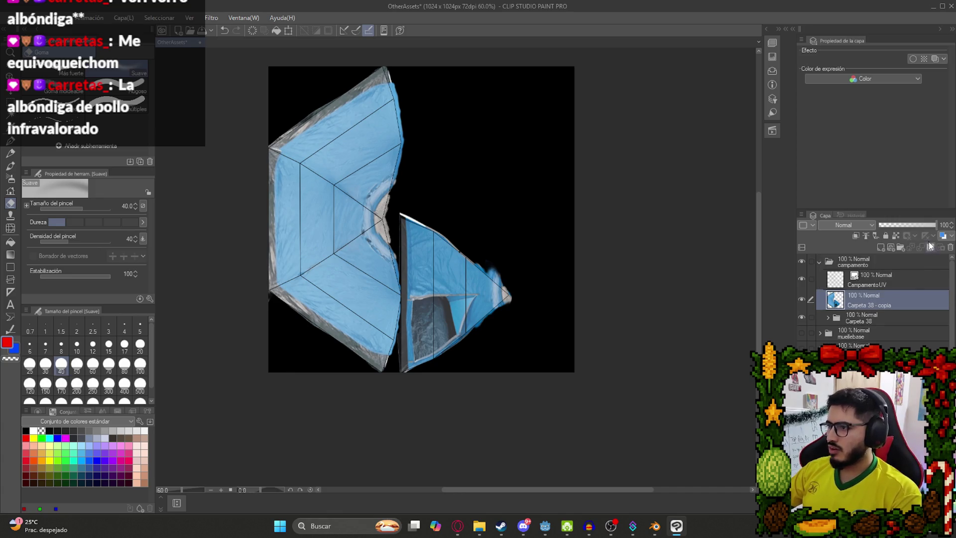
click(801, 279)
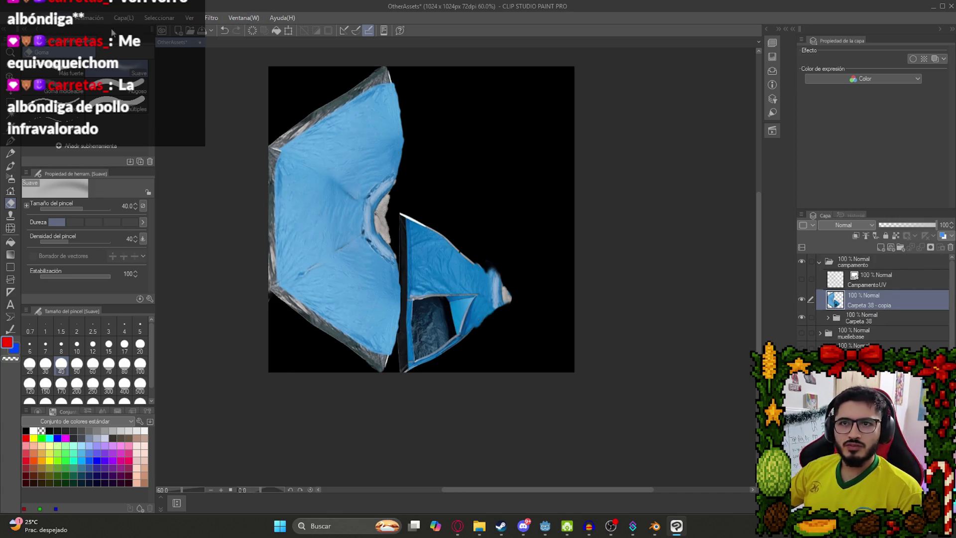
- Open the Mosaic filter settings and cancel without applying it
click(213, 19)
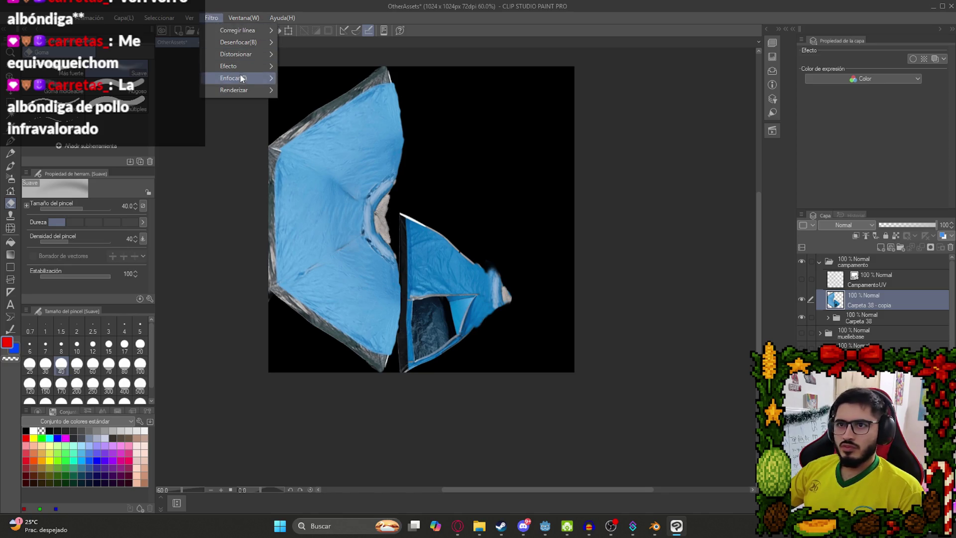
mouse_move(241, 70)
click(342, 81)
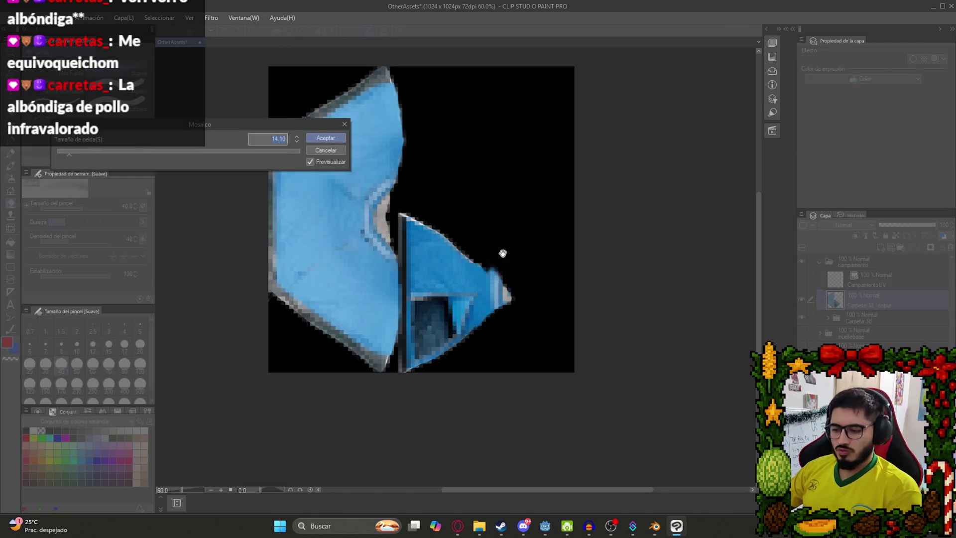
scroll(285, 282, up, 2)
click(338, 151)
scroll(538, 354, up, 3)
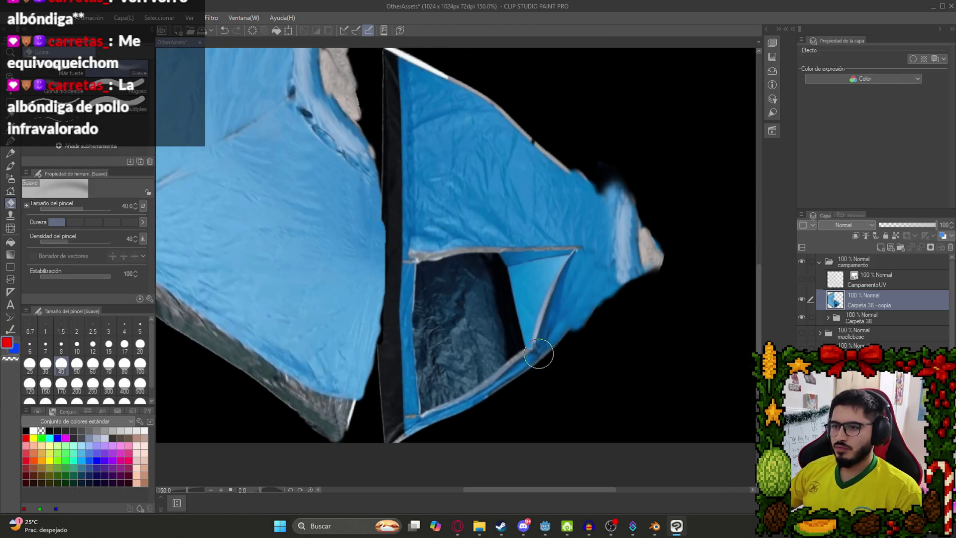
- Delete the Carpeta 38 - copia layer and select the tent door piece layer inside Carpeta 38
scroll(539, 354, up, 1)
right_click(890, 298)
click(878, 128)
click(828, 297)
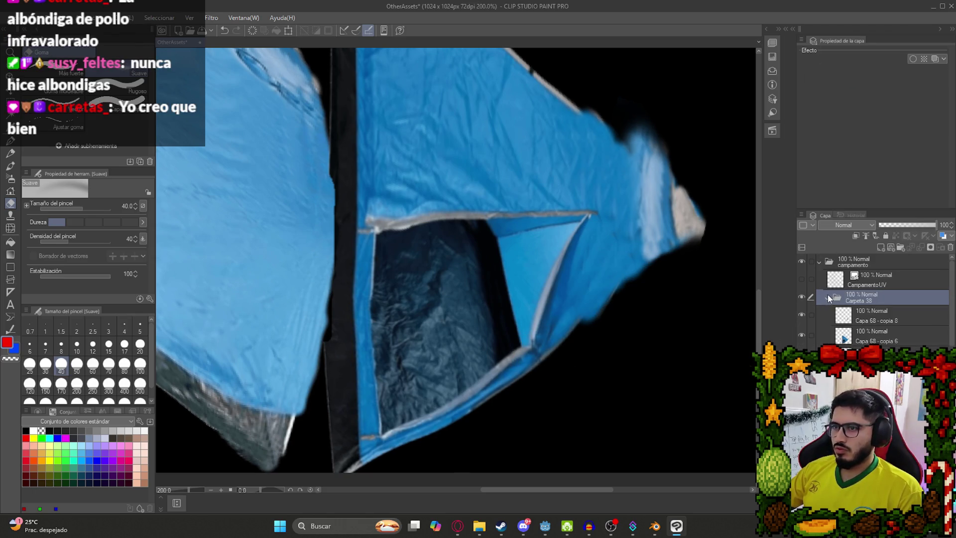
click(864, 342)
- Pick black and clone the dark door shadow over the blue area beside the door gap
scroll(479, 300, up, 3)
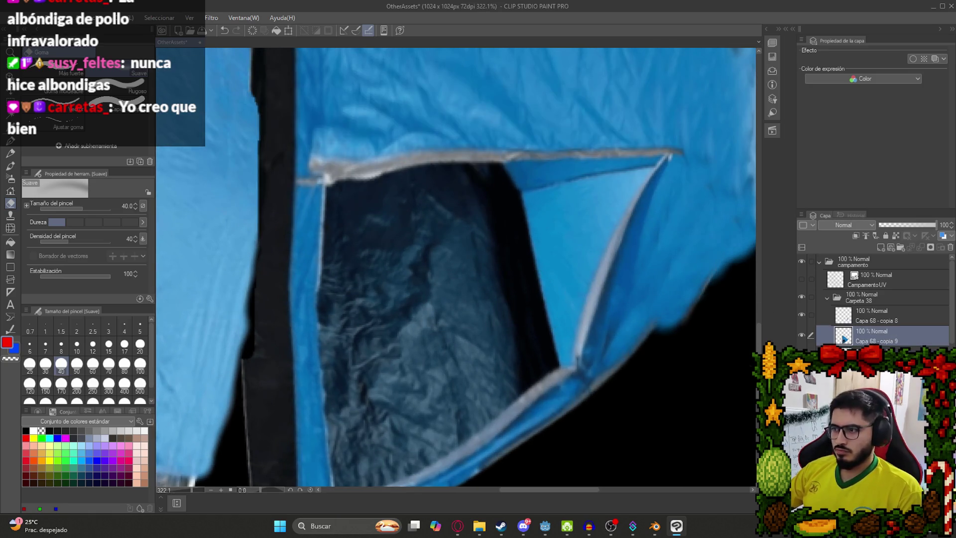
scroll(502, 267, down, 2)
scroll(500, 274, up, 2)
alt+click(506, 213)
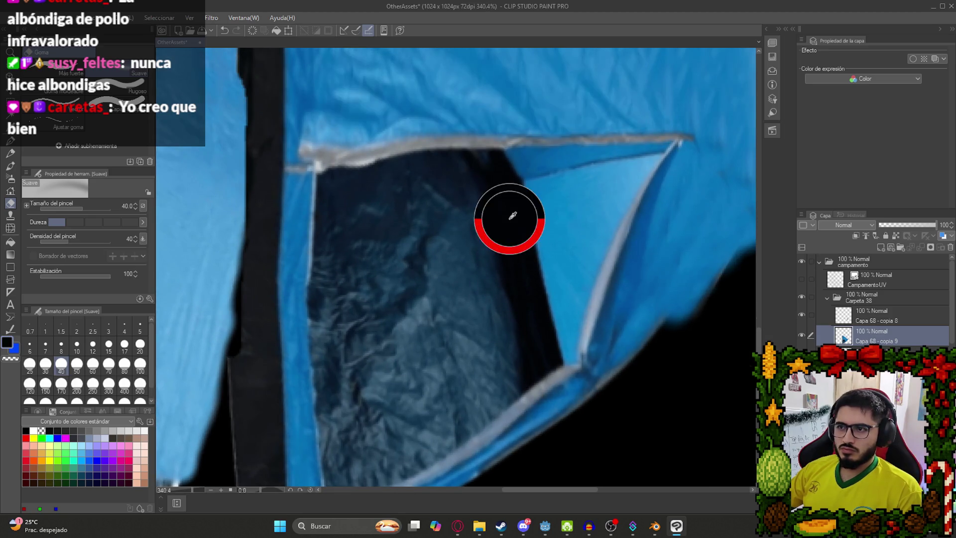
click(10, 214)
mouse_move(518, 243)
mouse_down()
mouse_move(550, 305)
mouse_move(552, 341)
mouse_move(524, 196)
mouse_move(532, 188)
mouse_move(514, 162)
mouse_up()
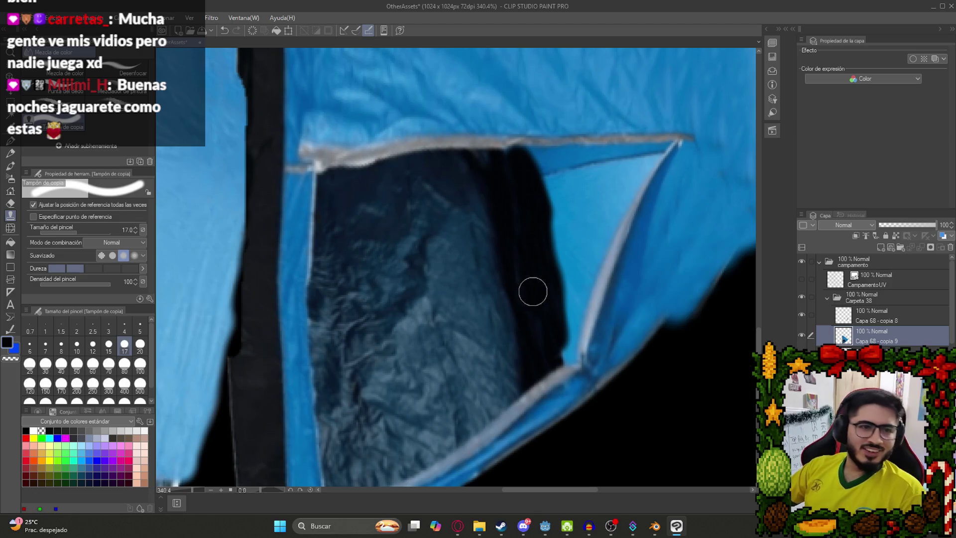
mouse_move(527, 342)
mouse_down()
mouse_move(508, 311)
mouse_move(487, 196)
mouse_up()
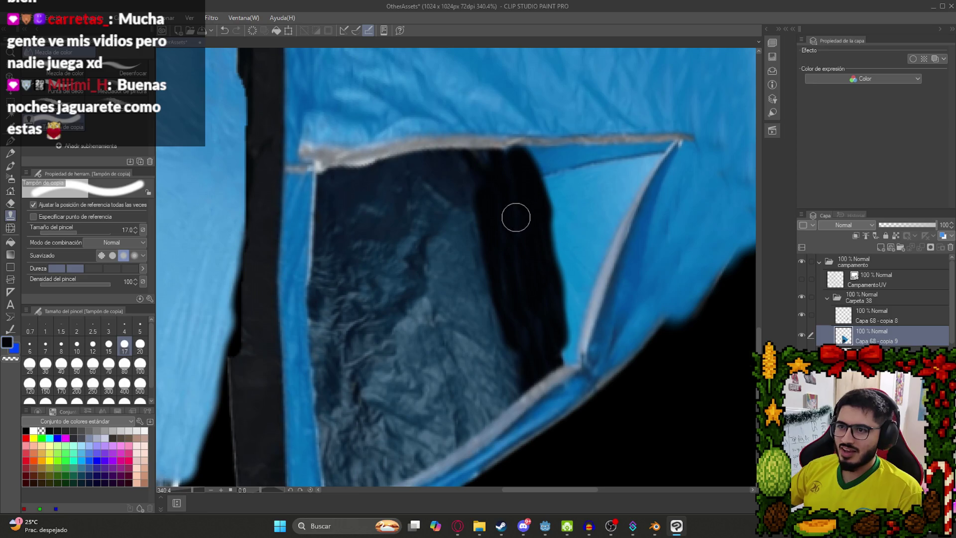
drag(487, 191, 503, 306)
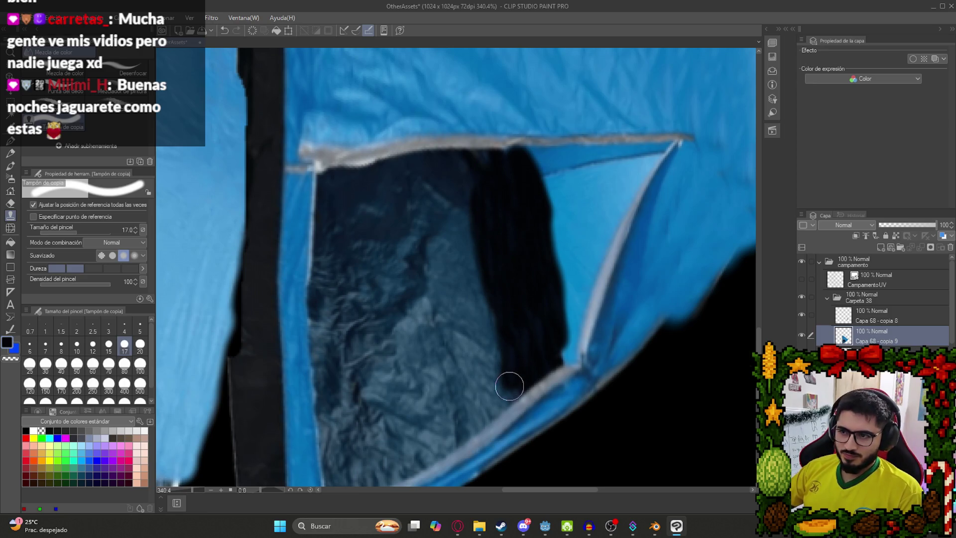
- Extend the cloned shadow along the door's lower edge and down the middle of the opening
drag(481, 381, 514, 230)
scroll(514, 231, up, 2)
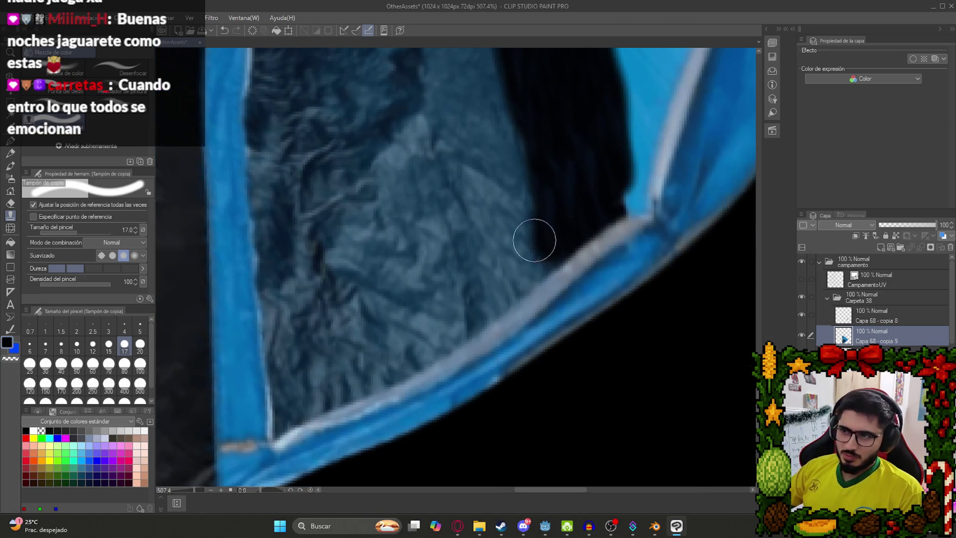
drag(534, 266, 462, 324)
mouse_move(560, 257)
mouse_down()
mouse_move(525, 248)
mouse_move(468, 306)
mouse_up()
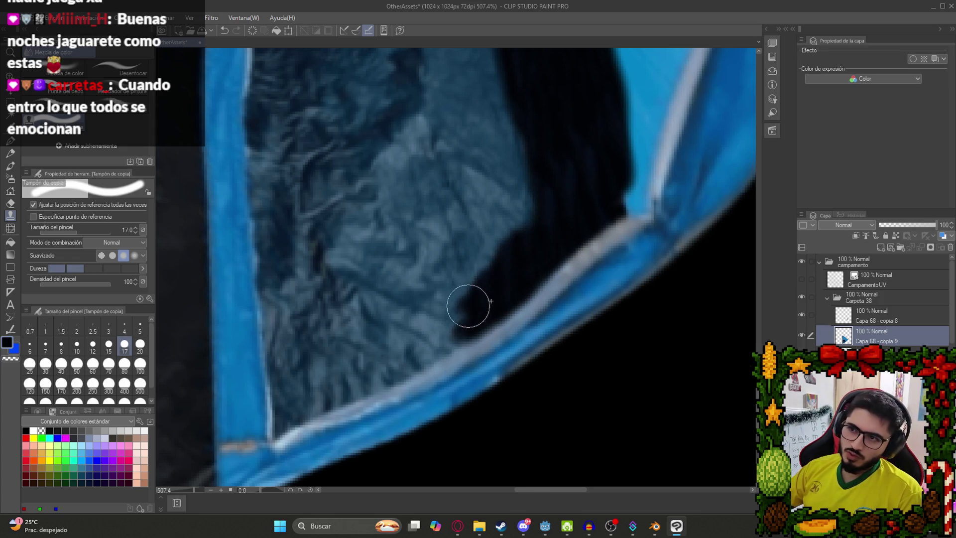
mouse_move(556, 202)
mouse_down()
mouse_move(527, 166)
mouse_move(508, 197)
mouse_up()
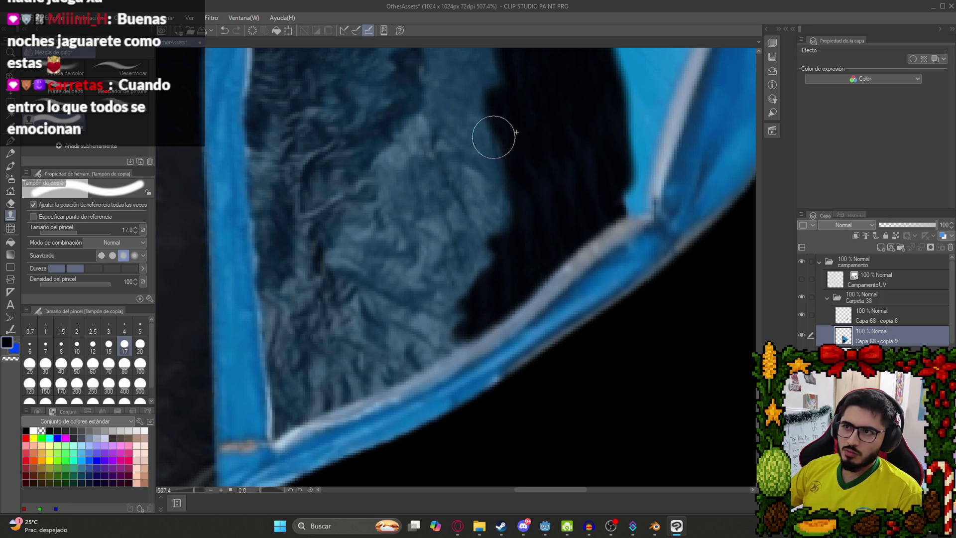
mouse_move(484, 133)
mouse_down()
mouse_move(470, 277)
mouse_move(483, 235)
mouse_up()
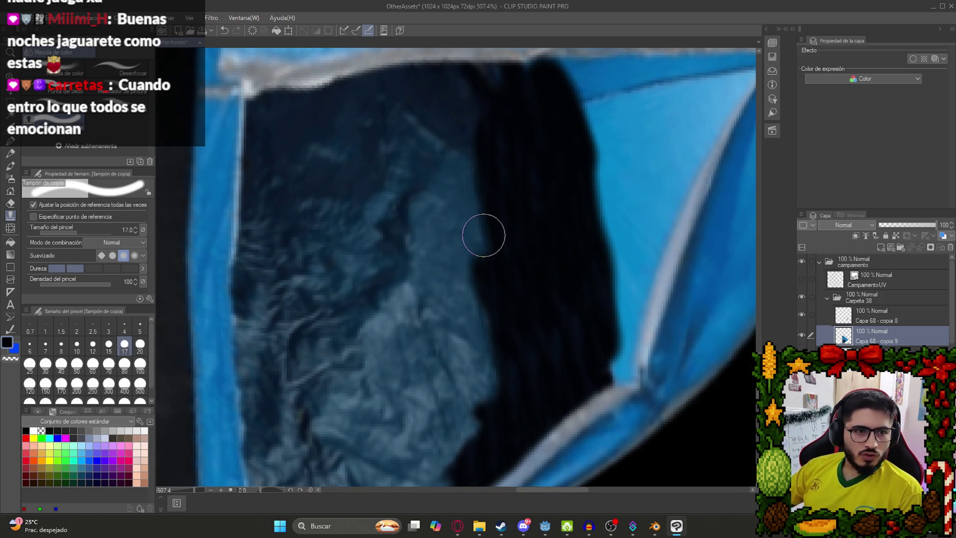
mouse_move(498, 292)
mouse_down()
mouse_move(453, 136)
mouse_move(477, 335)
mouse_move(479, 319)
mouse_move(427, 273)
mouse_move(461, 395)
mouse_move(420, 159)
mouse_move(457, 295)
mouse_up()
- Darken the crumpled interior's lower edge and right boundary, then set the brush size to 30
drag(494, 269, 461, 444)
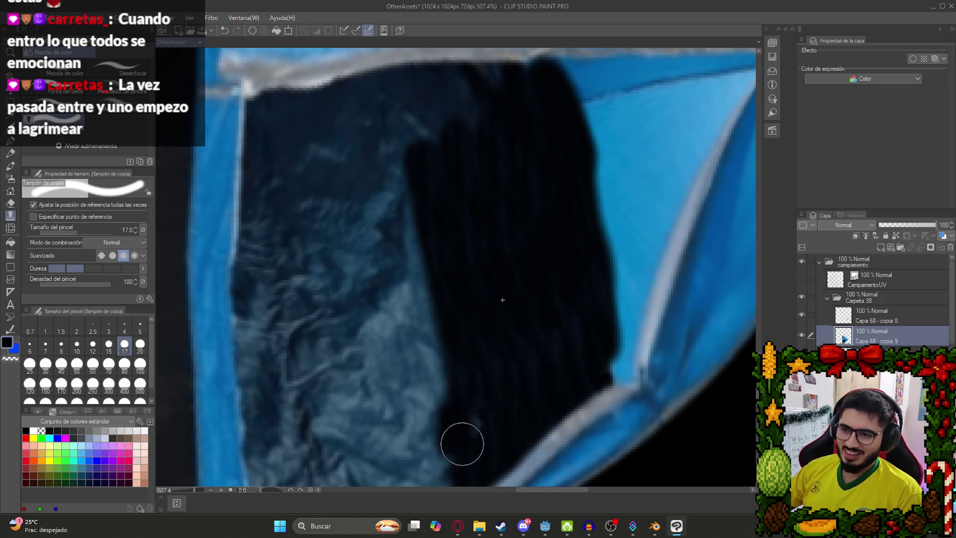
mouse_move(448, 380)
mouse_down()
mouse_move(409, 214)
mouse_move(437, 266)
mouse_up()
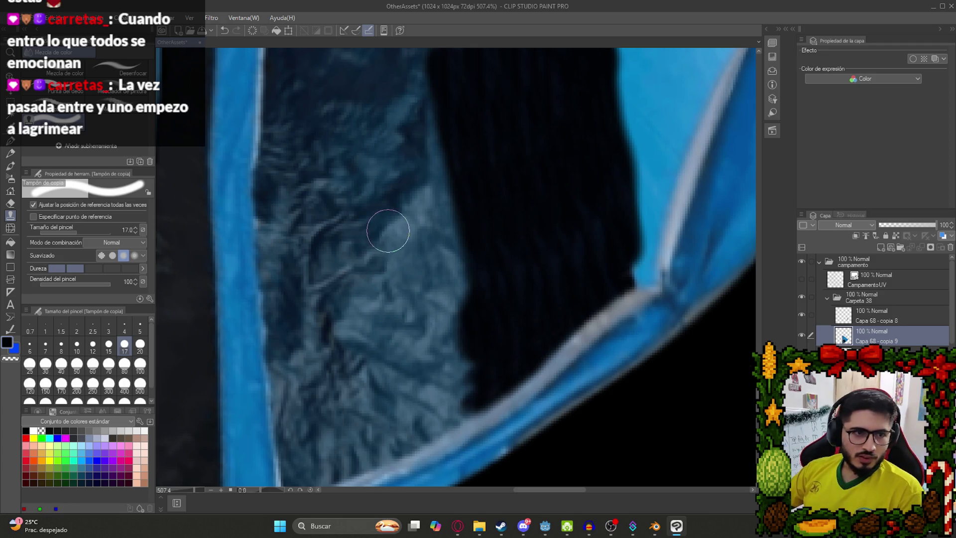
mouse_move(517, 336)
mouse_down()
mouse_move(458, 390)
mouse_move(463, 396)
mouse_move(431, 395)
mouse_up()
mouse_move(431, 395)
mouse_down()
mouse_move(480, 266)
mouse_move(493, 284)
mouse_move(445, 311)
mouse_up()
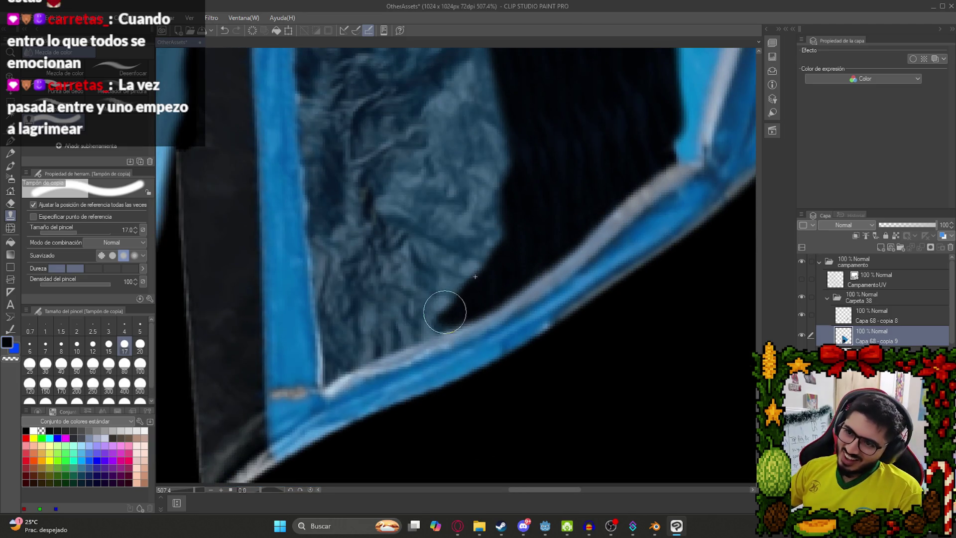
mouse_move(539, 222)
mouse_down()
mouse_move(448, 277)
mouse_move(457, 238)
mouse_up()
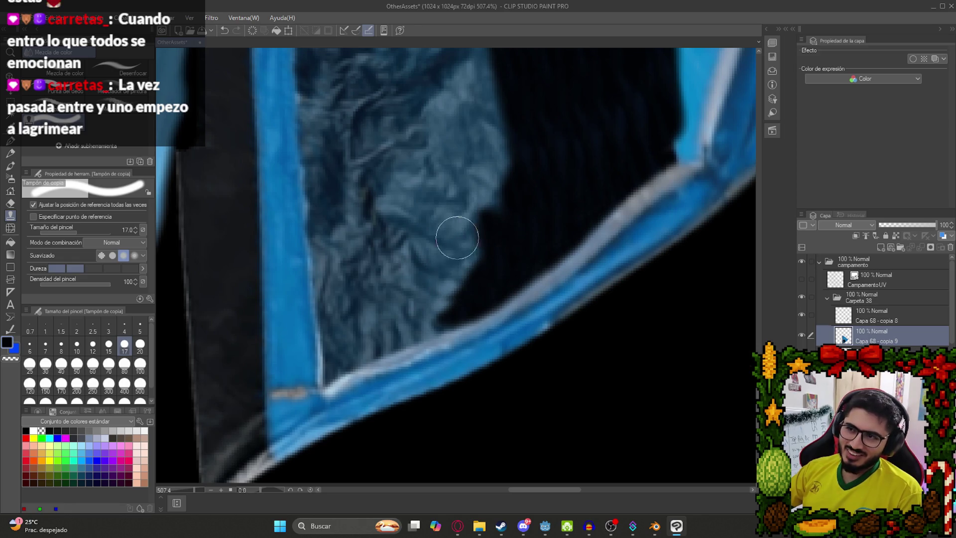
click(45, 363)
- At brush size 30, clone dark fabric over the pale fur patch's left side, undoing a bad stroke
drag(588, 95, 518, 220)
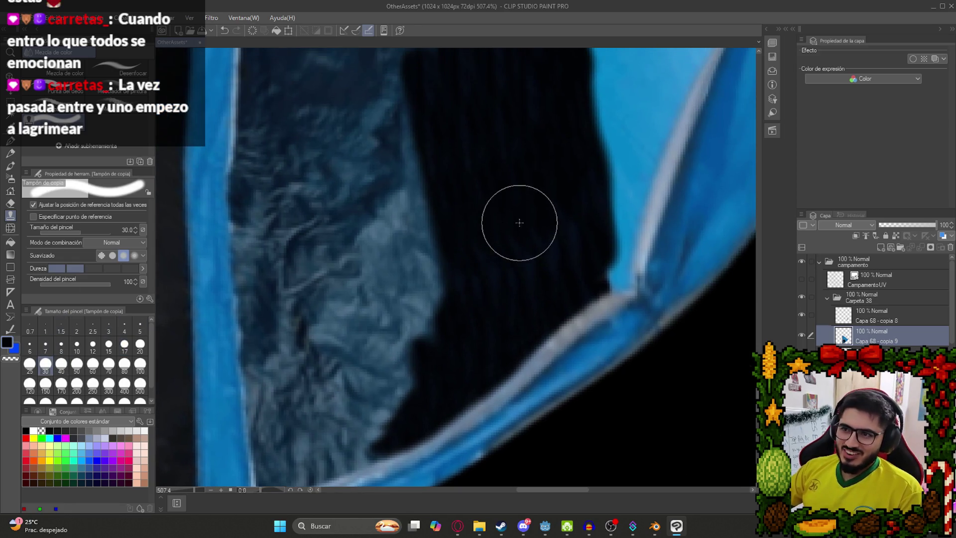
mouse_move(427, 335)
mouse_down()
mouse_move(405, 228)
mouse_move(461, 260)
mouse_move(433, 277)
mouse_move(477, 256)
mouse_move(420, 201)
mouse_move(435, 184)
mouse_move(397, 169)
mouse_move(461, 153)
mouse_move(335, 188)
mouse_move(388, 196)
mouse_move(289, 187)
mouse_move(309, 199)
mouse_move(418, 196)
mouse_move(346, 333)
mouse_move(384, 375)
mouse_move(283, 181)
mouse_move(375, 290)
mouse_move(337, 311)
mouse_move(292, 249)
mouse_move(300, 299)
mouse_up()
mouse_move(407, 268)
mouse_down()
mouse_move(387, 173)
mouse_move(311, 247)
mouse_up()
scroll(328, 226, up, 3)
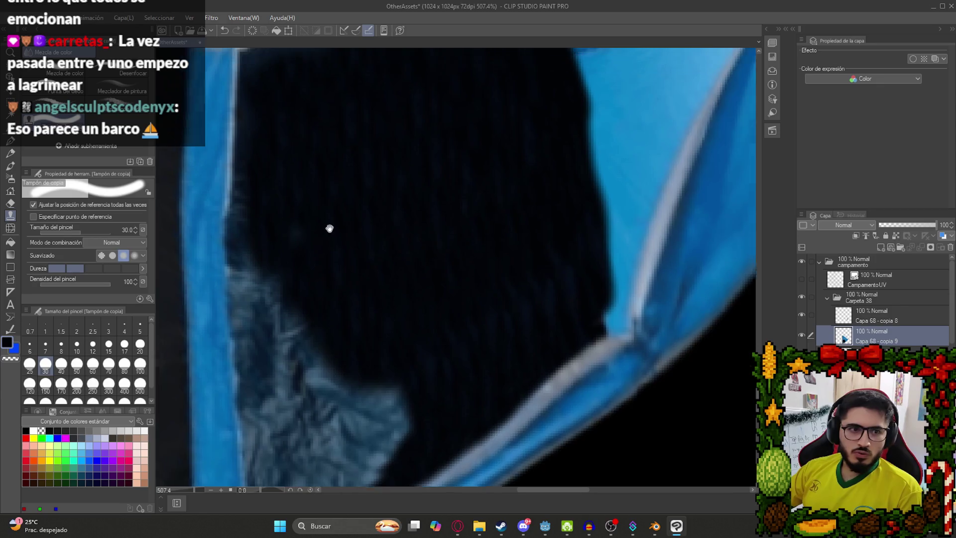
mouse_move(354, 271)
mouse_down()
mouse_move(298, 341)
mouse_move(286, 309)
mouse_move(289, 241)
mouse_up()
scroll(384, 181, down, 3)
mouse_move(315, 186)
mouse_down()
mouse_move(317, 258)
mouse_move(373, 277)
mouse_move(427, 331)
mouse_move(389, 316)
mouse_move(335, 327)
mouse_move(305, 385)
mouse_move(387, 359)
mouse_move(331, 367)
mouse_move(335, 399)
mouse_move(389, 378)
mouse_move(330, 412)
mouse_up()
key(ctrl+z)
- At size 20, cover the fur's top edge with dark fabric
scroll(312, 305, up, 5)
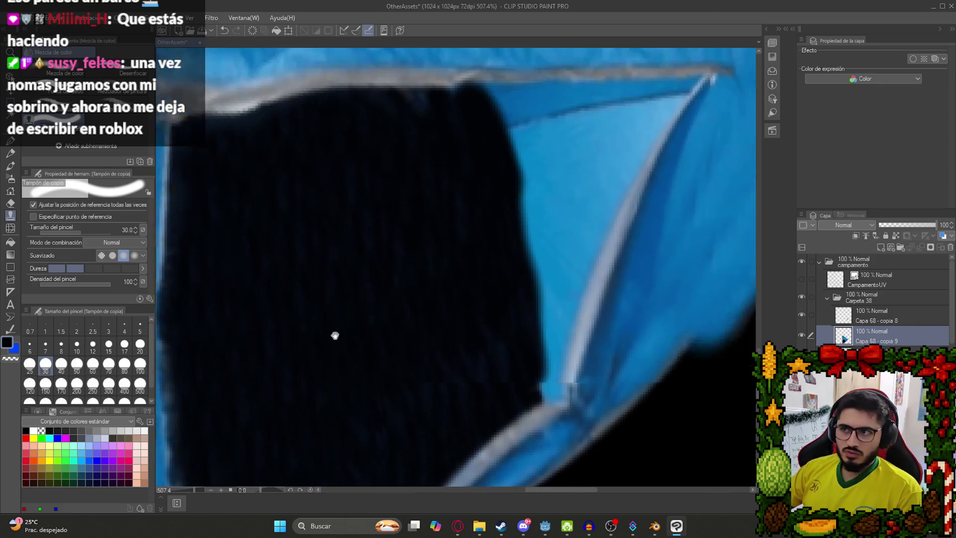
click(139, 345)
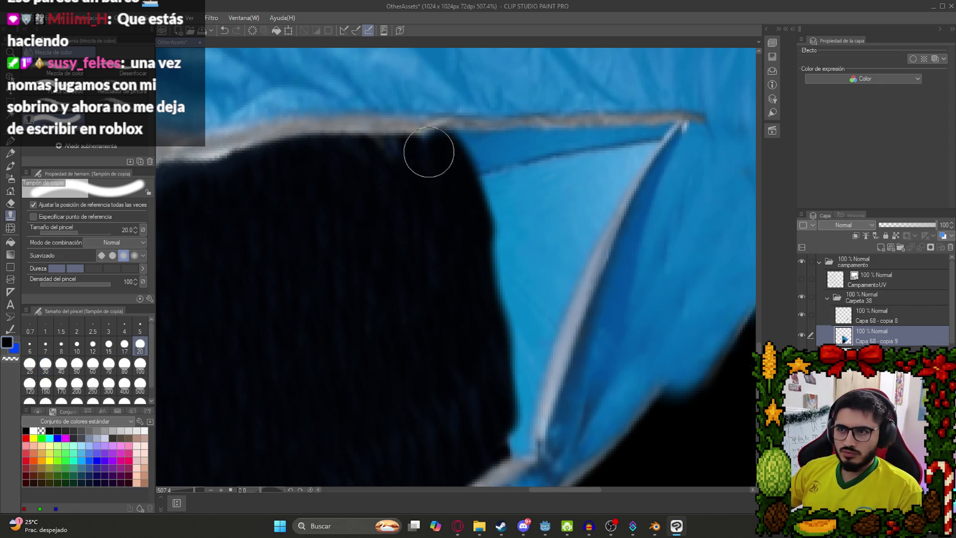
mouse_move(363, 164)
mouse_down()
mouse_move(444, 148)
mouse_move(501, 151)
mouse_move(450, 158)
mouse_move(482, 149)
mouse_move(495, 158)
mouse_move(520, 354)
mouse_move(501, 376)
mouse_up()
key(ctrl+z)
scroll(497, 239, up, 1)
scroll(532, 274, up, 1)
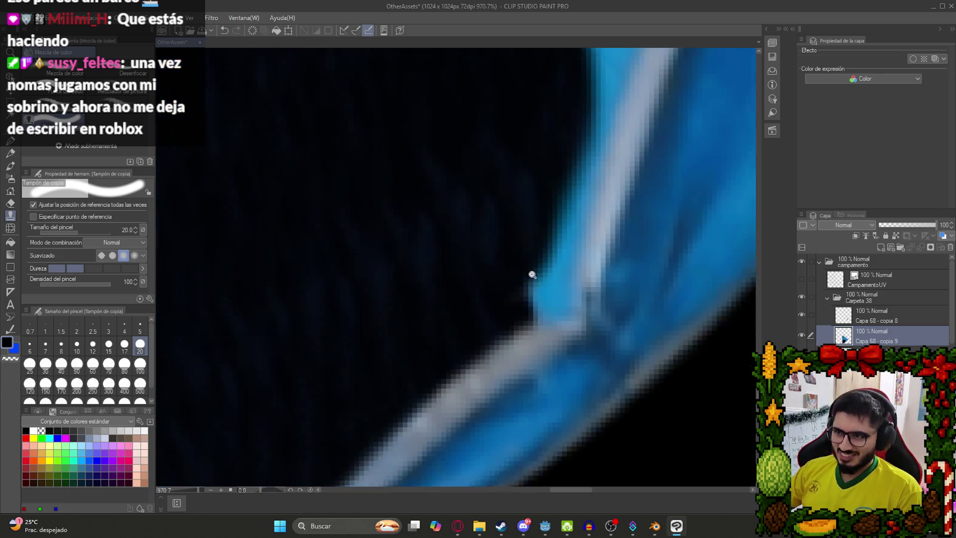
scroll(532, 275, up, 1)
mouse_move(454, 300)
mouse_down()
mouse_move(512, 270)
mouse_move(528, 283)
mouse_move(542, 265)
mouse_move(565, 97)
mouse_up()
scroll(471, 237, down, 4)
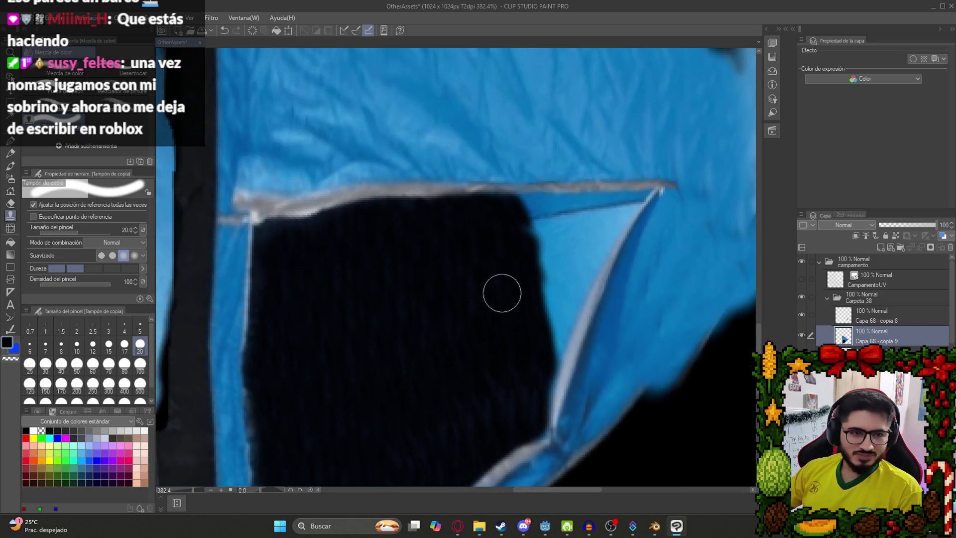
scroll(540, 390, up, 2)
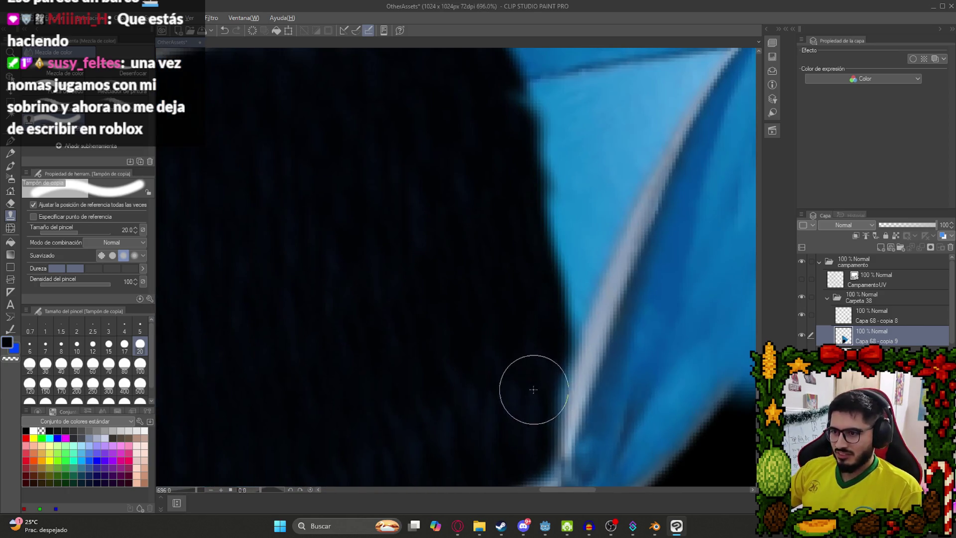
- Extend the dark fabric up toward the roof edge and the blue edge, undoing misplaced strokes
mouse_move(542, 335)
mouse_down()
mouse_move(559, 284)
mouse_move(524, 136)
mouse_move(482, 375)
mouse_up()
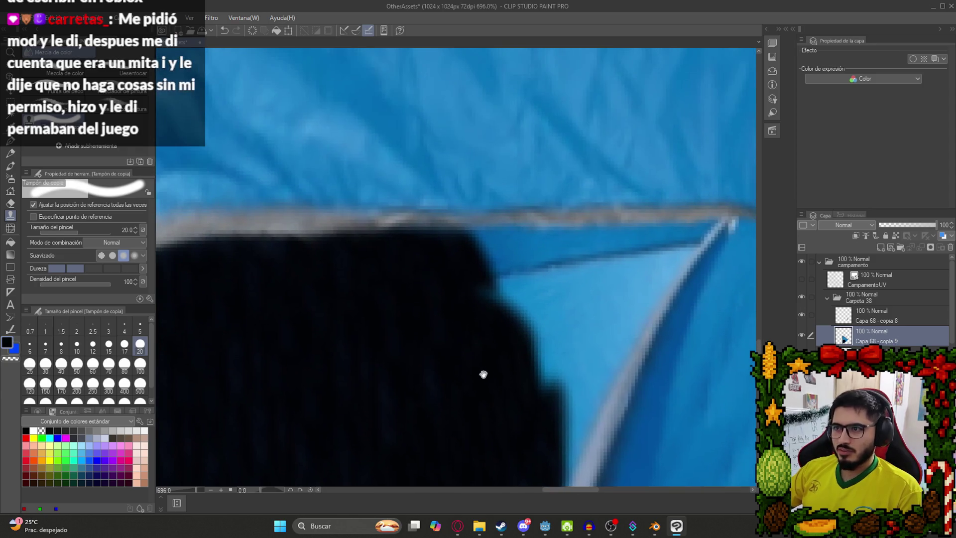
mouse_move(542, 439)
mouse_down()
mouse_move(563, 399)
mouse_move(493, 273)
mouse_up()
mouse_move(559, 397)
mouse_down()
mouse_move(469, 258)
mouse_move(591, 390)
mouse_move(572, 335)
mouse_up()
key(ctrl+z)
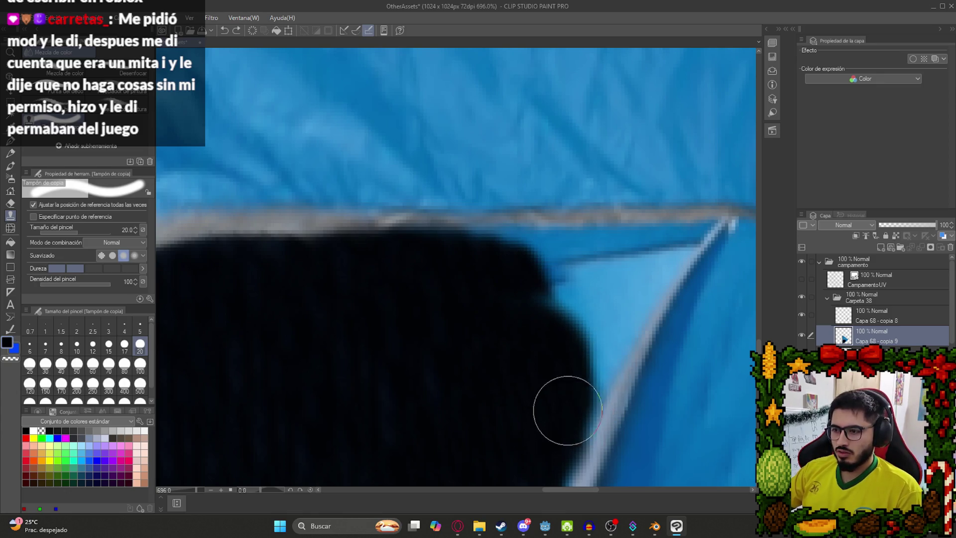
drag(566, 408, 562, 406)
key(ctrl+z)
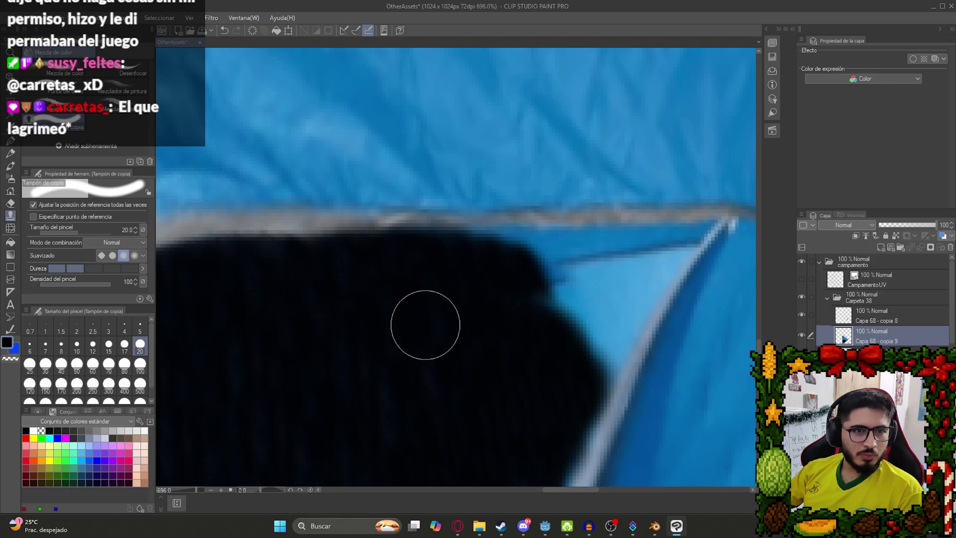
drag(554, 249, 499, 280)
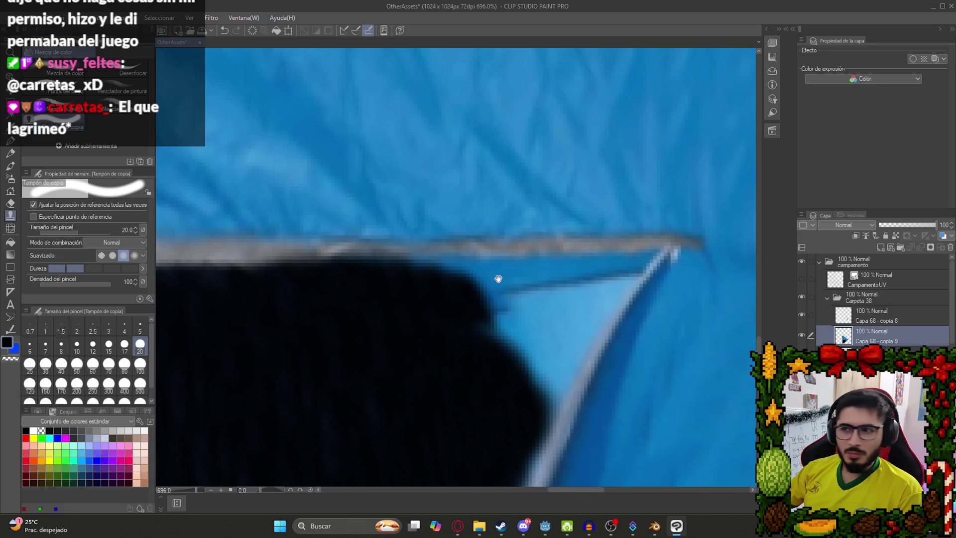
mouse_move(536, 371)
mouse_down()
mouse_move(467, 316)
mouse_move(548, 320)
mouse_move(467, 298)
mouse_move(548, 307)
mouse_move(497, 352)
mouse_move(488, 288)
mouse_move(401, 284)
mouse_move(414, 330)
mouse_up()
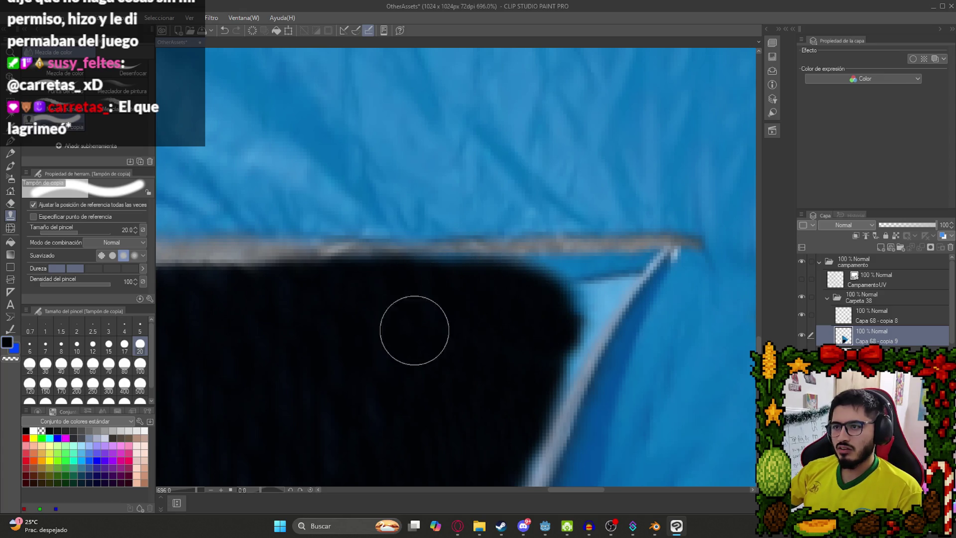
- At size 10, fill the dark area up to the light-blue diagonal edge
click(124, 326)
scroll(438, 306, up, 3)
click(45, 344)
mouse_move(413, 323)
mouse_down()
mouse_move(401, 362)
mouse_move(461, 327)
mouse_move(386, 286)
mouse_move(230, 286)
mouse_move(345, 294)
mouse_move(478, 284)
mouse_move(321, 327)
mouse_move(458, 219)
mouse_up()
key(ctrl+z)
click(76, 343)
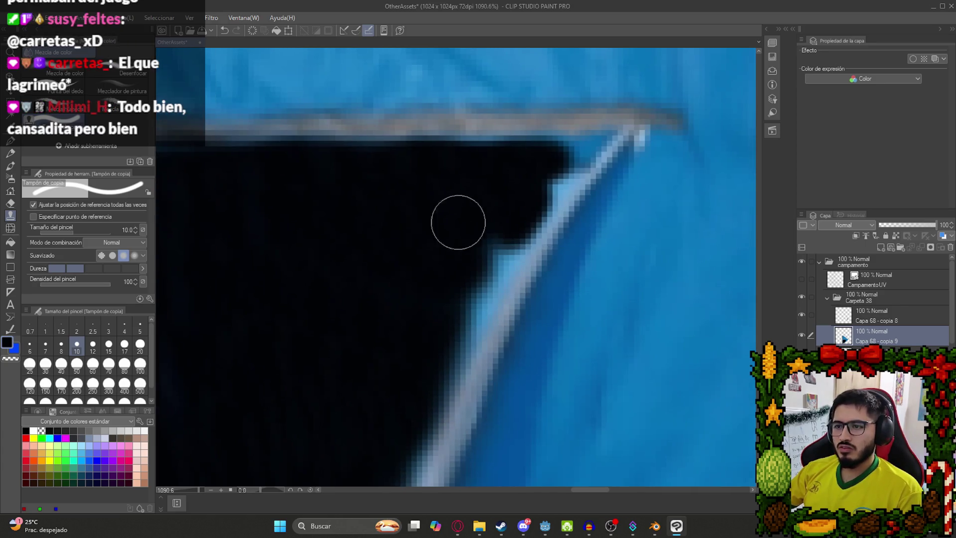
mouse_move(497, 194)
mouse_down()
mouse_move(455, 309)
mouse_move(395, 344)
mouse_up()
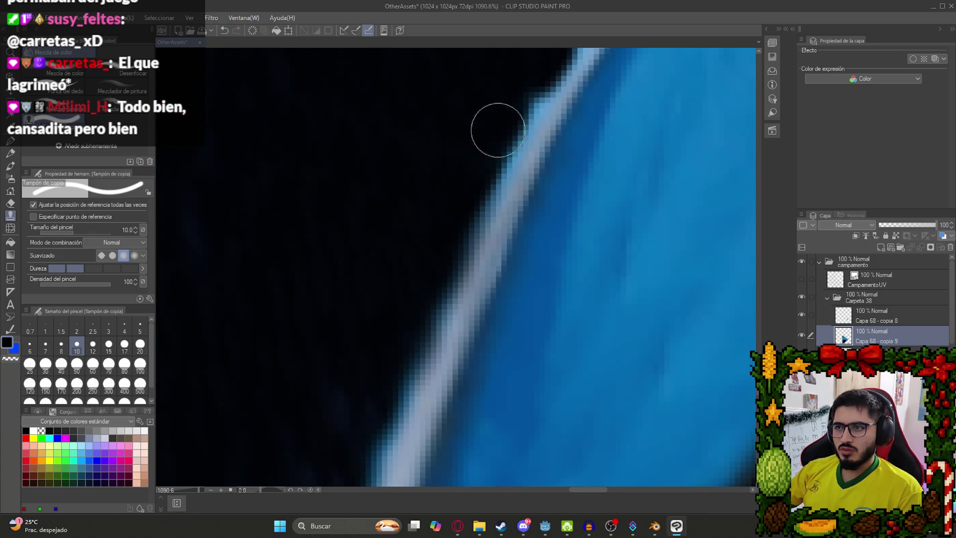
mouse_move(493, 75)
mouse_down()
mouse_move(493, 111)
mouse_move(419, 234)
mouse_up()
- At size 5, darken the pixels around the bright corner and save the file
scroll(418, 233, down, 15)
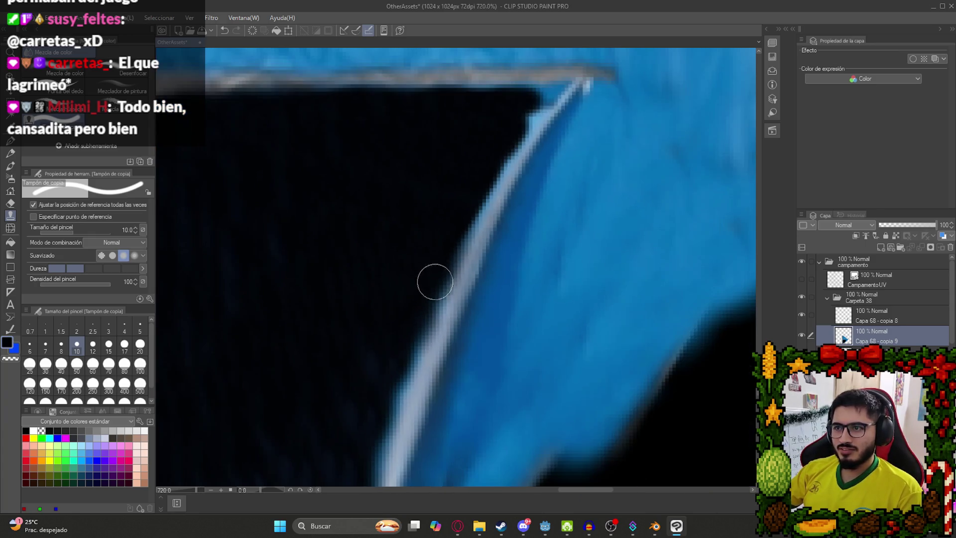
scroll(418, 273, up, 12)
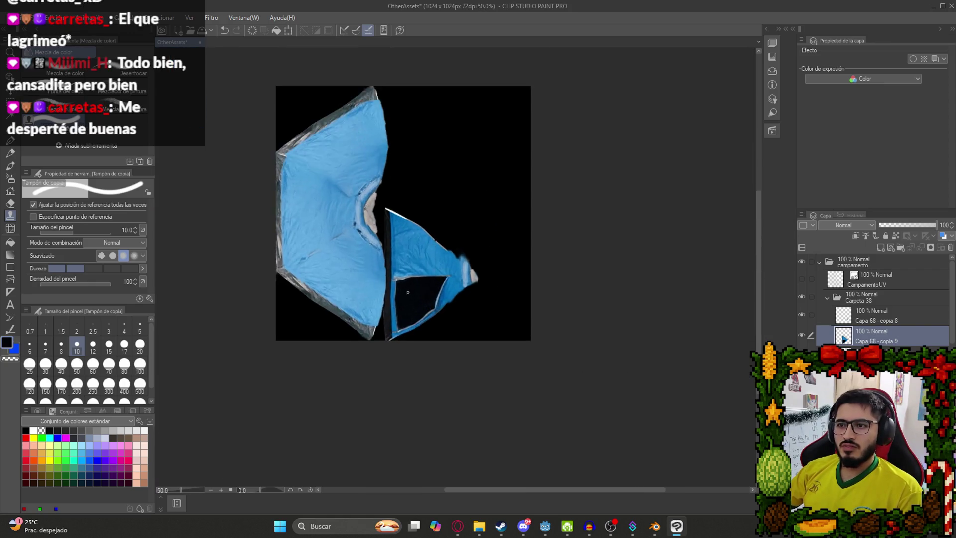
scroll(434, 204, up, 7)
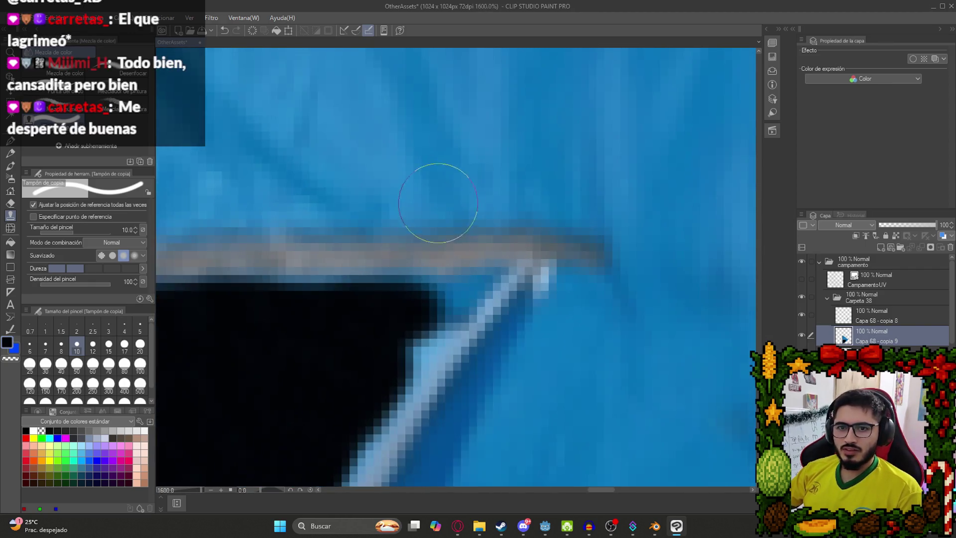
click(140, 328)
mouse_move(481, 399)
mouse_down()
mouse_move(454, 377)
mouse_move(533, 335)
mouse_move(343, 369)
mouse_move(555, 332)
mouse_up()
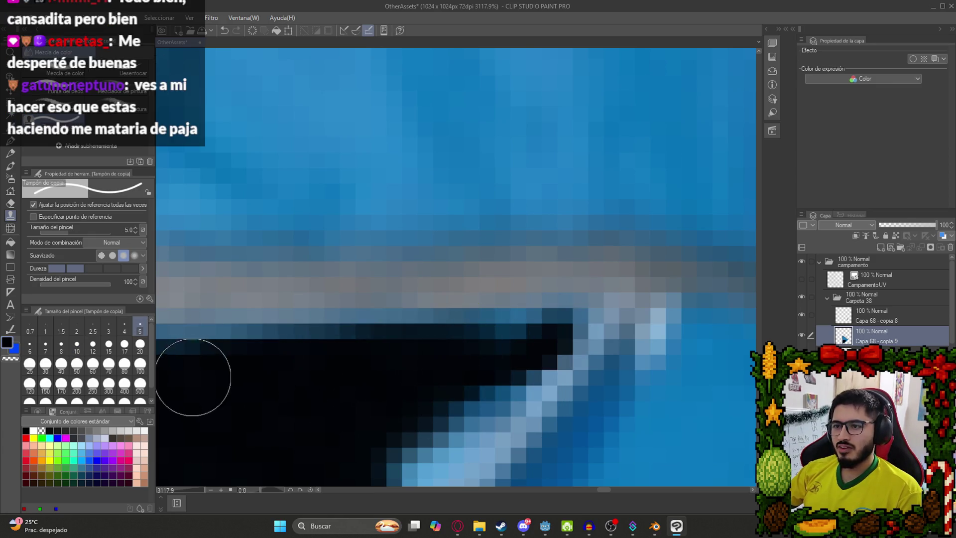
scroll(390, 276, down, 19)
scroll(390, 276, up, 18)
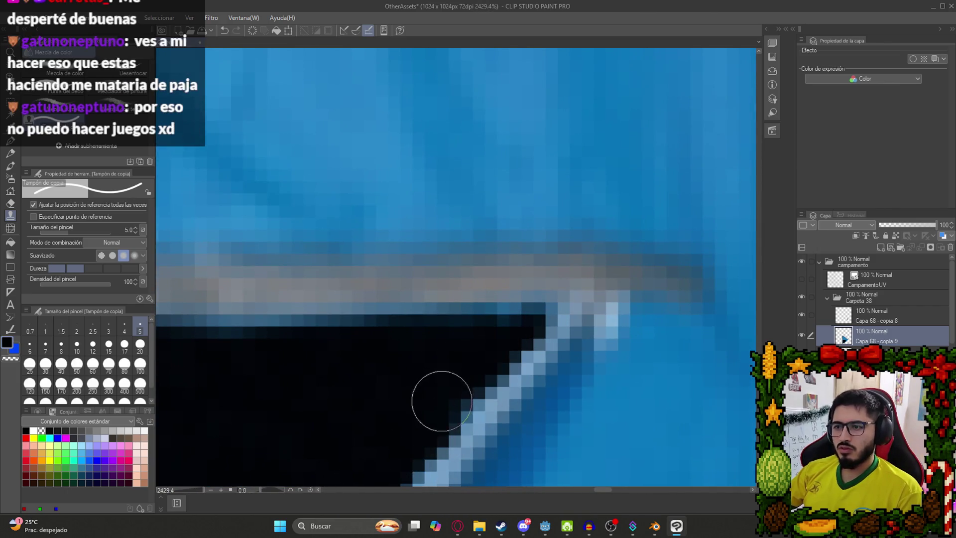
scroll(393, 335, down, 16)
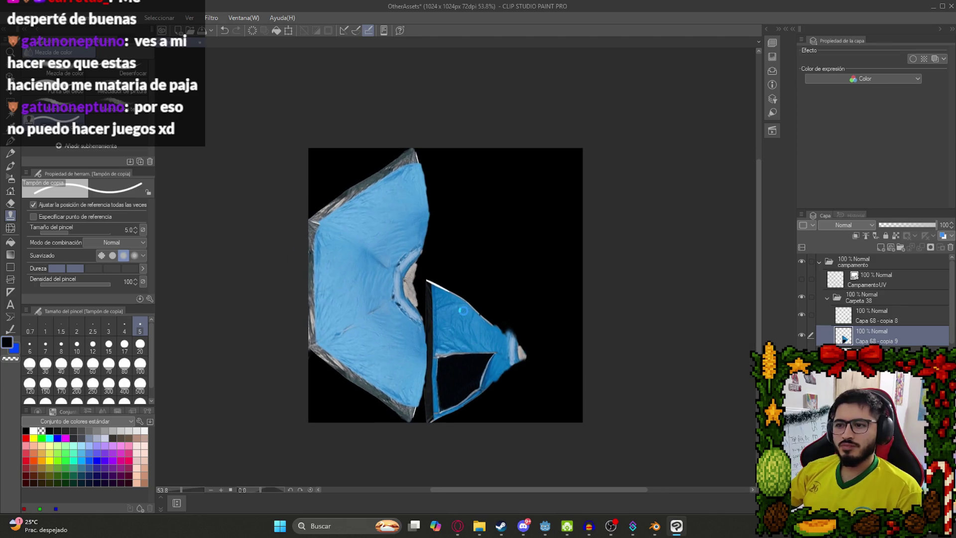
key(ctrl+s)
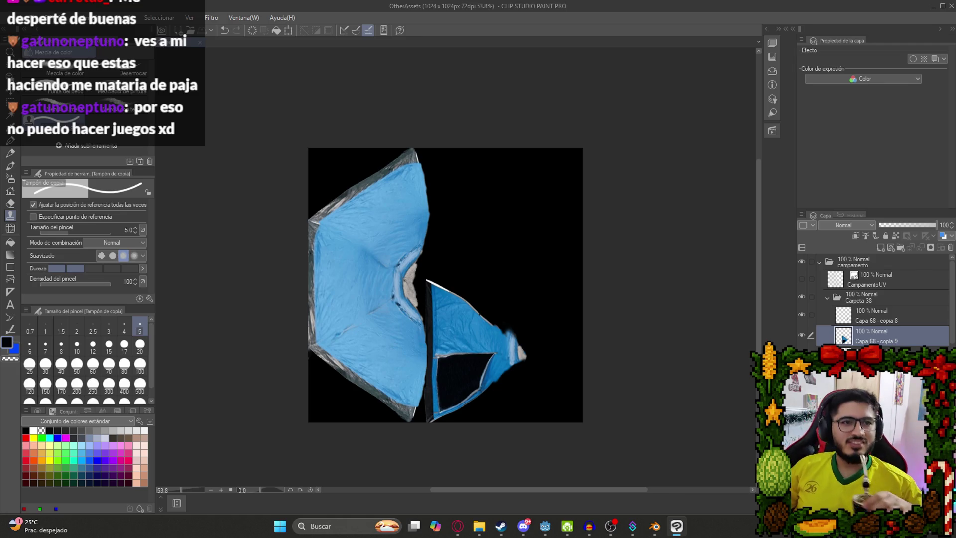
- Duplicate the Carpeta 38 folder and merge the copy into a single layer
click(844, 297)
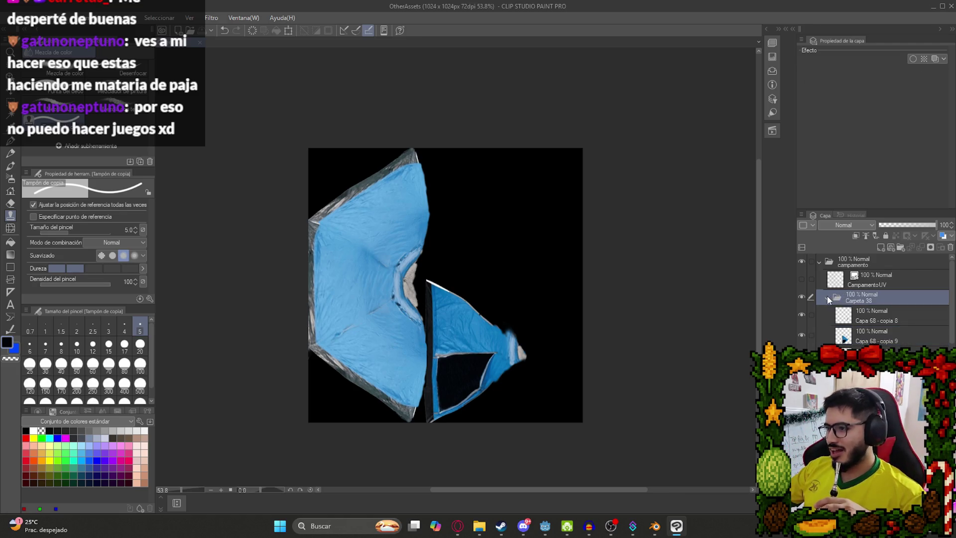
click(826, 297)
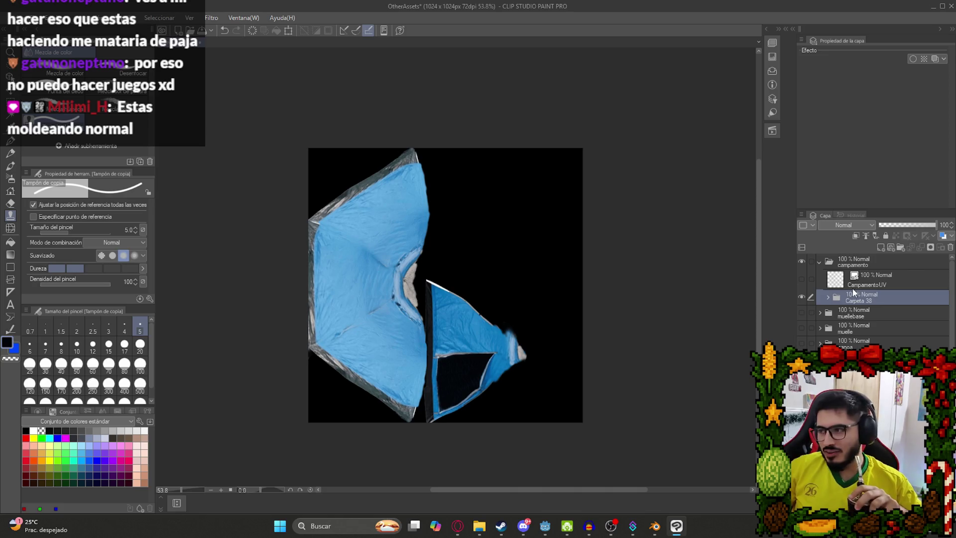
key(ctrl+c)
key(ctrl+v)
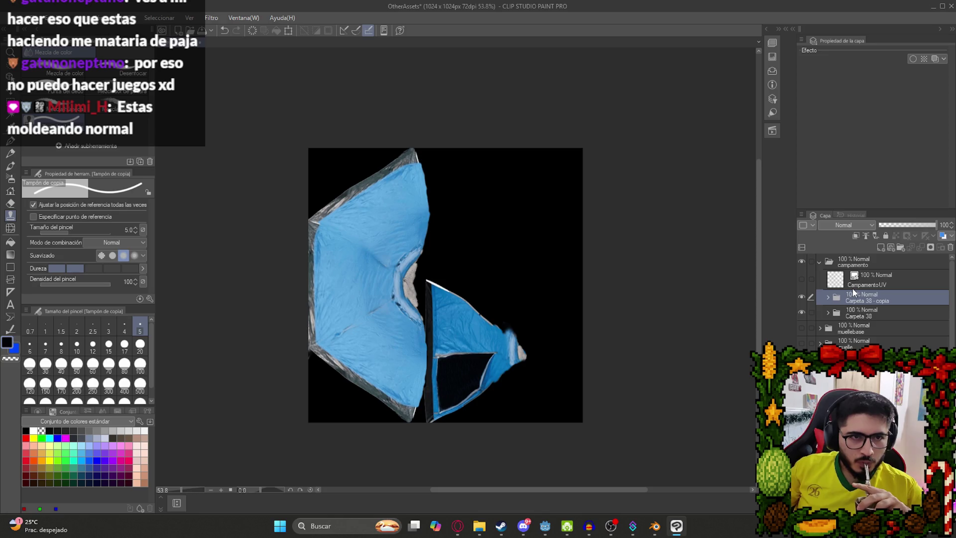
right_click(860, 297)
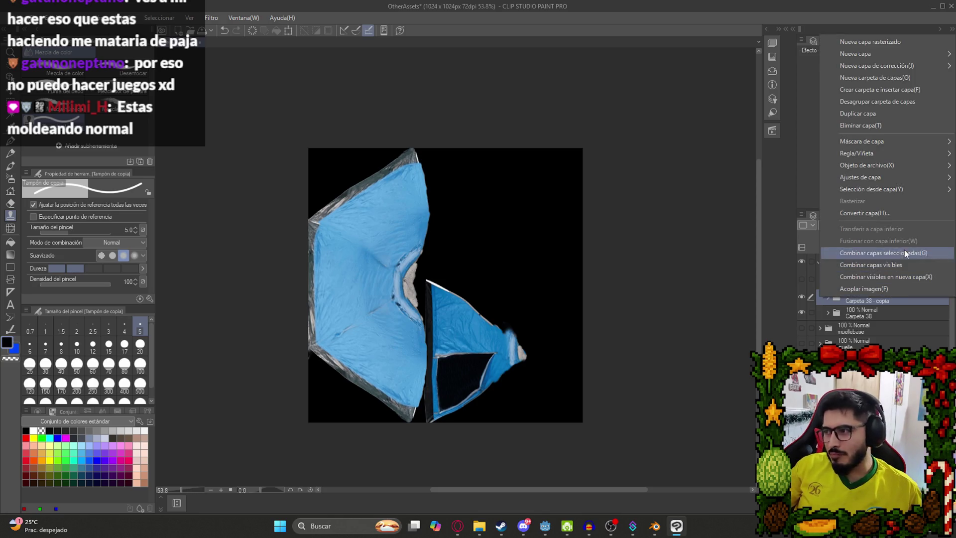
click(904, 252)
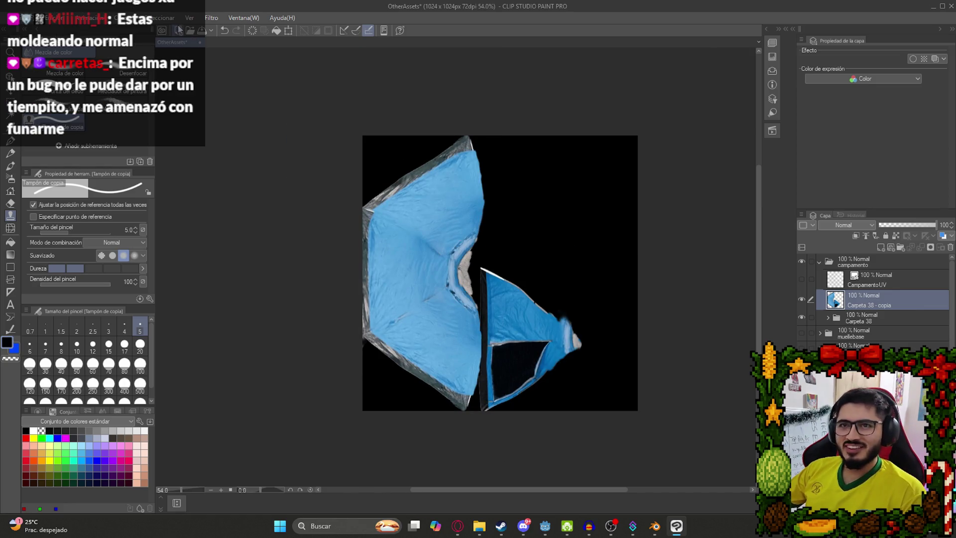
- Apply the Mosaico filter to the merged layer with cell size 6
click(222, 18)
mouse_move(239, 68)
click(314, 78)
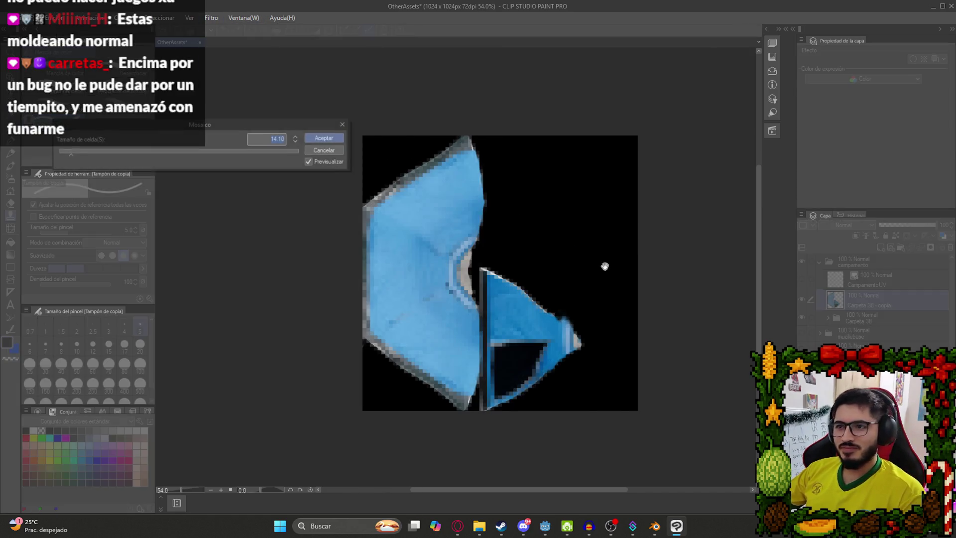
scroll(559, 290, up, 1)
text(10)
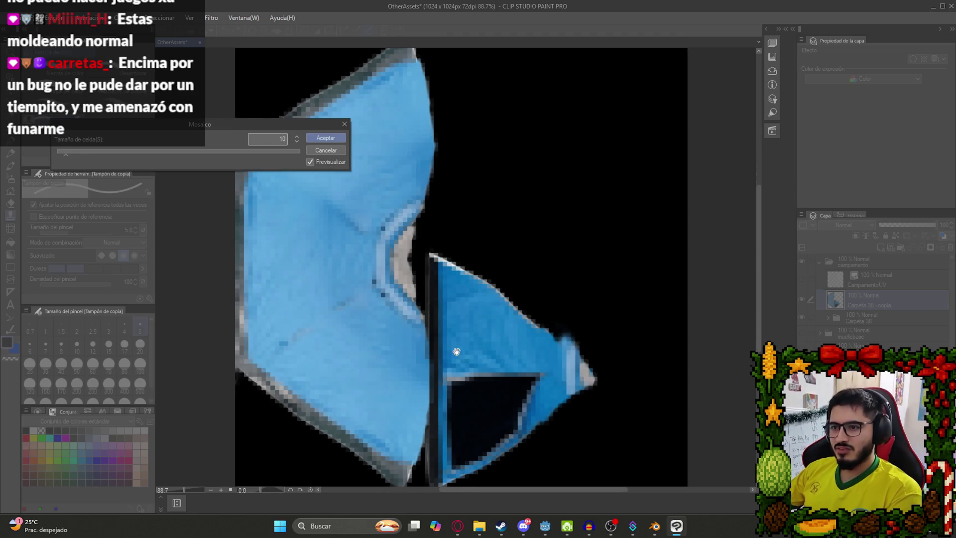
key(BackSpace)
key(BackSpace)
text(6)
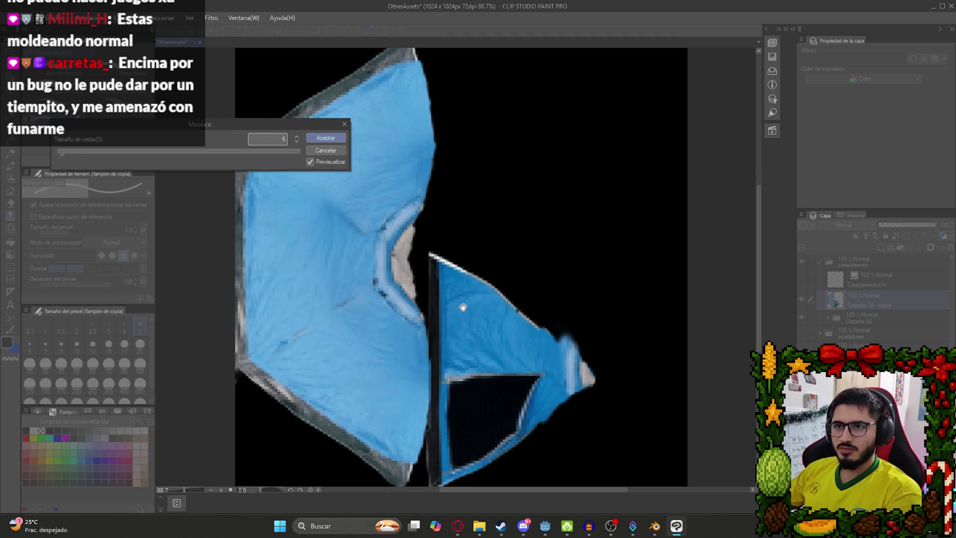
key(Return)
scroll(462, 307, down, 2)
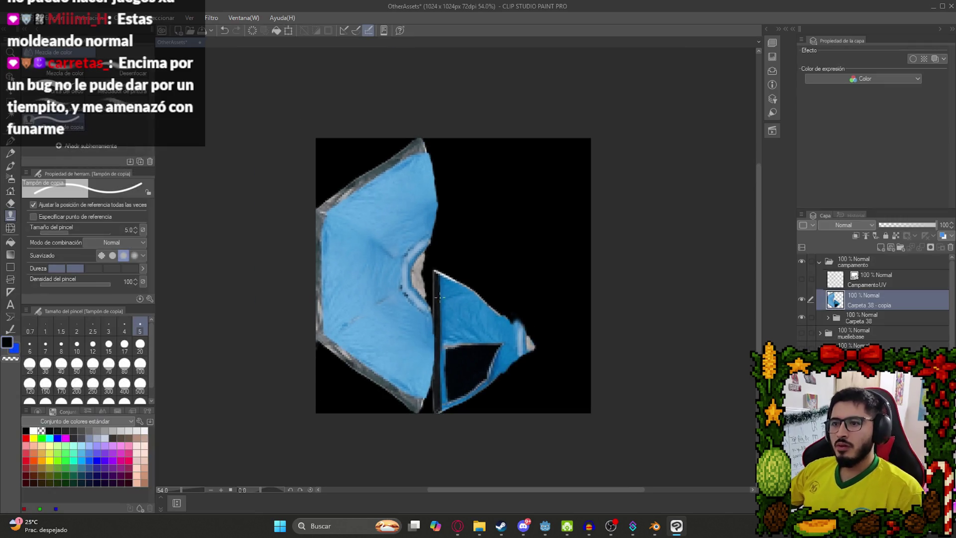
scroll(462, 307, up, 2)
click(20, 17)
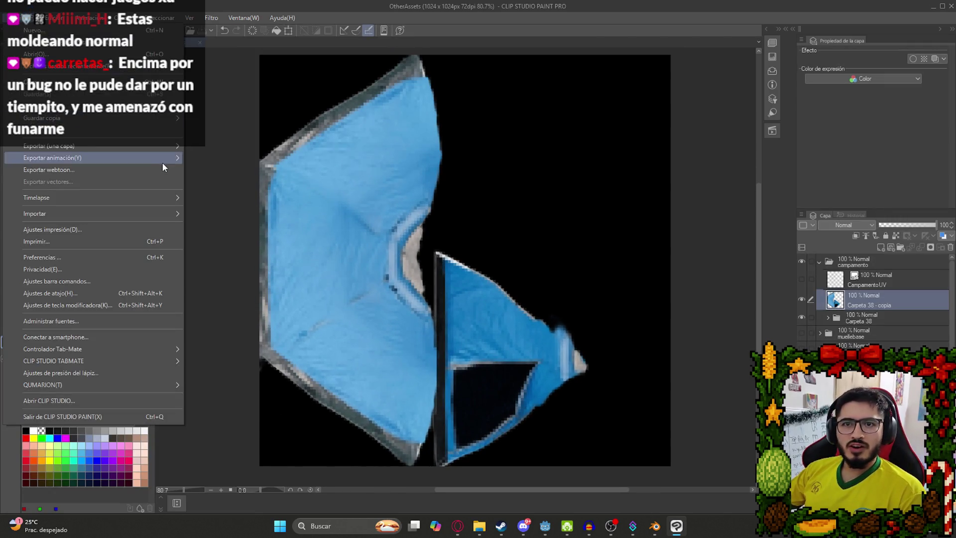
- Export the single layer as PNG to CampamentoTexture.png, overwriting the existing file
mouse_move(138, 147)
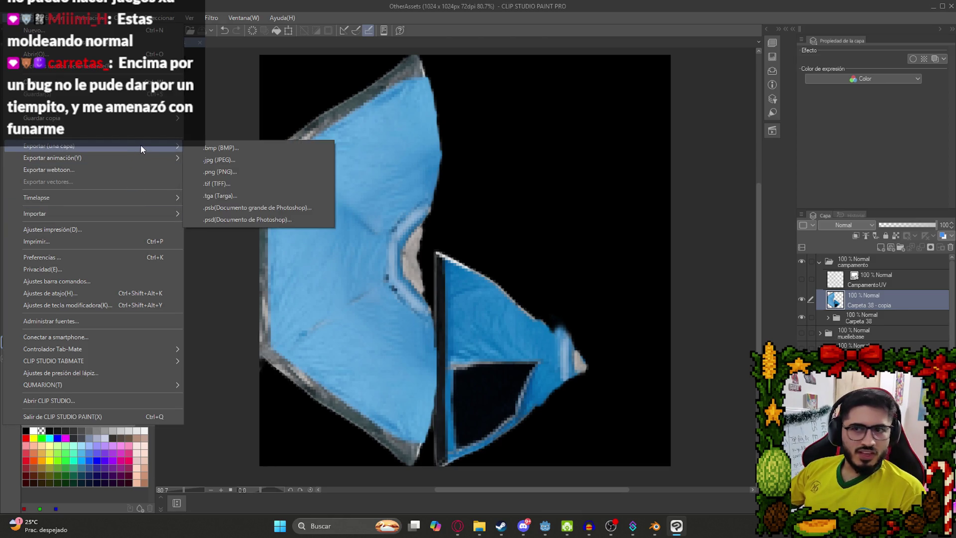
click(230, 174)
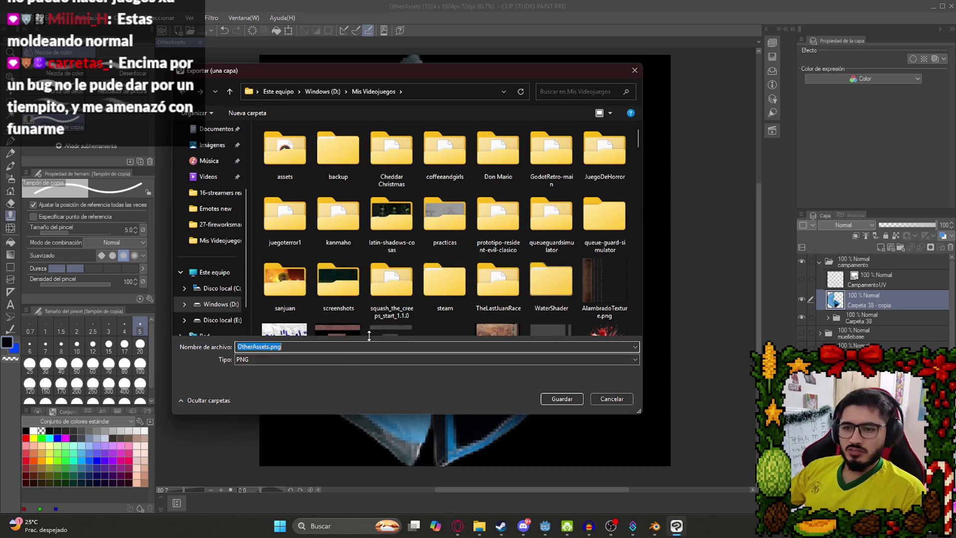
text(Campamen)
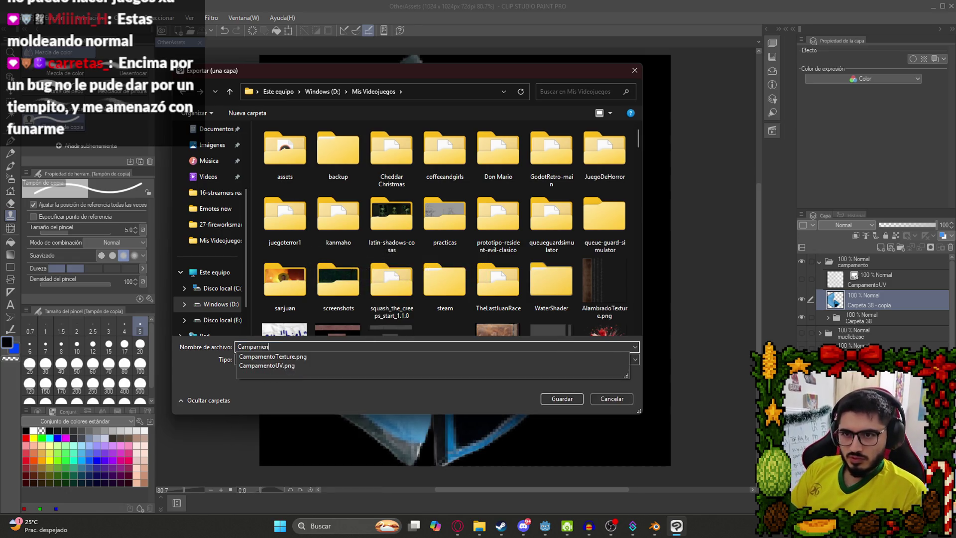
text(toTexture)
key(Return)
key(Return)
key(Return)
key(Return)
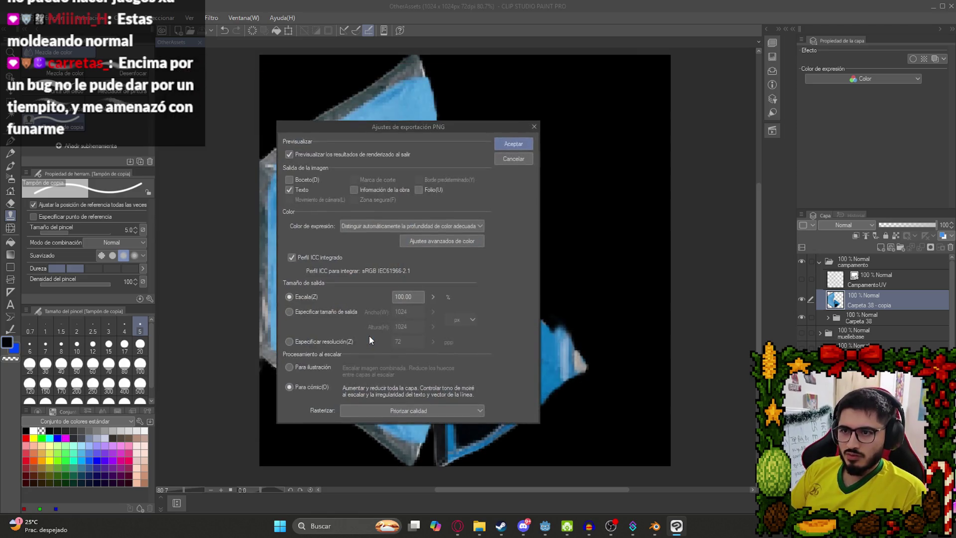
key(Return)
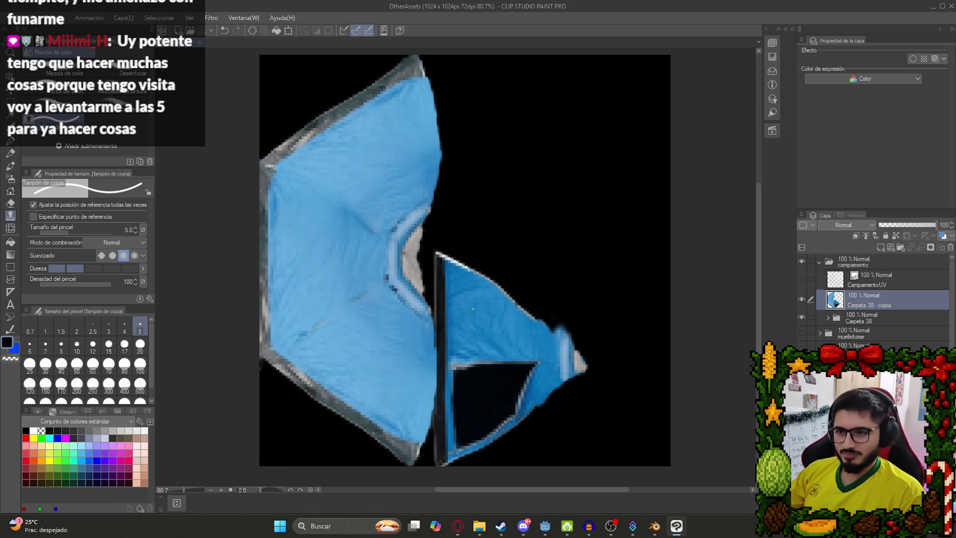
scroll(538, 314, down, 2)
- In Blender's Shading workspace, load CampamentoTexture.png into the tent's Image Texture node
click(654, 526)
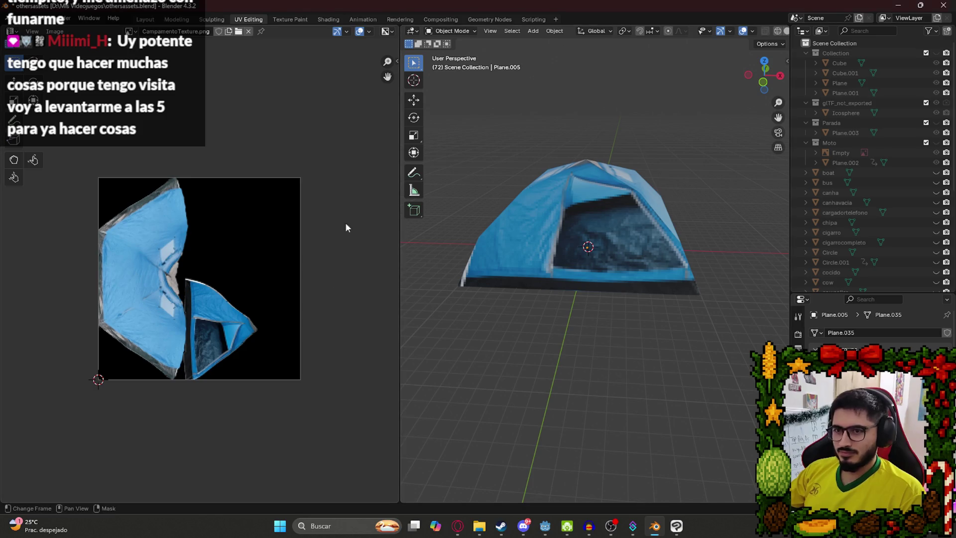
click(328, 18)
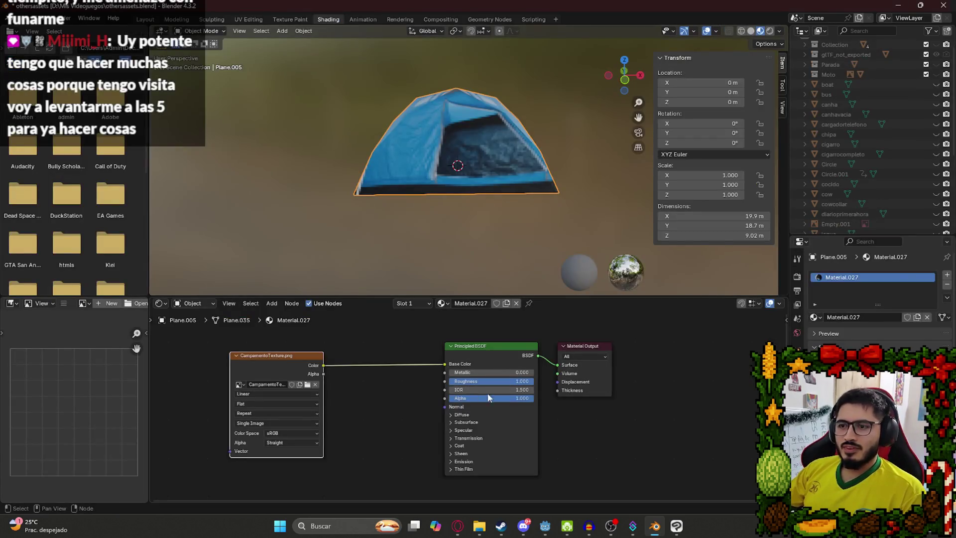
click(320, 384)
click(314, 385)
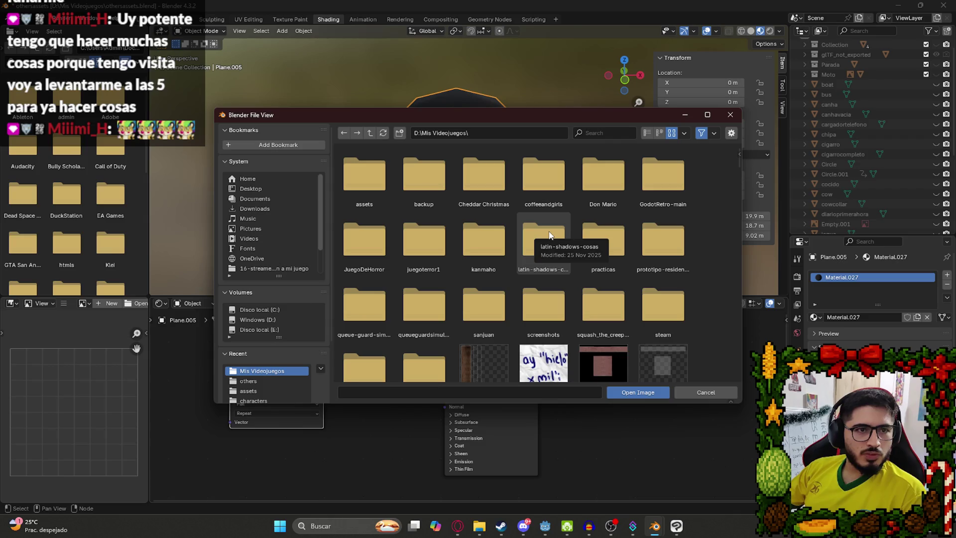
scroll(573, 239, down, 5)
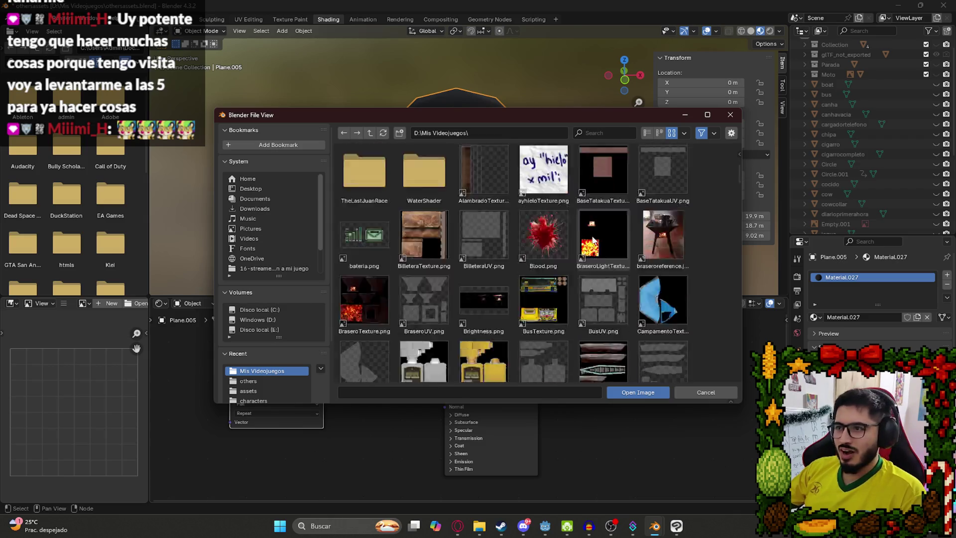
click(660, 244)
double_click(660, 245)
- Orbit around the textured tent beside the character and save the blend file
mouse_move(498, 232)
mouse_down()
mouse_move(438, 173)
mouse_move(510, 197)
mouse_move(497, 157)
mouse_move(431, 144)
mouse_up()
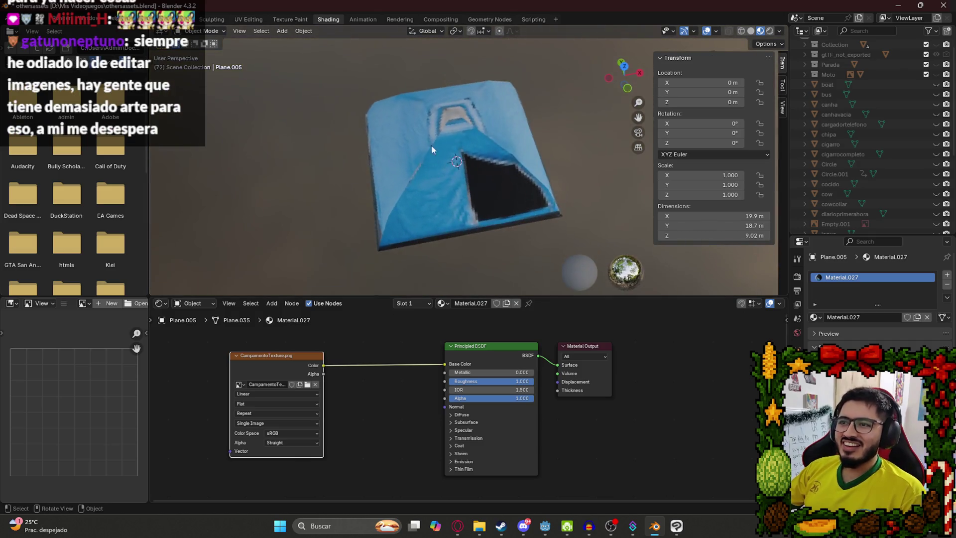
scroll(431, 145, up, 8)
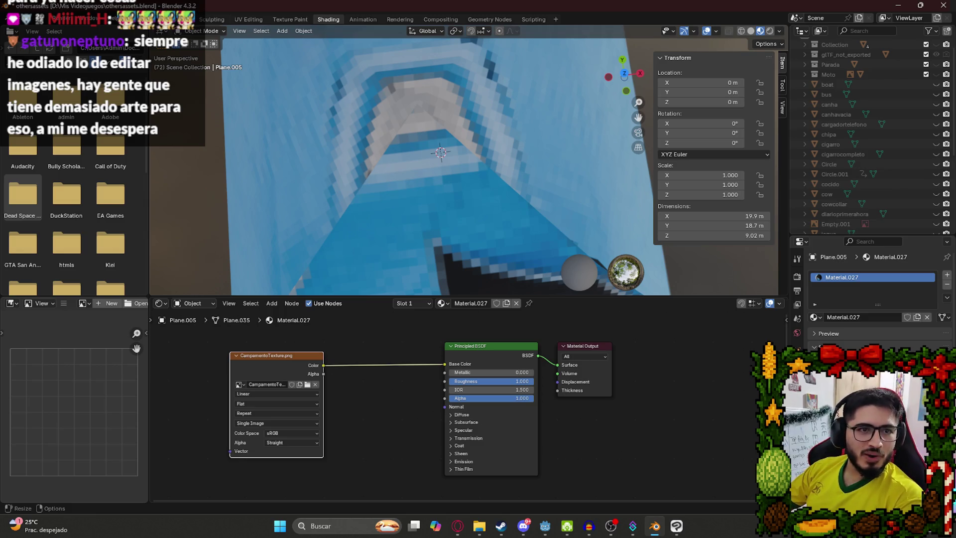
scroll(473, 196, down, 6)
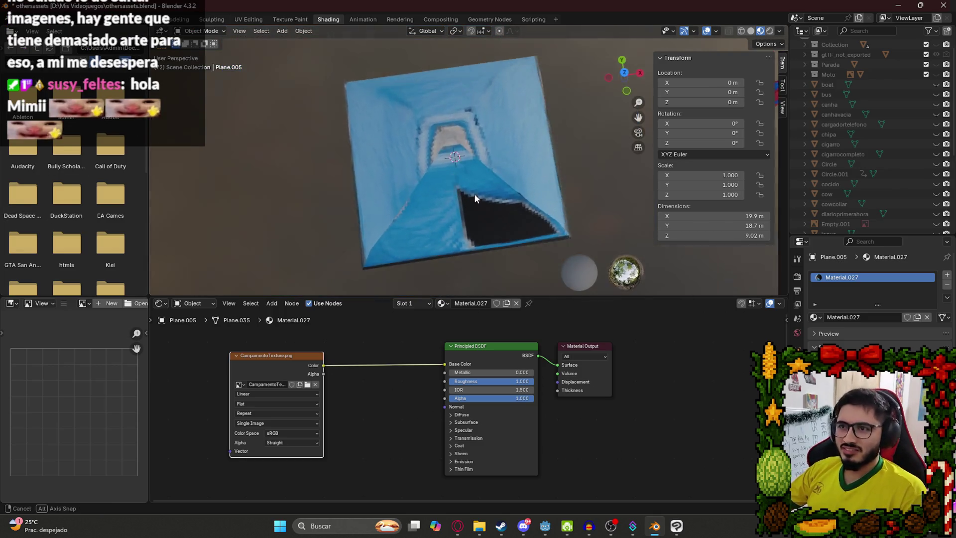
scroll(440, 198, up, 6)
key(ctrl+s)
scroll(419, 207, down, 5)
mouse_move(457, 203)
mouse_down()
mouse_move(453, 212)
mouse_move(549, 171)
mouse_move(559, 202)
mouse_move(584, 162)
mouse_move(352, 82)
mouse_move(577, 139)
mouse_move(563, 170)
mouse_move(405, 119)
mouse_up()
scroll(408, 145, down, 5)
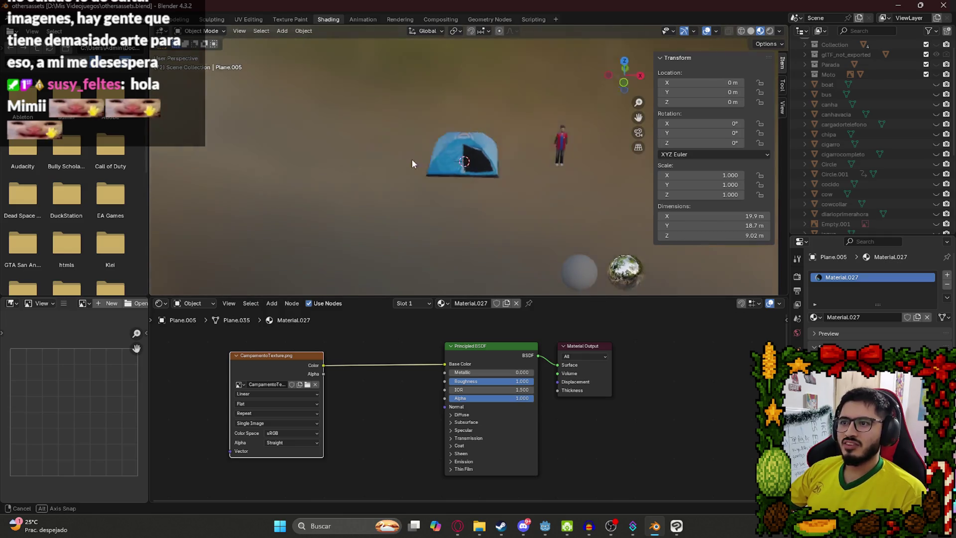
drag(411, 160, 498, 166)
scroll(497, 163, up, 6)
mouse_move(476, 114)
mouse_down()
mouse_move(435, 139)
mouse_move(498, 154)
mouse_move(456, 138)
mouse_move(421, 168)
mouse_move(278, 174)
mouse_move(437, 167)
mouse_move(349, 179)
mouse_move(399, 224)
mouse_move(459, 253)
mouse_move(435, 58)
mouse_up()
scroll(477, 115, down, 4)
scroll(332, 189, up, 3)
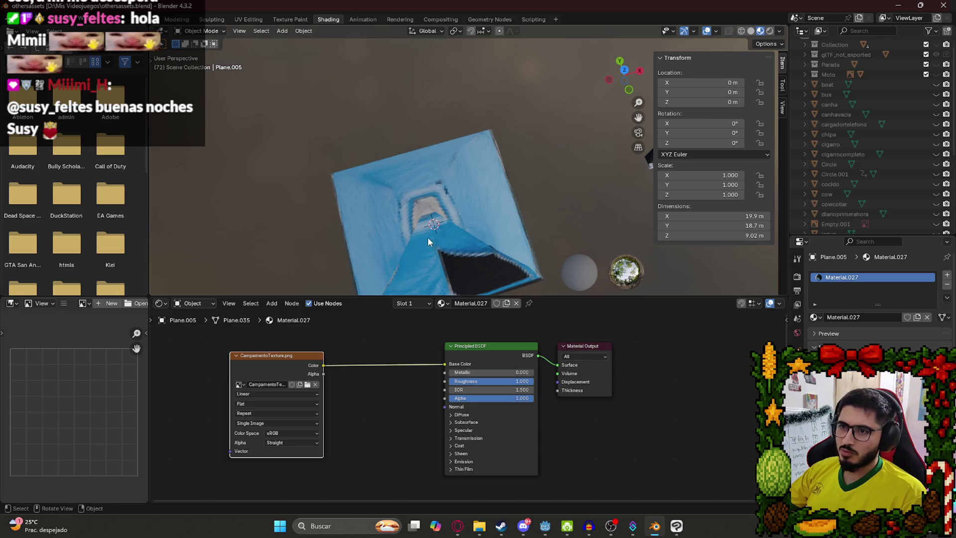
- Delete Carpeta 38 - copia, show the CampamentoUV lines, and select Capa 68 - copia 8
click(678, 524)
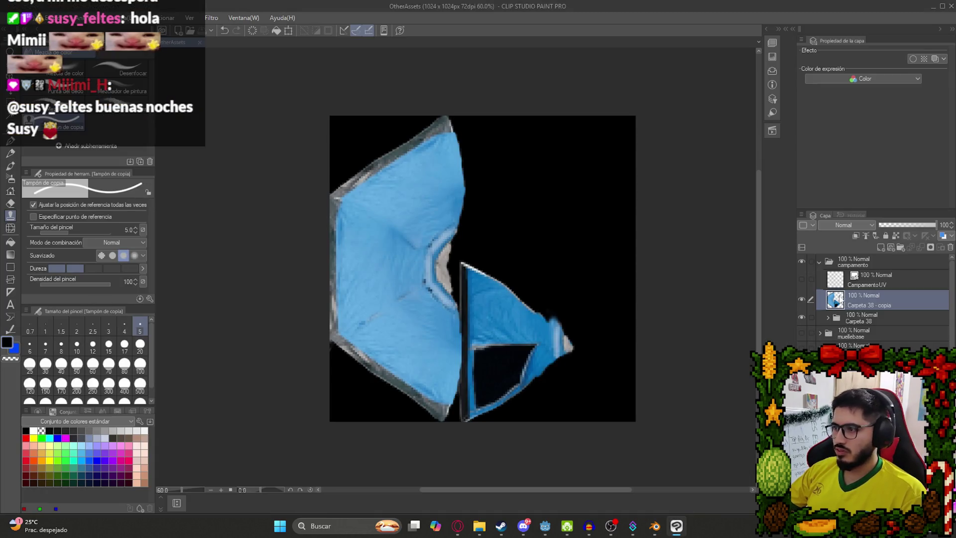
right_click(821, 299)
click(849, 125)
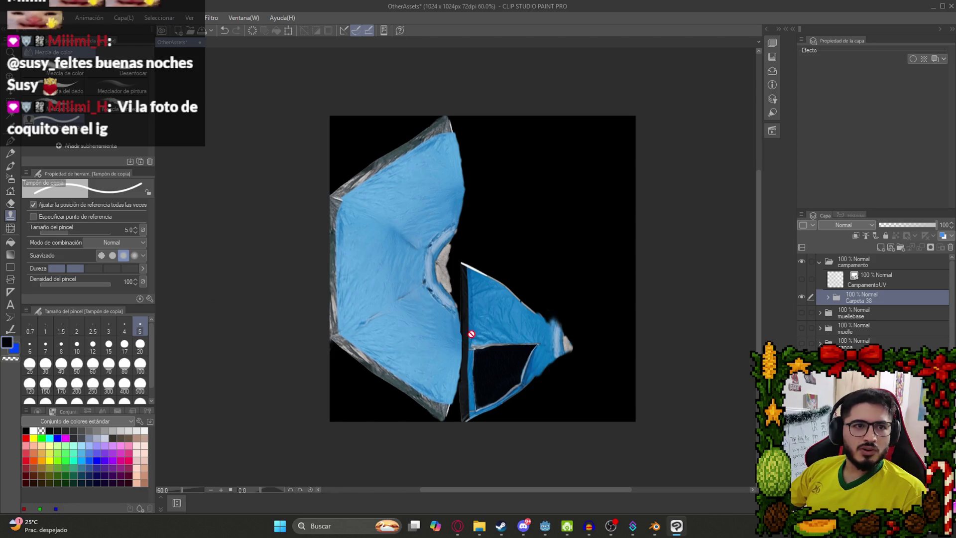
scroll(520, 316, up, 3)
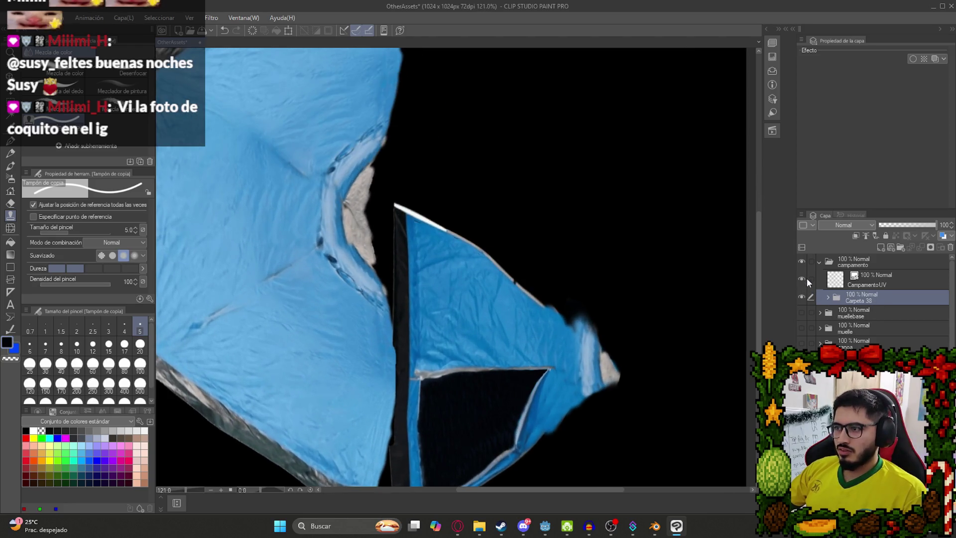
click(801, 279)
click(827, 297)
click(862, 332)
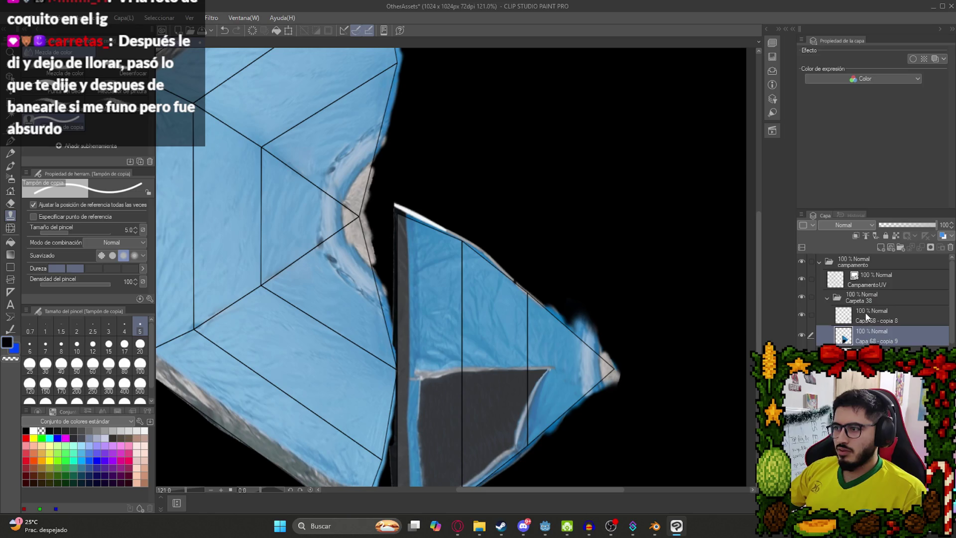
click(868, 318)
- Try widening the pointed tent flap piece, check it in Blender, then revert to 100% width
drag(577, 398, 517, 327)
key(ctrl+t)
scroll(500, 308, up, 2)
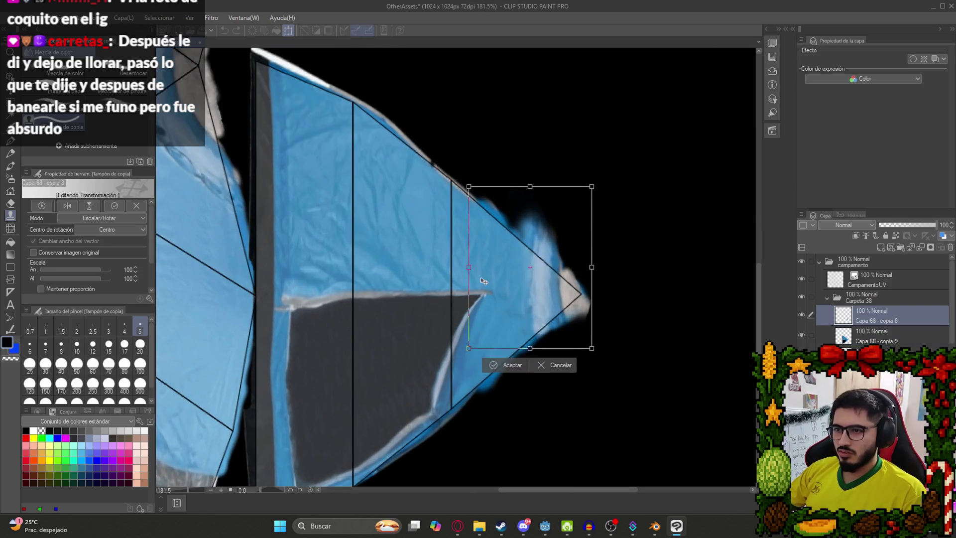
mouse_move(468, 266)
mouse_down()
mouse_move(403, 275)
mouse_move(527, 277)
mouse_move(426, 288)
mouse_up()
mouse_move(595, 271)
mouse_down()
mouse_move(580, 268)
mouse_move(596, 265)
mouse_up()
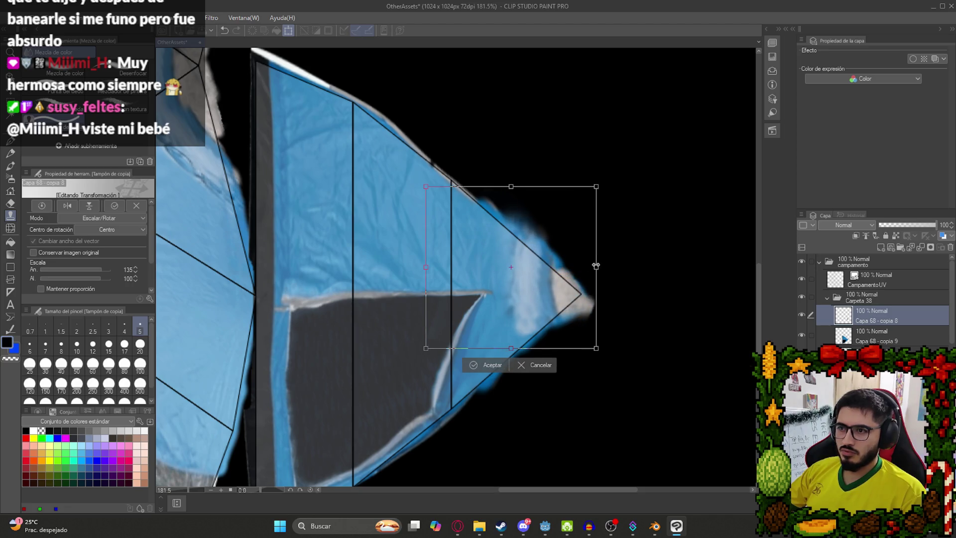
scroll(556, 293, down, 1)
scroll(558, 289, up, 3)
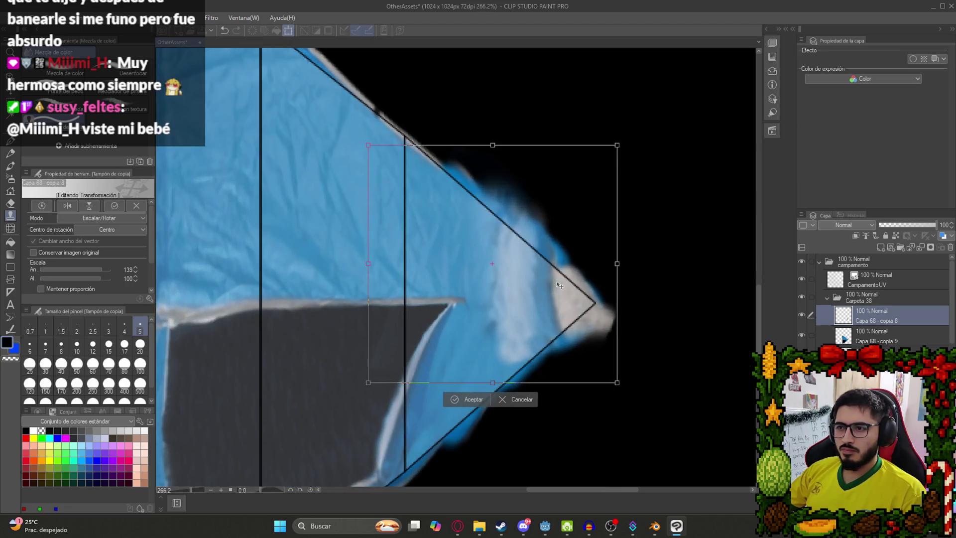
drag(617, 264, 622, 266)
click(675, 526)
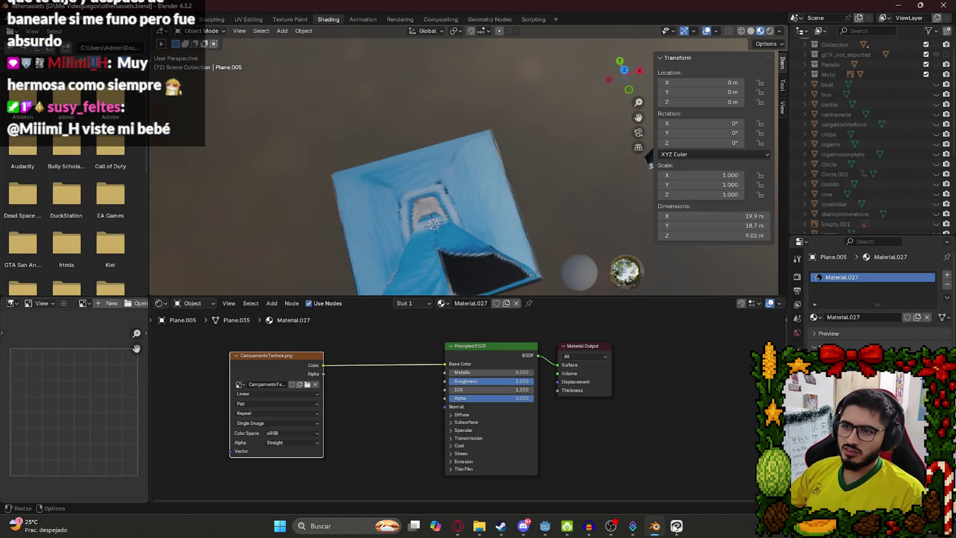
click(676, 527)
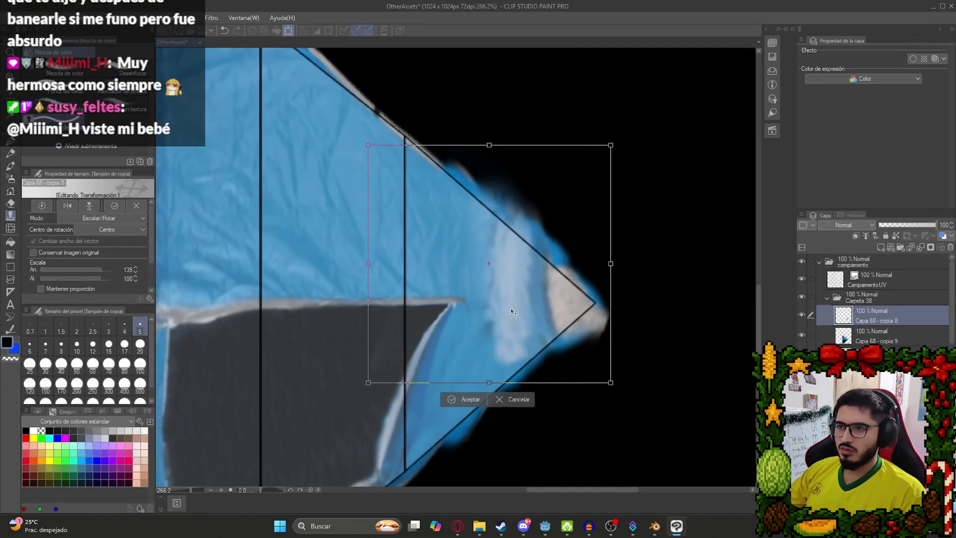
mouse_move(616, 263)
mouse_down()
mouse_move(597, 262)
mouse_move(634, 260)
mouse_move(584, 270)
mouse_up()
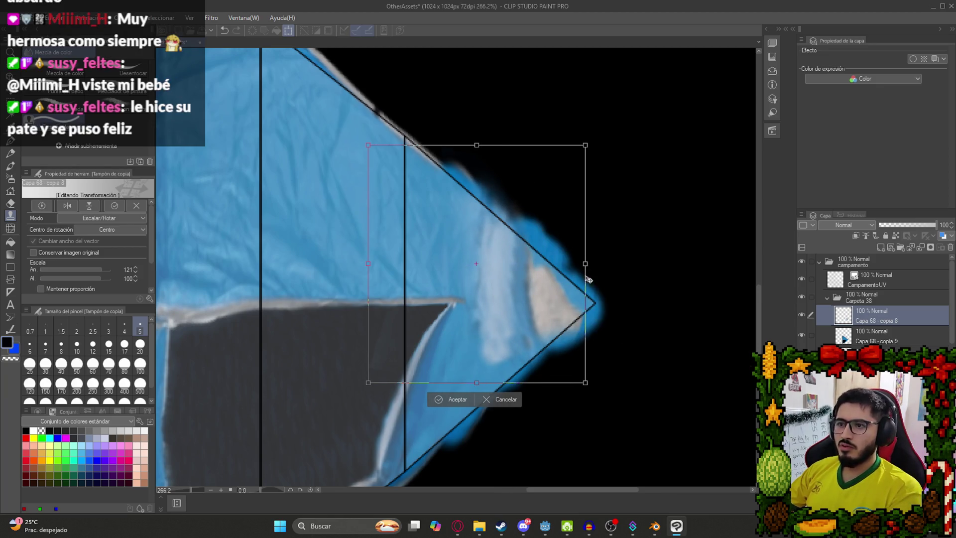
click(675, 528)
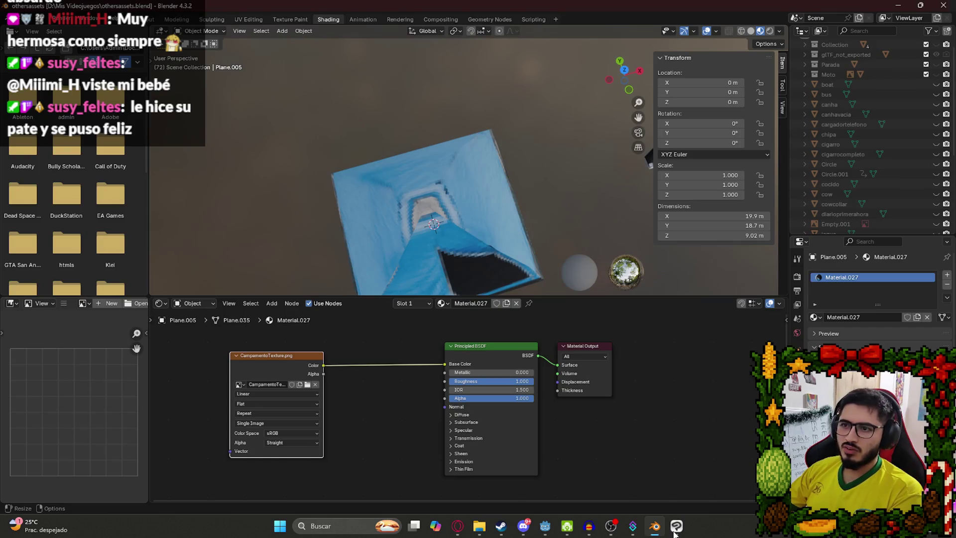
click(675, 528)
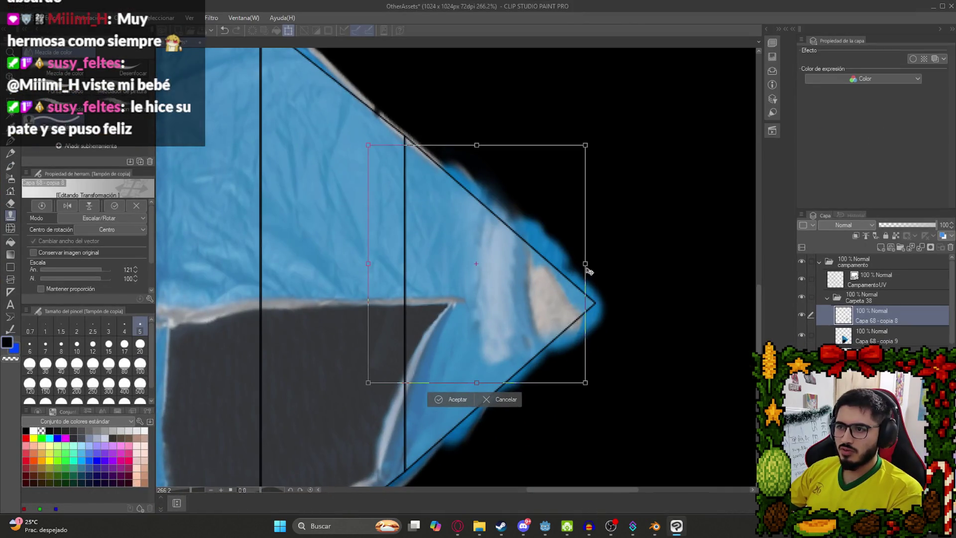
key(ctrl+z)
- Stretch the tent flap piece vertically to 116% and commit the transform
drag(470, 388, 470, 427)
drag(477, 144, 484, 103)
key(Return)
scroll(566, 300, up, 2)
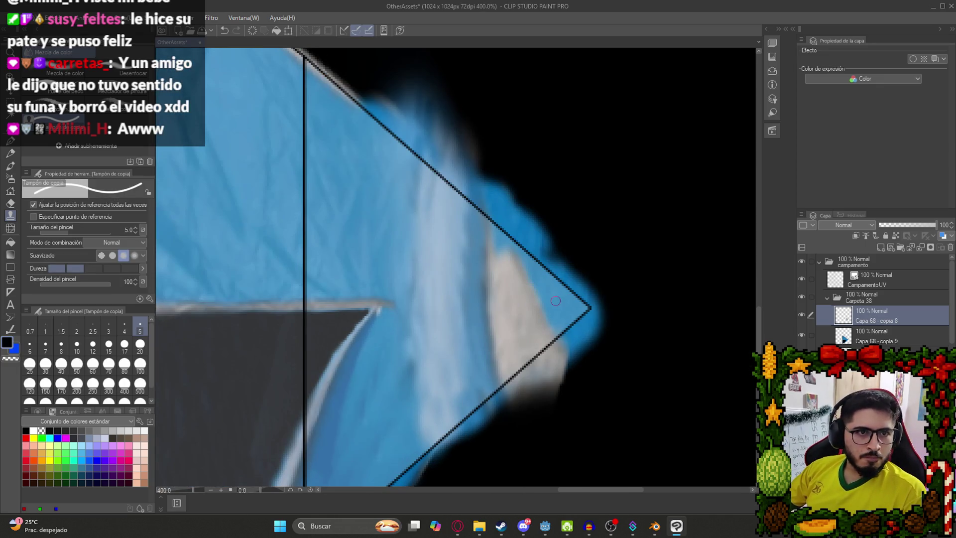
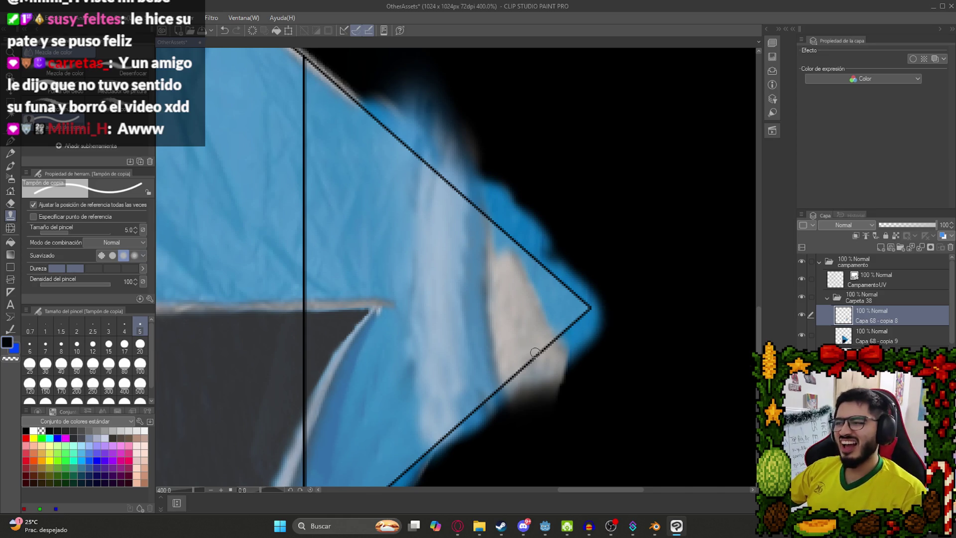
- Clone beige fabric texture over the triangle's right corner using a size-20 Copy Stamp brush
scroll(534, 352, up, 2)
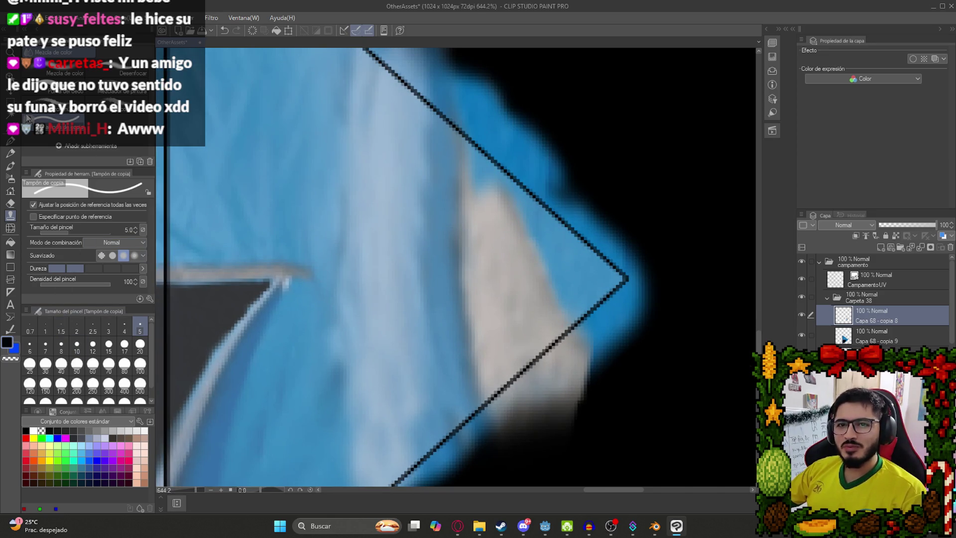
click(30, 363)
click(140, 345)
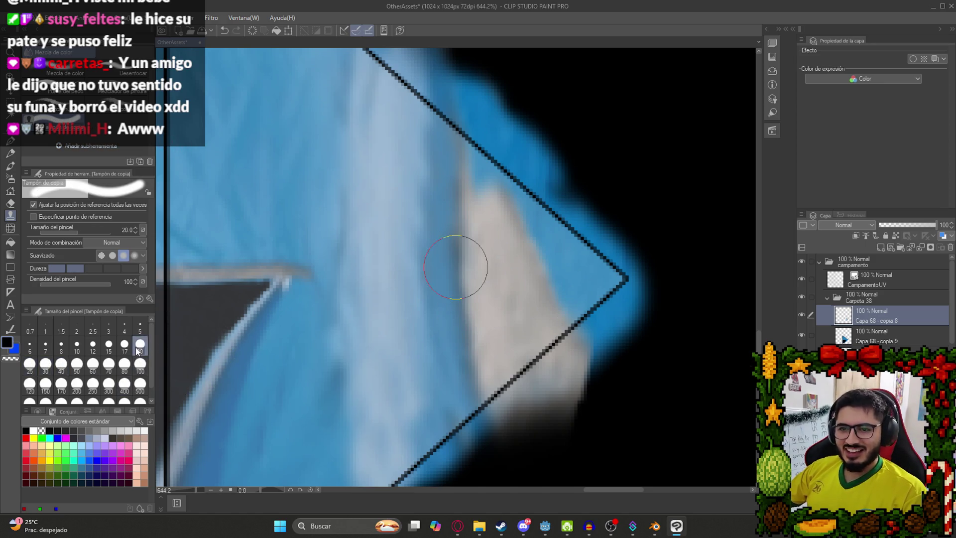
mouse_move(540, 284)
mouse_down()
mouse_move(604, 278)
mouse_move(550, 252)
mouse_move(544, 267)
mouse_move(516, 235)
mouse_move(524, 271)
mouse_move(514, 205)
mouse_move(527, 259)
mouse_move(483, 153)
mouse_up()
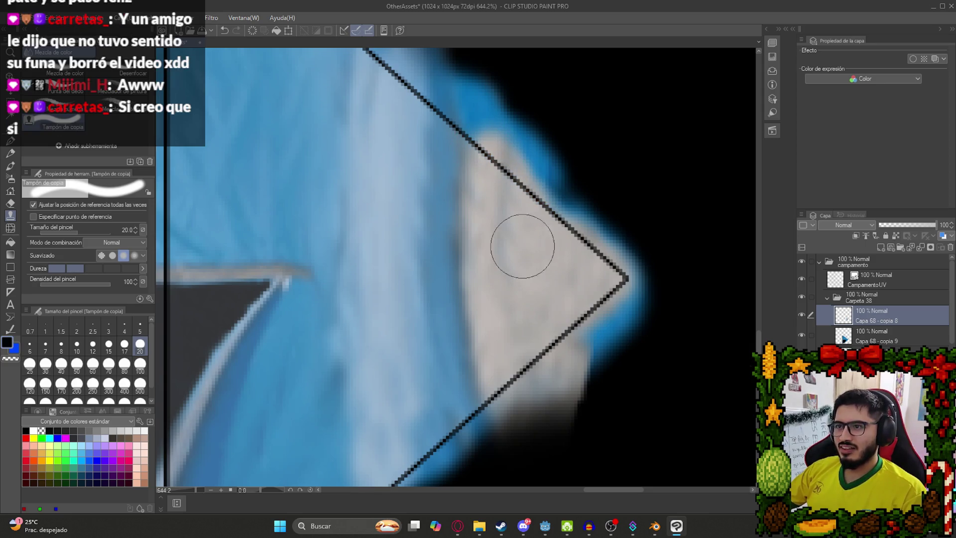
scroll(566, 277, down, 10)
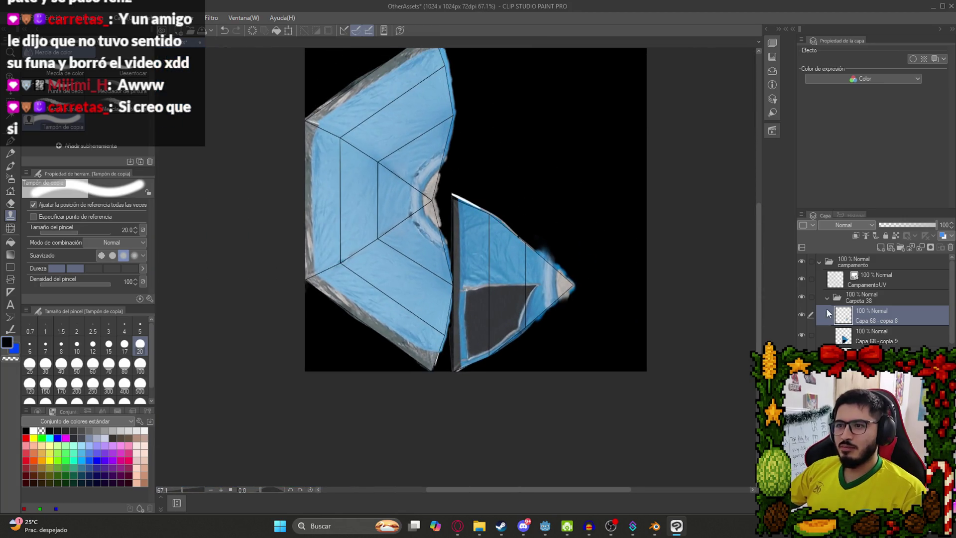
- Duplicate the Carpeta 38 folder, merge the copy into one layer, and hide CampamentoUV
click(831, 295)
click(828, 297)
key(ctrl+c)
key(ctrl+v)
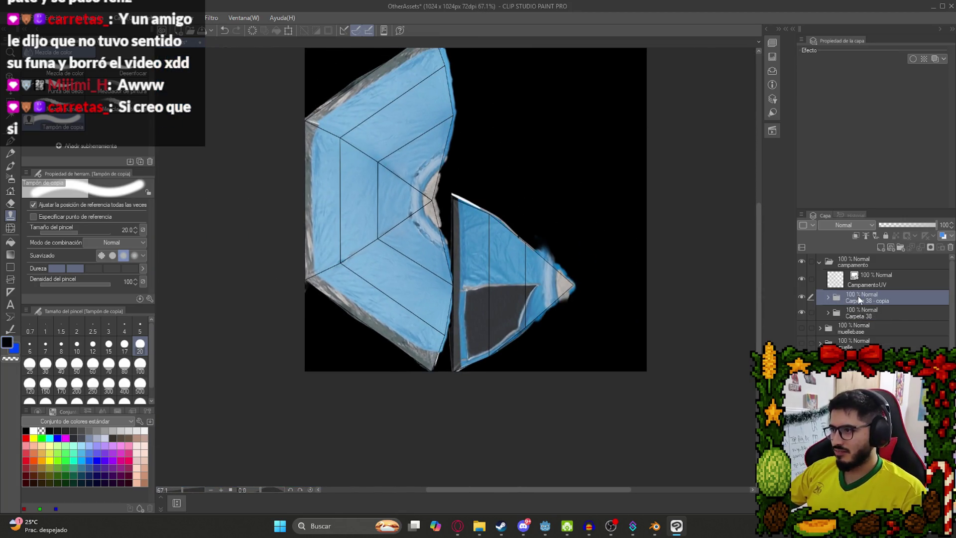
right_click(858, 295)
click(902, 253)
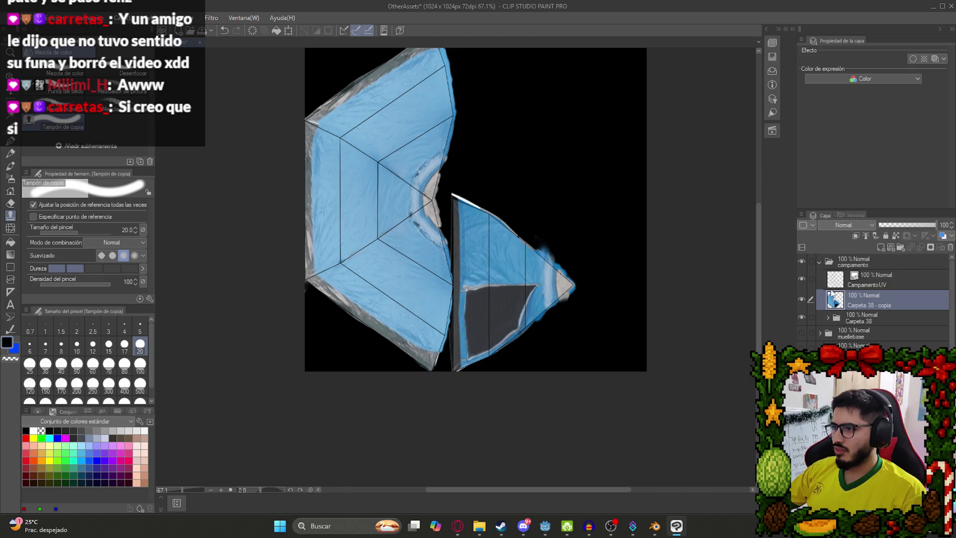
click(801, 279)
- Pixelate the merged texture with the Filtro > Efecto > Mosaico filter
click(56, 19)
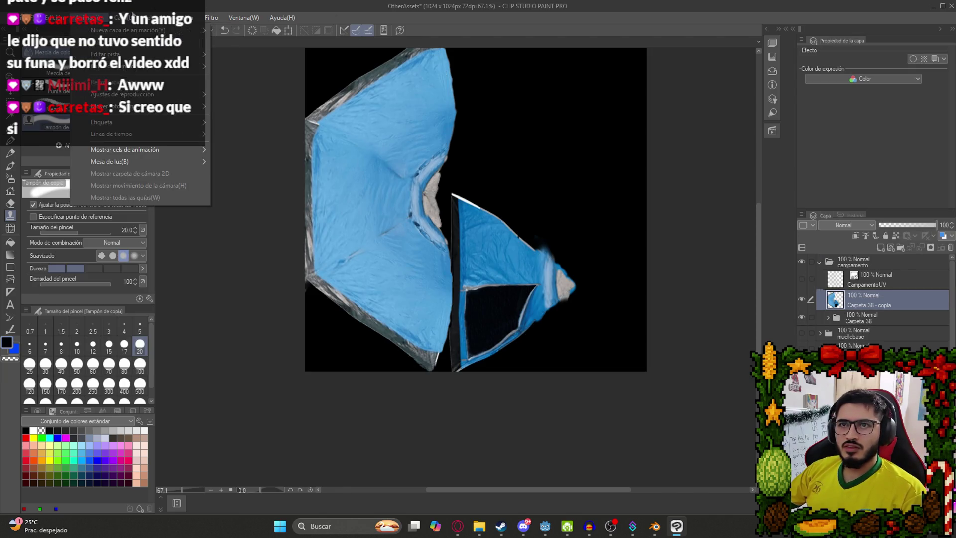
mouse_move(212, 17)
mouse_move(239, 66)
click(350, 79)
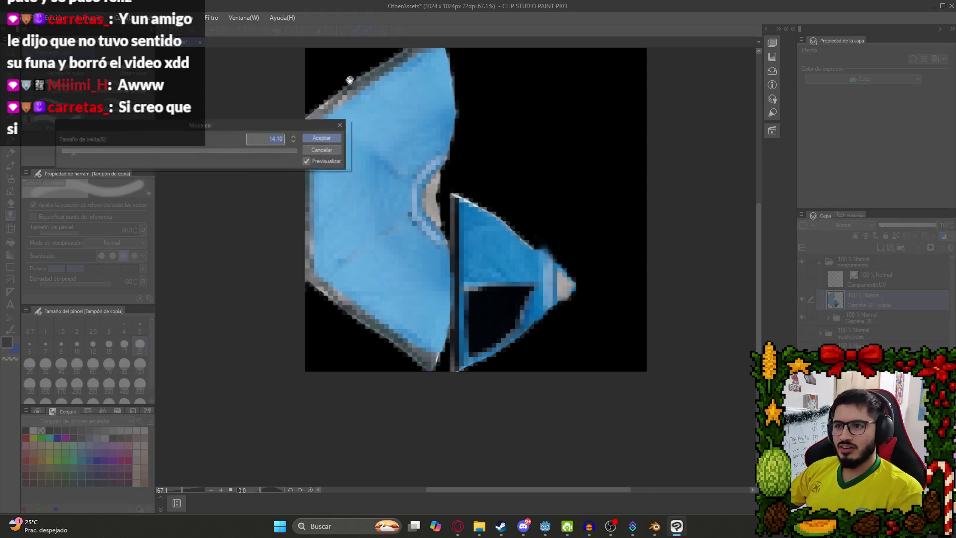
scroll(580, 317, up, 3)
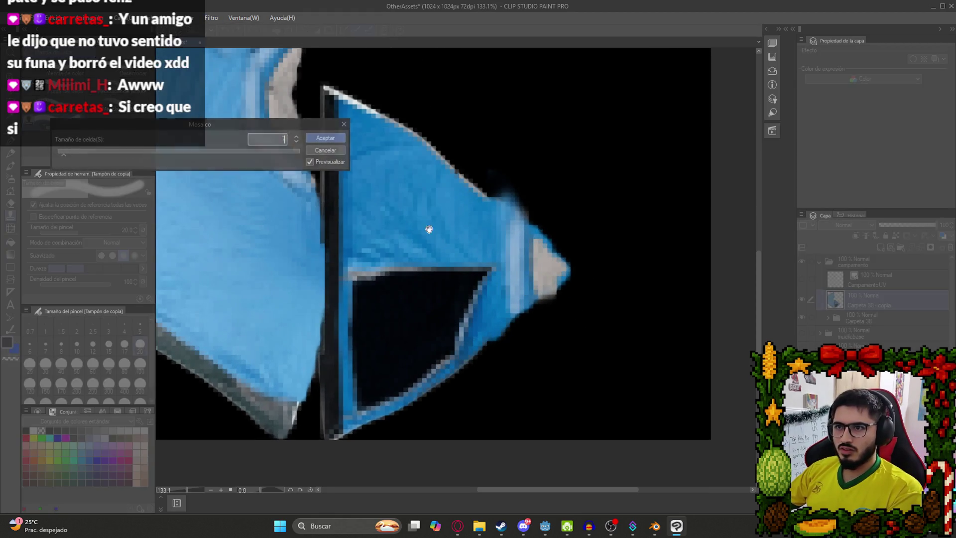
click(325, 137)
- Export the layer as a PNG named CampamentoTexture, replacing the existing file
click(22, 17)
mouse_move(108, 148)
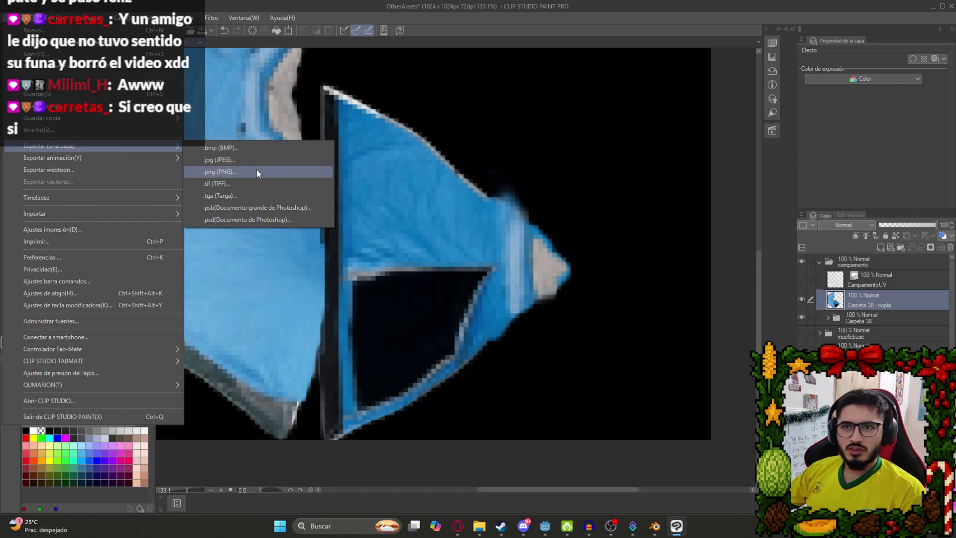
click(256, 170)
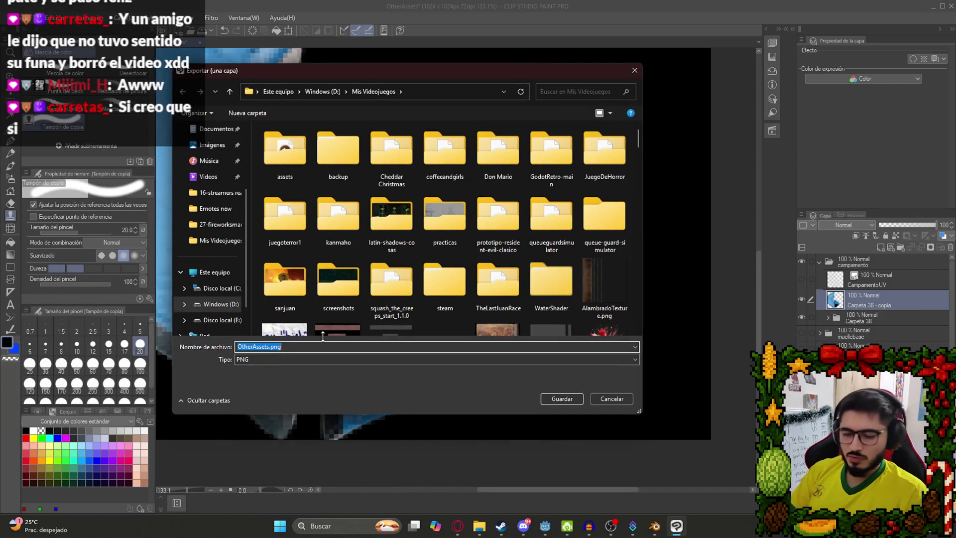
text(CampamentoT)
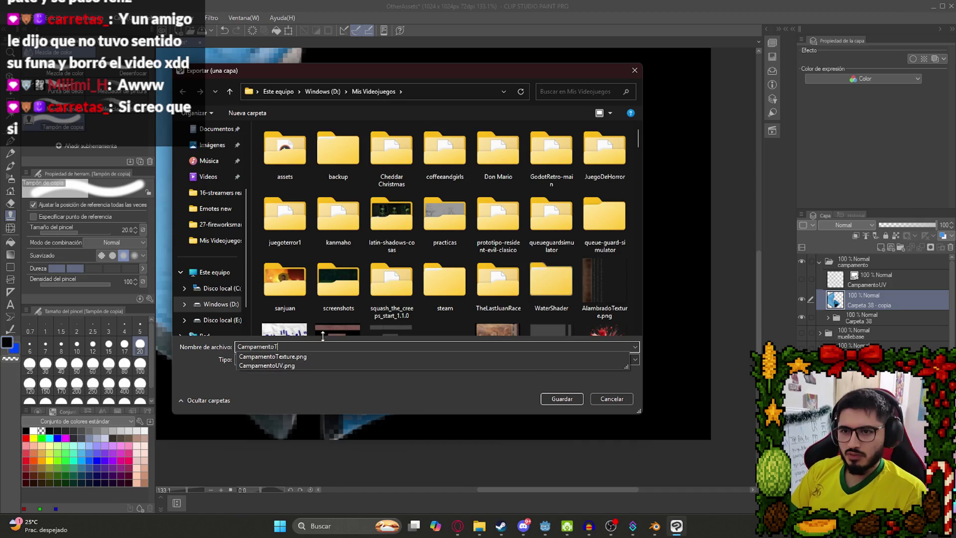
text(exture)
key(Return)
key(Left)
key(Return)
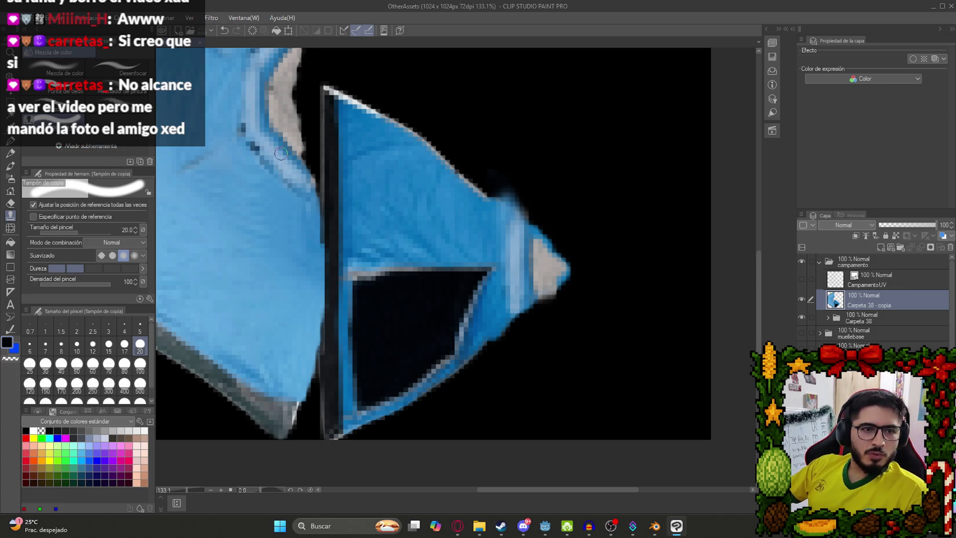
- Load CampamentoTexture.png into the tent's Image Texture node in Blender
click(654, 526)
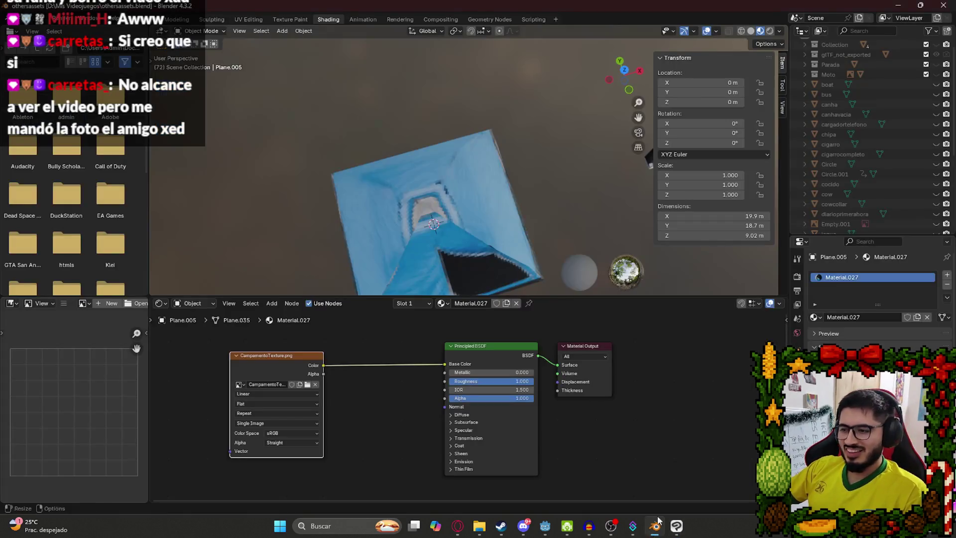
click(307, 383)
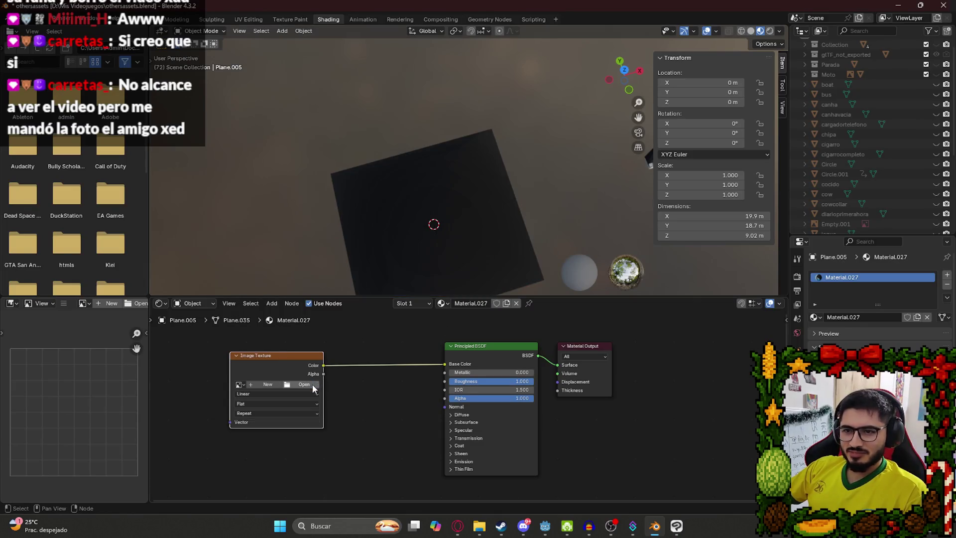
drag(739, 161, 736, 181)
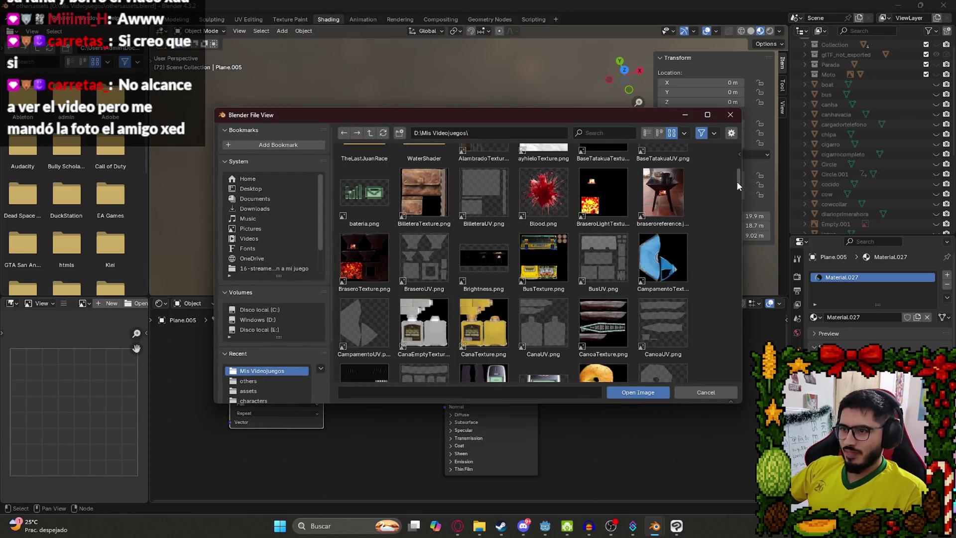
double_click(613, 208)
- Orbit and pan around the tent to inspect the new pixelated texture
mouse_move(462, 226)
mouse_down()
mouse_move(467, 241)
mouse_move(400, 211)
mouse_up()
scroll(579, 148, up, 5)
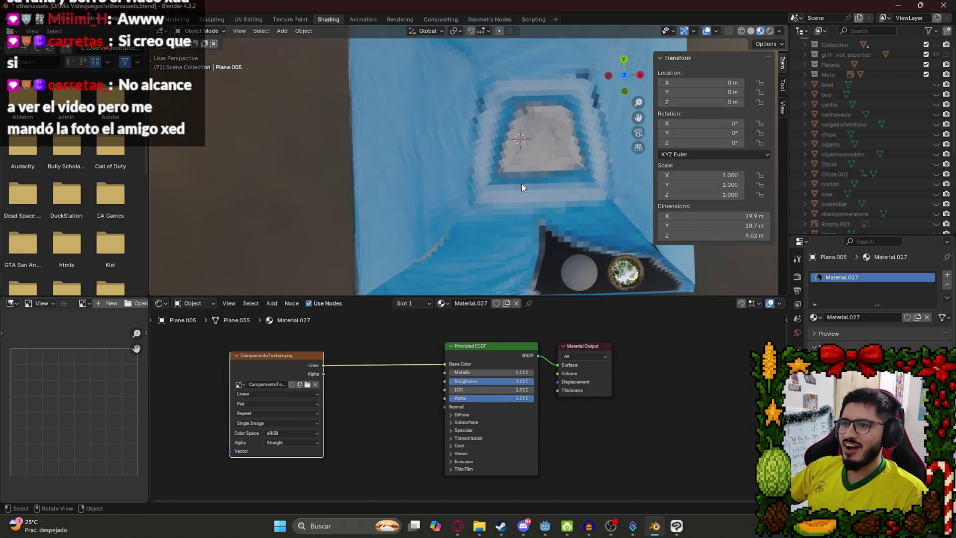
mouse_move(521, 157)
mouse_down()
mouse_move(448, 193)
mouse_move(364, 203)
mouse_up()
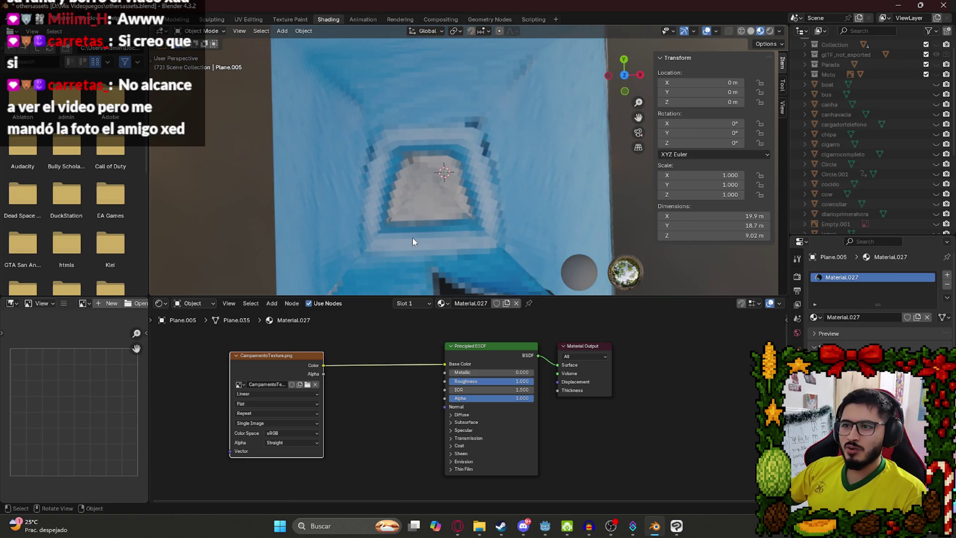
scroll(412, 242, down, 3)
mouse_move(417, 240)
mouse_down()
mouse_move(449, 139)
mouse_move(437, 123)
mouse_move(415, 130)
mouse_move(502, 128)
mouse_move(490, 150)
mouse_up()
click(490, 150)
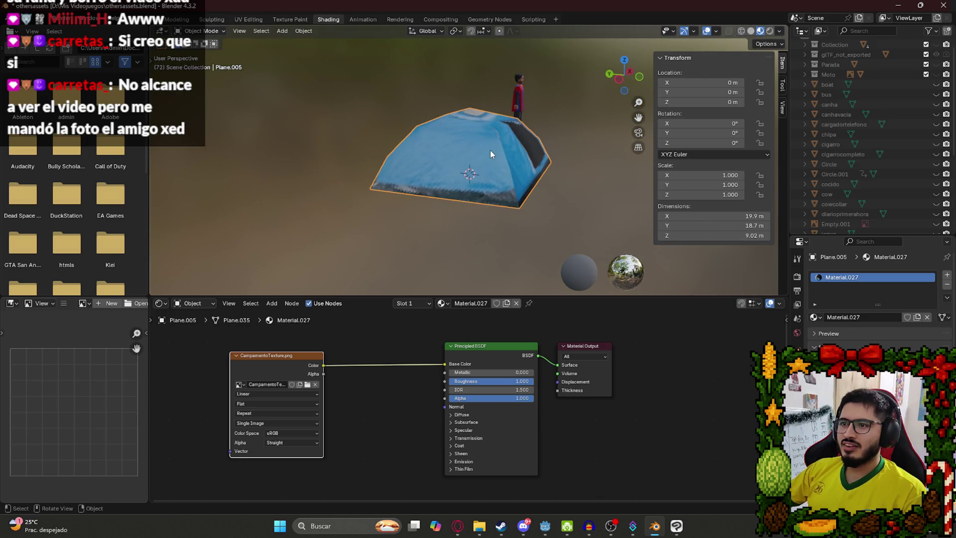
- Save othersassets.blend and switch to the Layout workspace
key(ctrl+s)
click(148, 19)
scroll(472, 196, down, 3)
mouse_move(472, 196)
mouse_down()
mouse_move(349, 165)
mouse_move(390, 194)
mouse_move(512, 190)
mouse_move(380, 186)
mouse_up()
- Apply all transforms to the tent and start a glTF 2.0 export
key(ctrl+a)
click(321, 208)
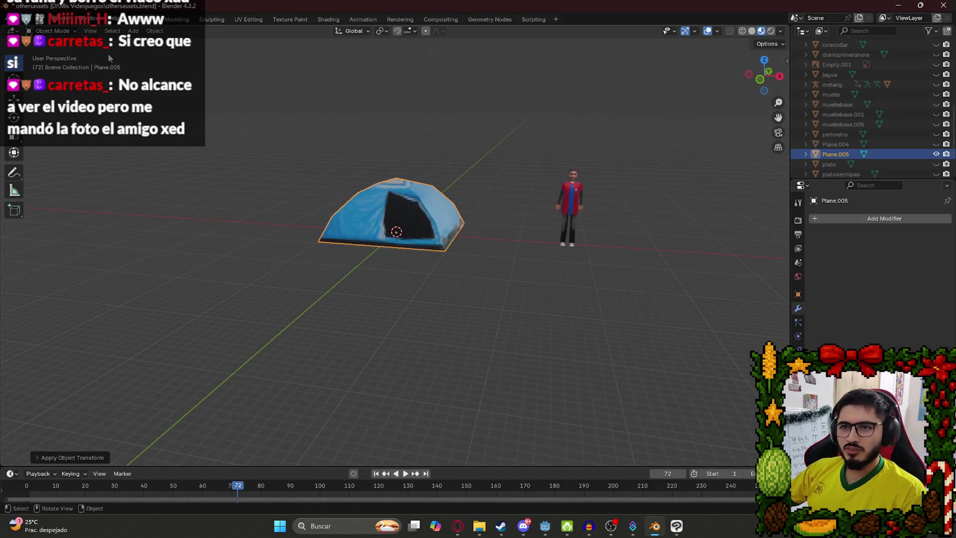
click(28, 24)
mouse_move(88, 167)
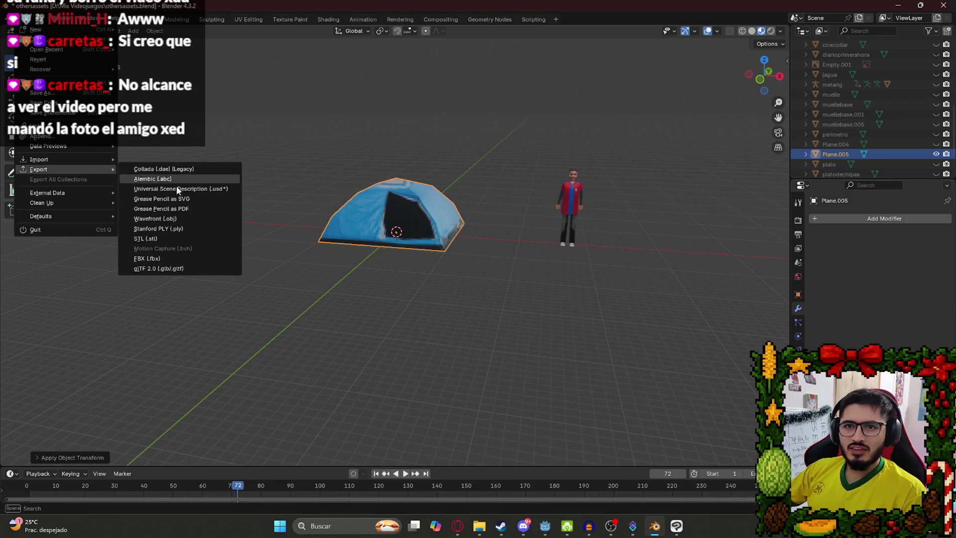
click(211, 269)
click(642, 202)
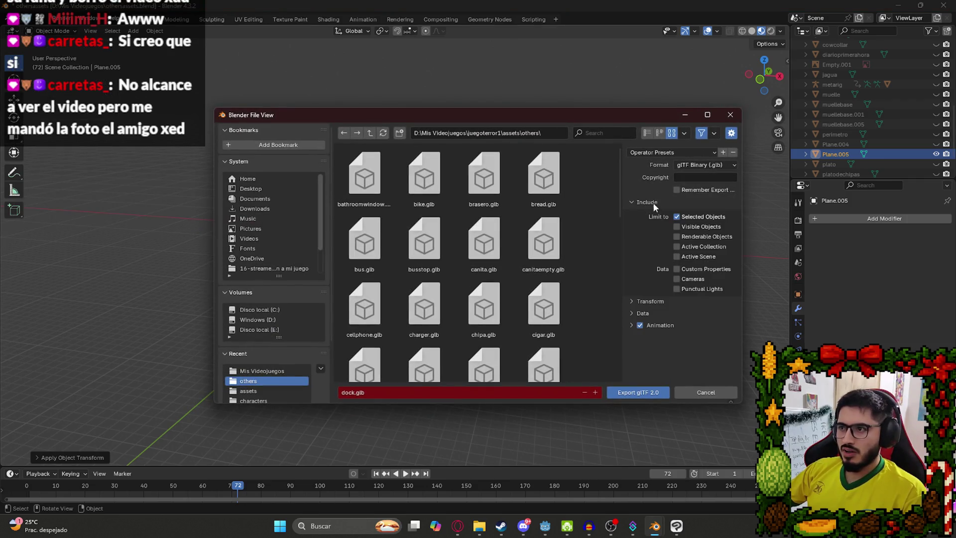
- Look up 'campamento' in the browser translator, then export the tent as camp.glb
click(381, 392)
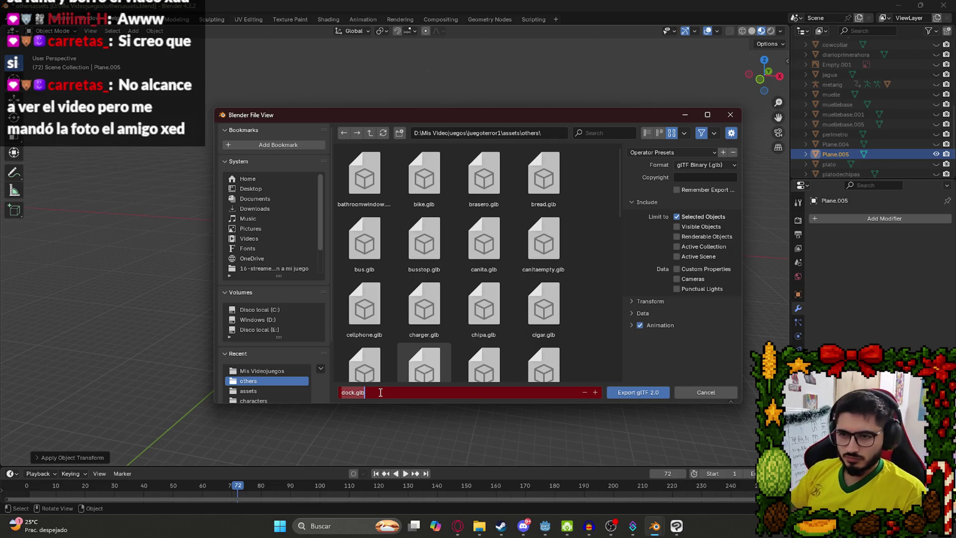
click(458, 525)
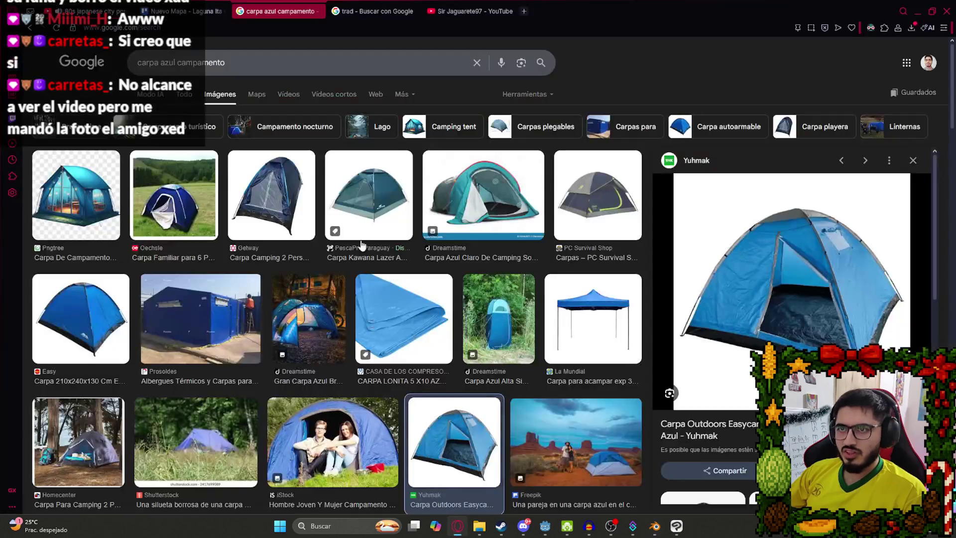
click(373, 11)
double_click(148, 178)
text(campamento)
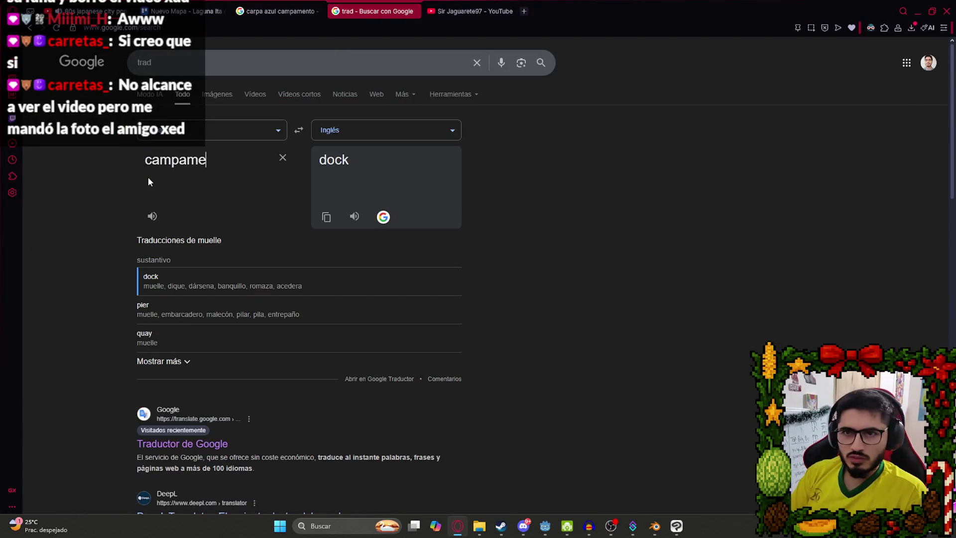
key(alt+Tab)
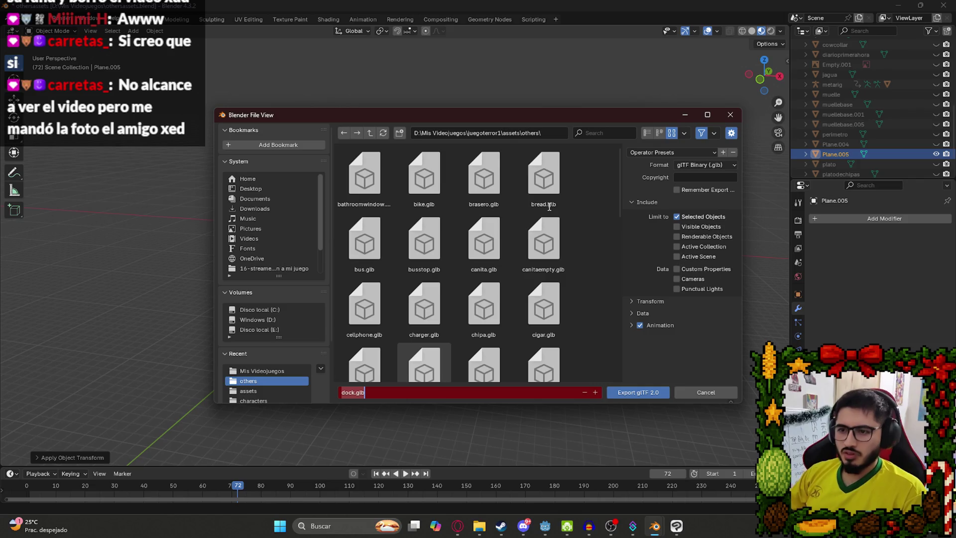
key(Return)
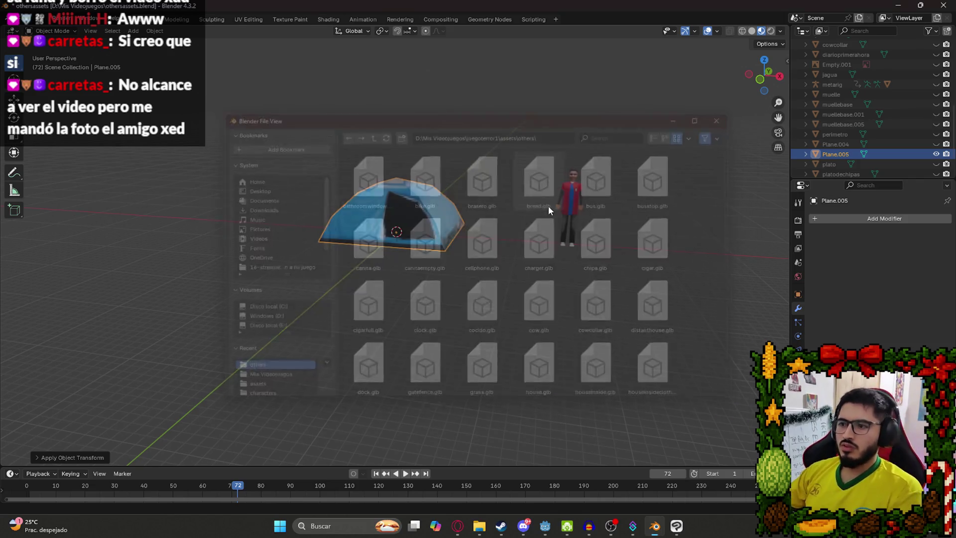
click(545, 525)
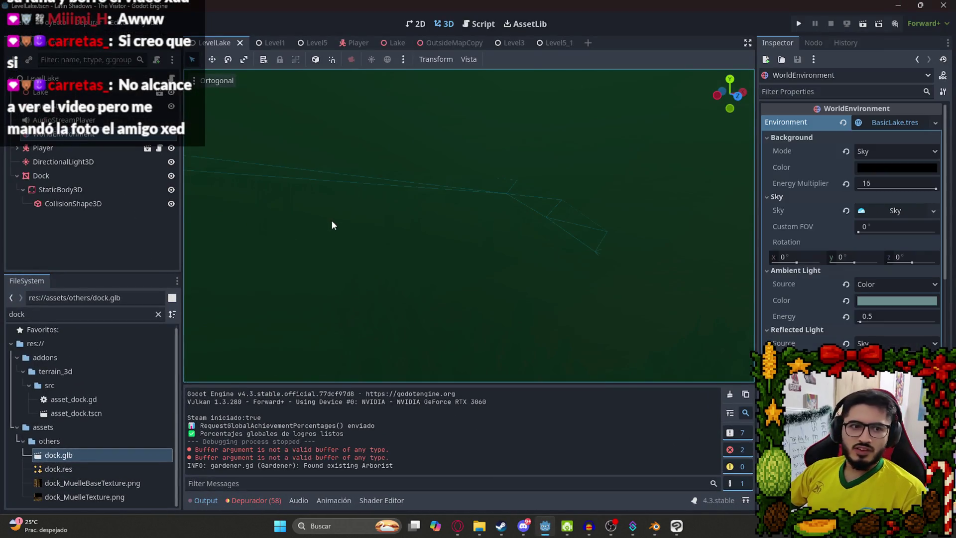
- Clear LevelLake's WorldEnvironment Environment property and pick the chair beside the campfire
click(844, 122)
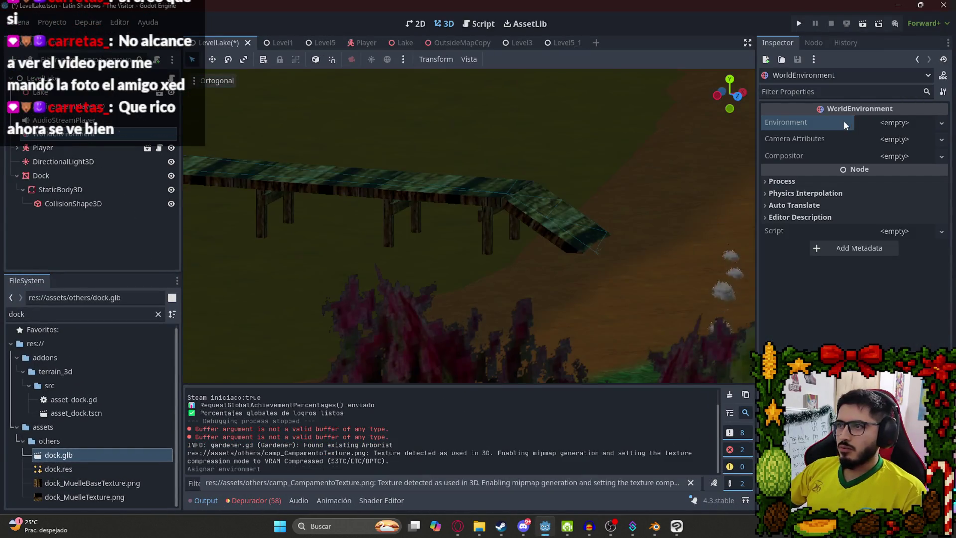
drag(550, 198, 351, 235)
scroll(458, 249, up, 5)
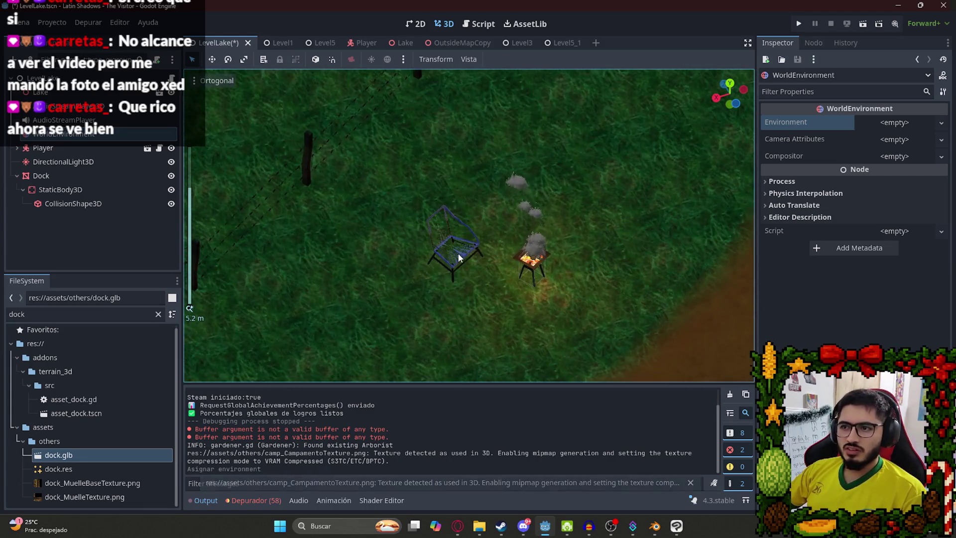
click(458, 258)
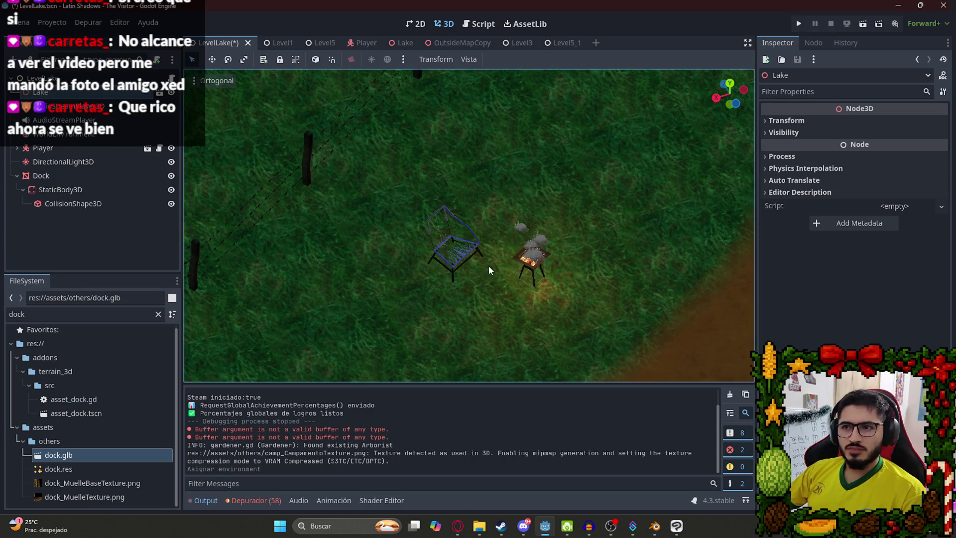
- In the Lake scene, select the sillacable node and choose Delete Node
click(394, 41)
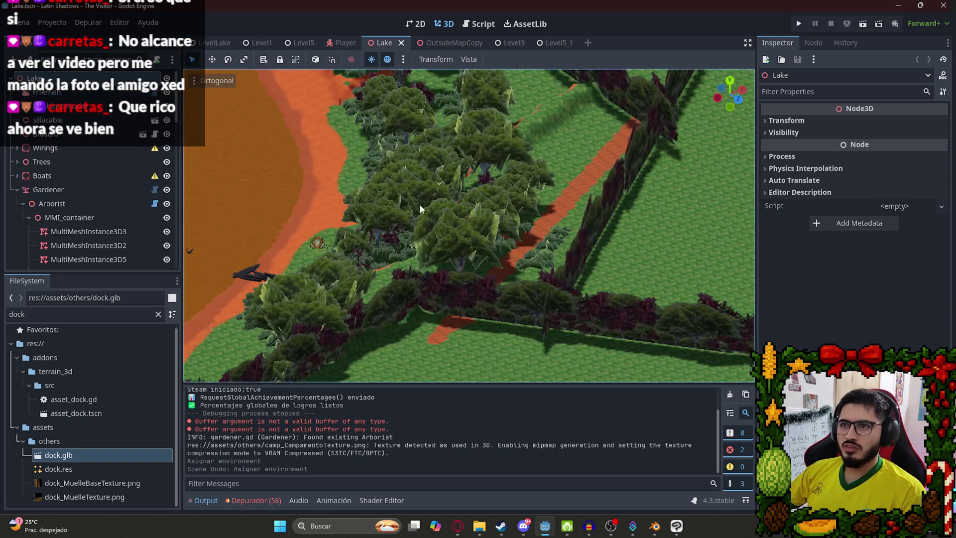
scroll(335, 246, up, 5)
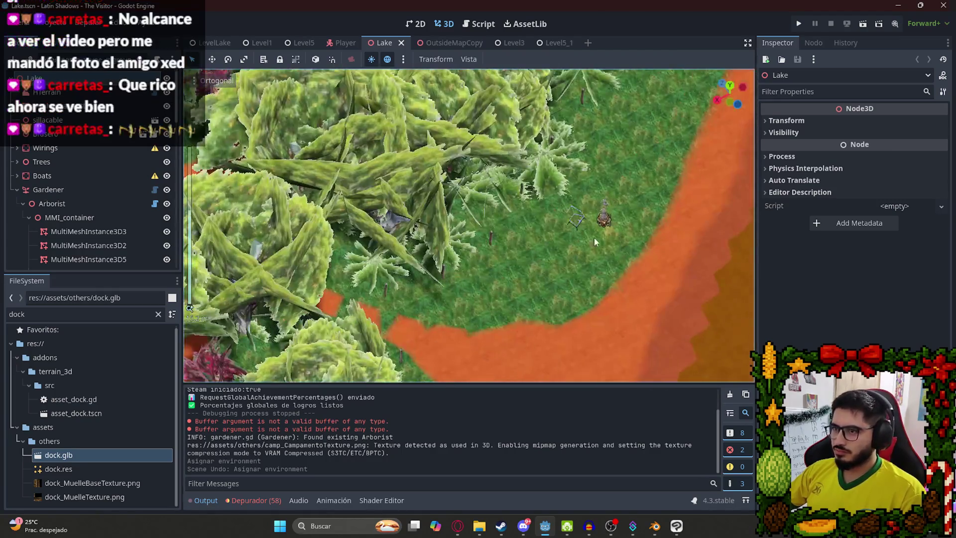
scroll(596, 242, up, 3)
click(79, 123)
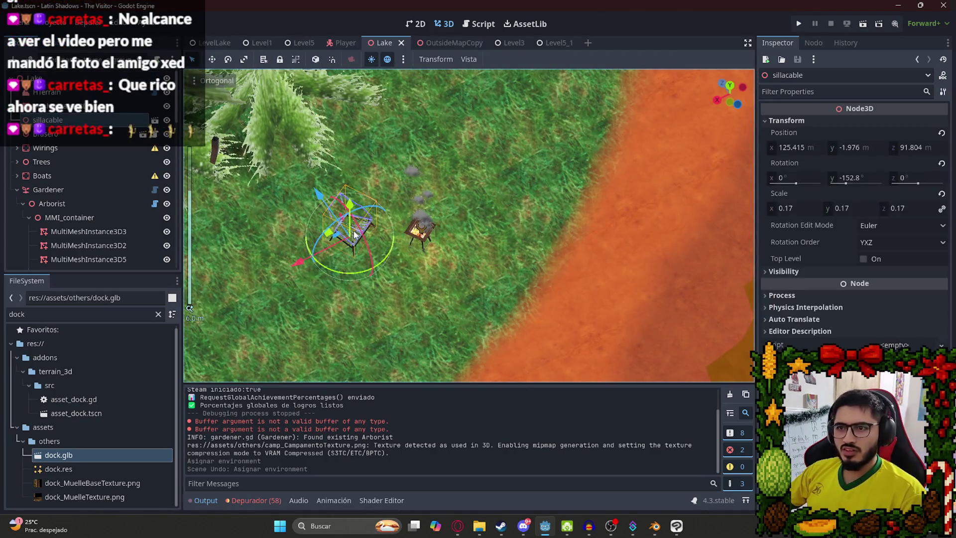
right_click(79, 126)
click(234, 484)
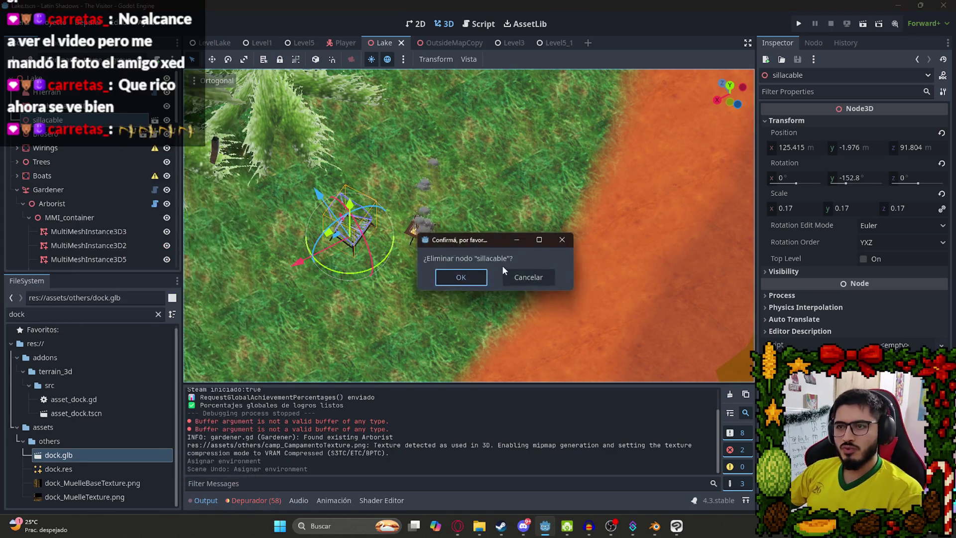
- Confirm deleting sillacable and filter the FileSystem dock by 'camp'
click(458, 275)
scroll(339, 220, up, 3)
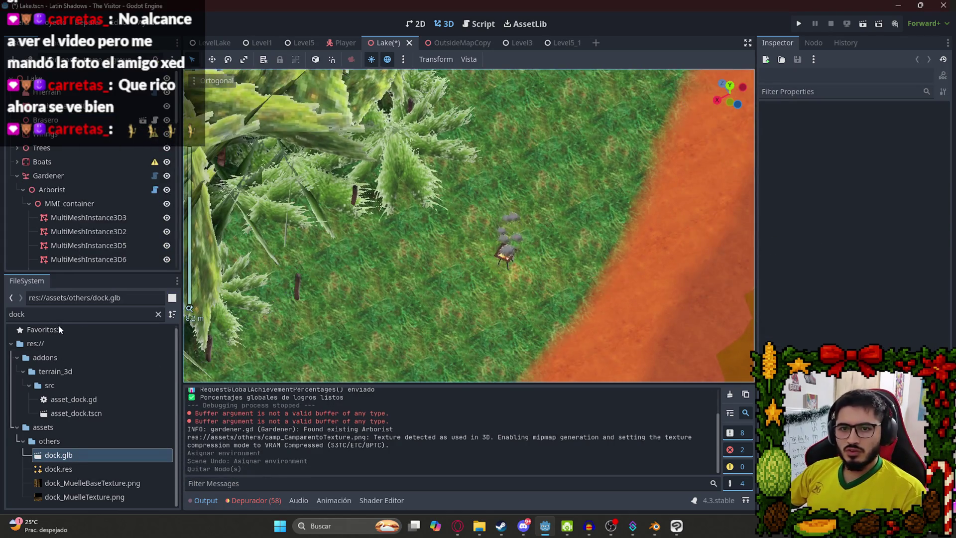
click(58, 329)
double_click(17, 314)
text(camp)
- In camp.glb's Advanced Import, enable LOD generation and Save to File for the tent mesh
double_click(97, 389)
click(189, 101)
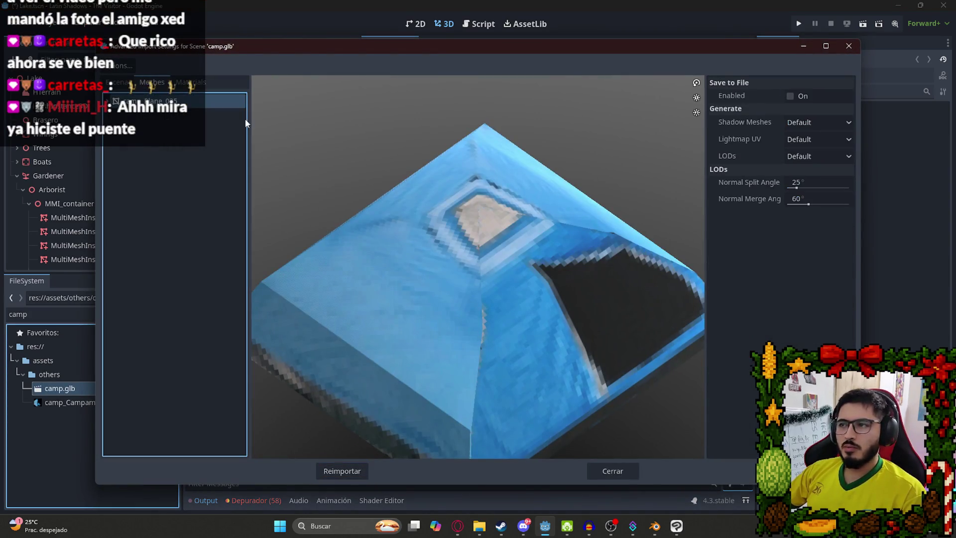
click(803, 157)
click(799, 182)
click(809, 98)
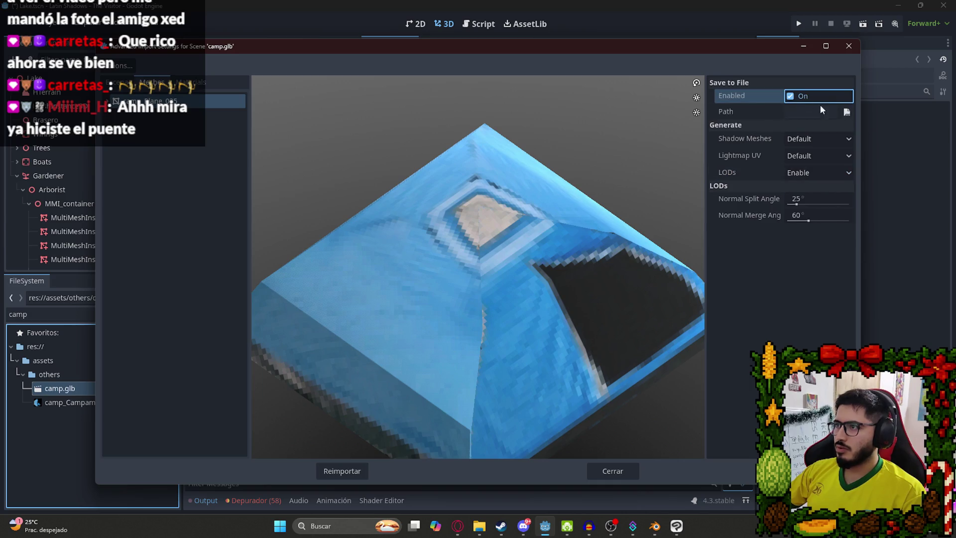
- Save the mesh to res://assets/others/camp, reimport camp.glb, and drag the tent into the scene
click(846, 112)
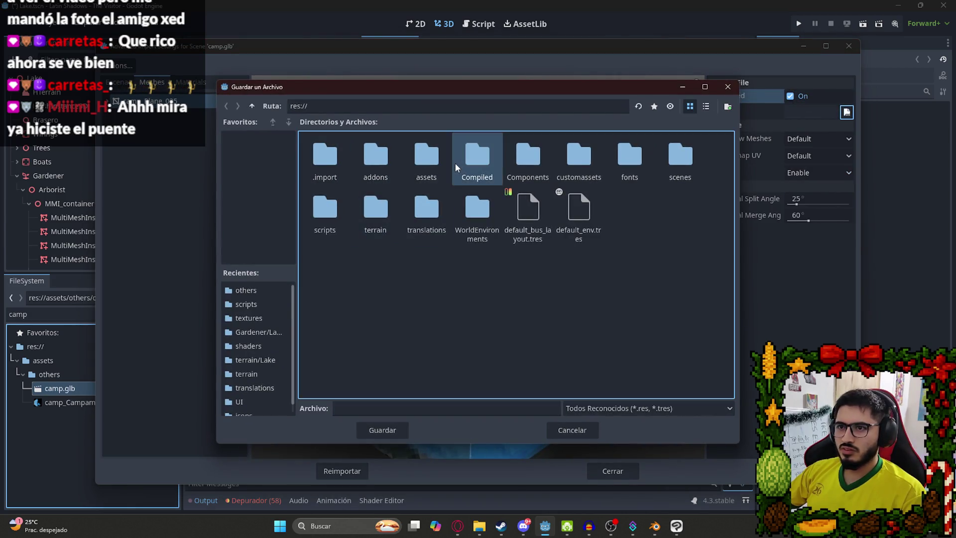
double_click(471, 151)
click(252, 105)
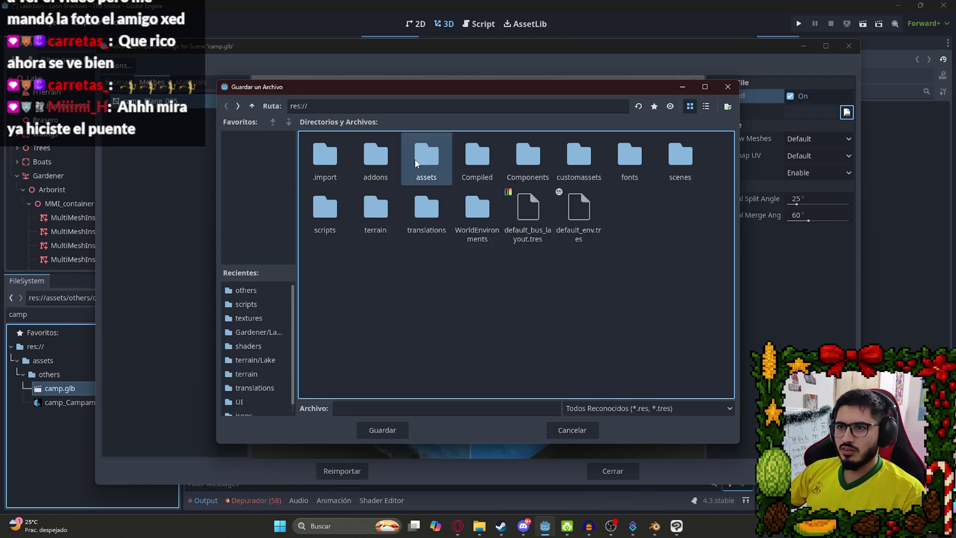
double_click(438, 160)
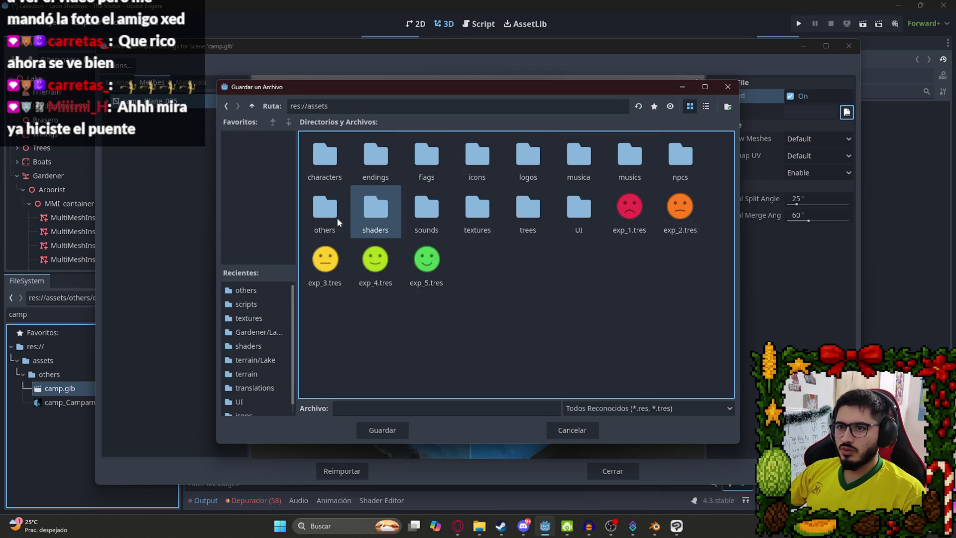
double_click(325, 211)
click(377, 407)
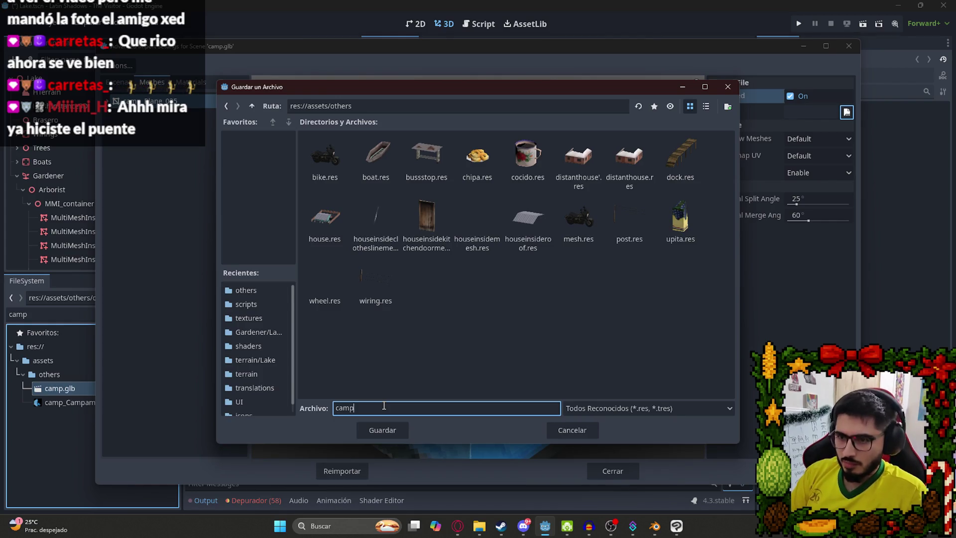
key(Return)
click(342, 471)
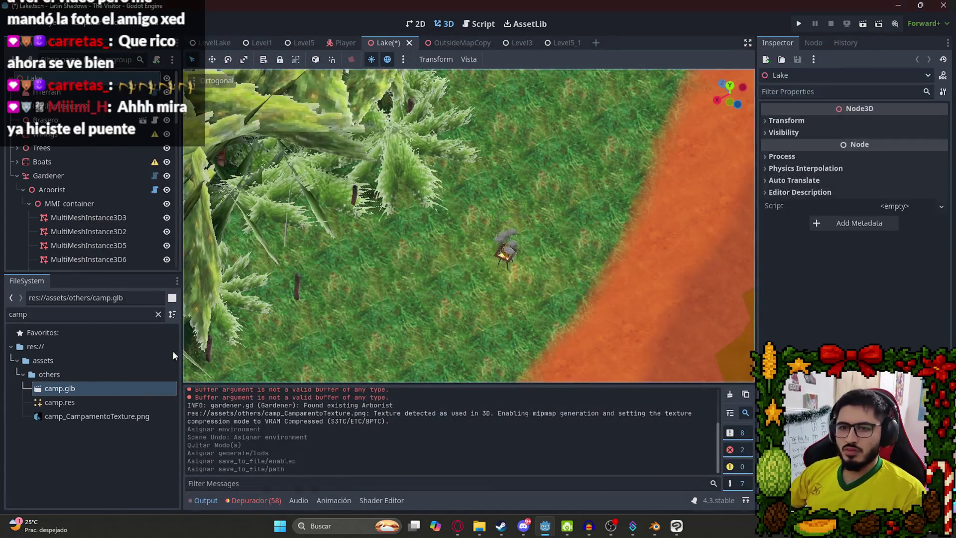
drag(75, 402, 366, 321)
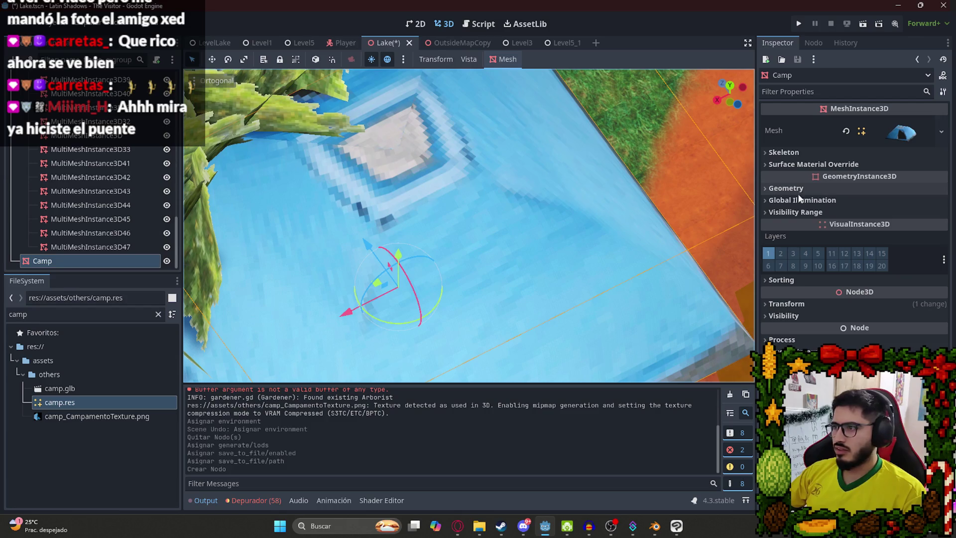
- Move and rotate the camp tent into place beside the campfire brazier
click(784, 305)
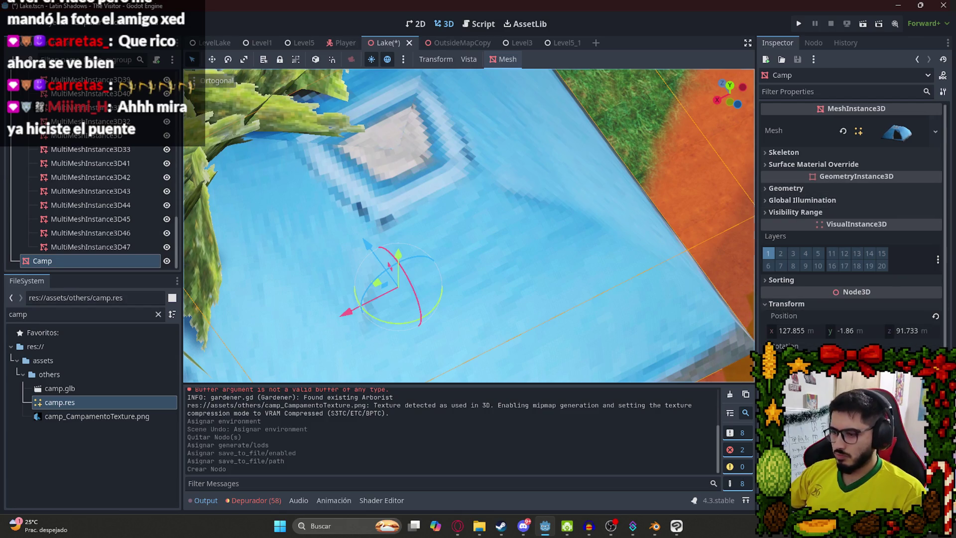
scroll(491, 216, down, 5)
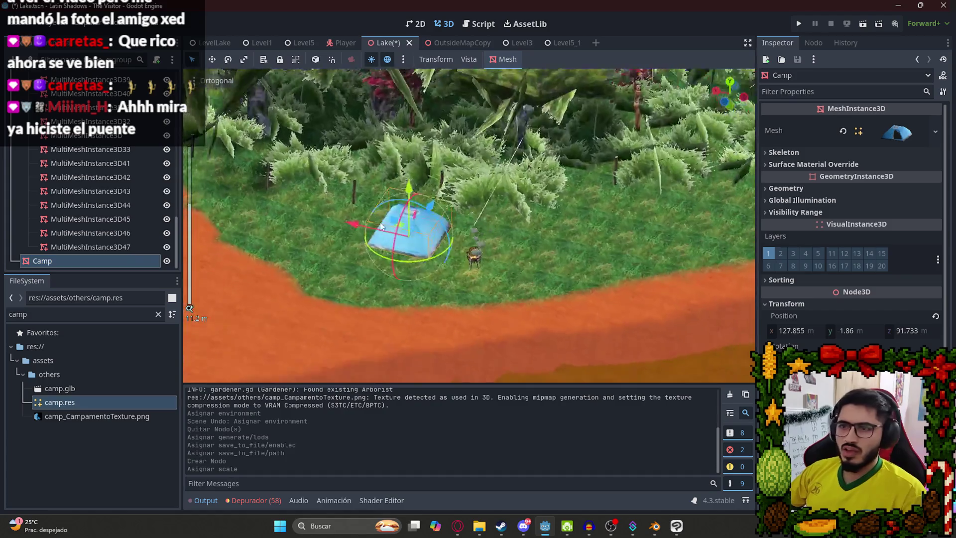
mouse_move(491, 216)
mouse_down()
mouse_move(432, 278)
mouse_move(348, 296)
mouse_move(279, 224)
mouse_move(291, 182)
mouse_up()
mouse_move(395, 236)
mouse_down()
mouse_move(472, 223)
mouse_move(450, 204)
mouse_up()
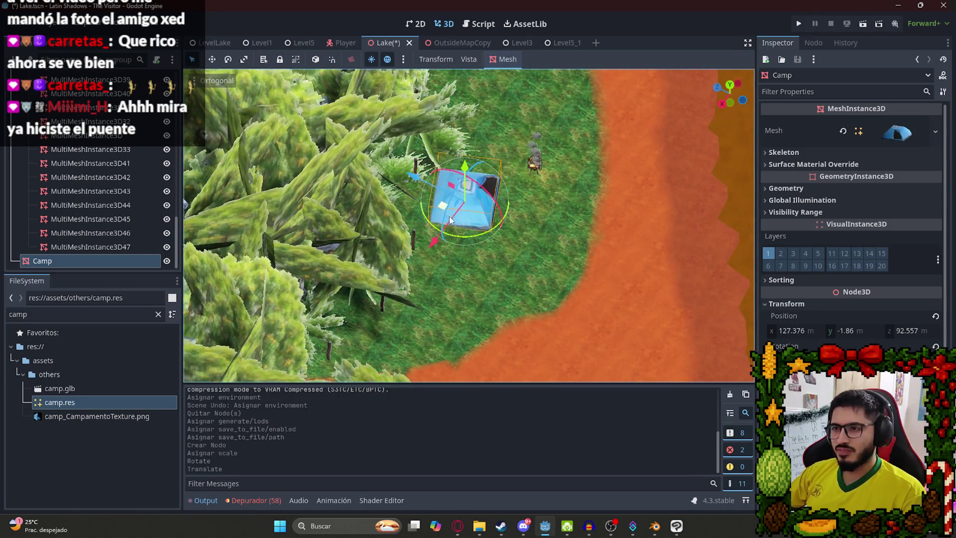
drag(486, 233, 479, 235)
mouse_move(463, 199)
mouse_down()
mouse_move(477, 182)
mouse_move(429, 153)
mouse_up()
- Save the Lake scene and switch back to the LevelLake tab
key(ctrl+s)
click(211, 43)
right_click(206, 44)
click(190, 137)
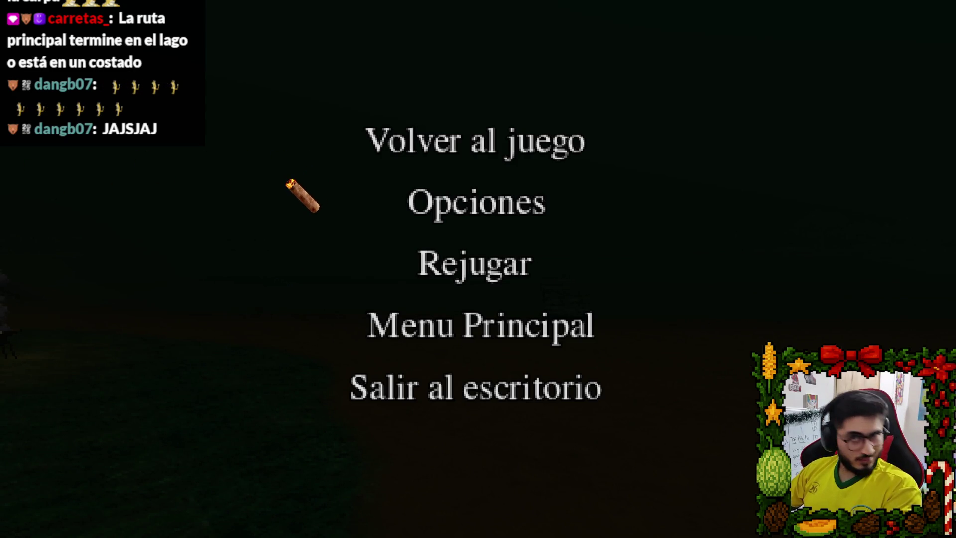
- Choose Volver al juego in the pause menu to resume play
click(387, 142)
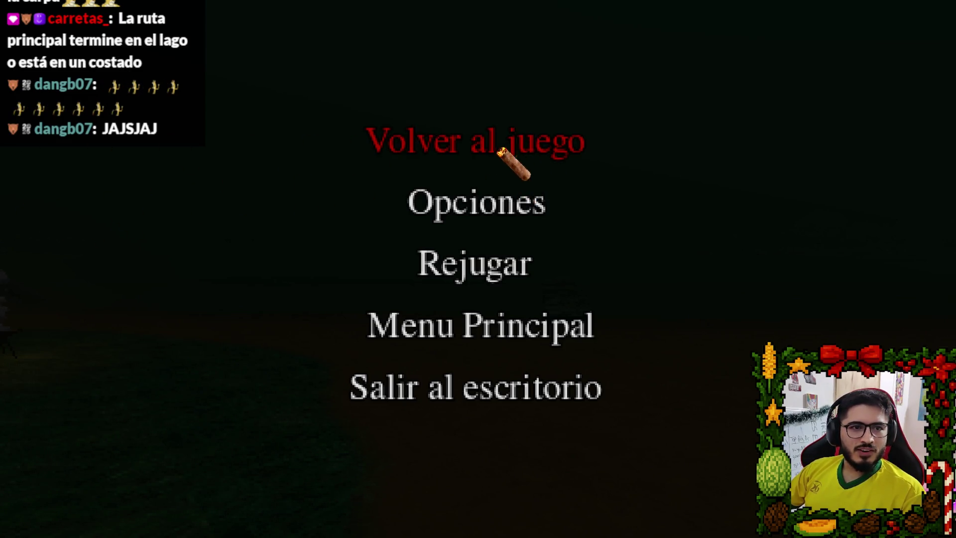
click(500, 150)
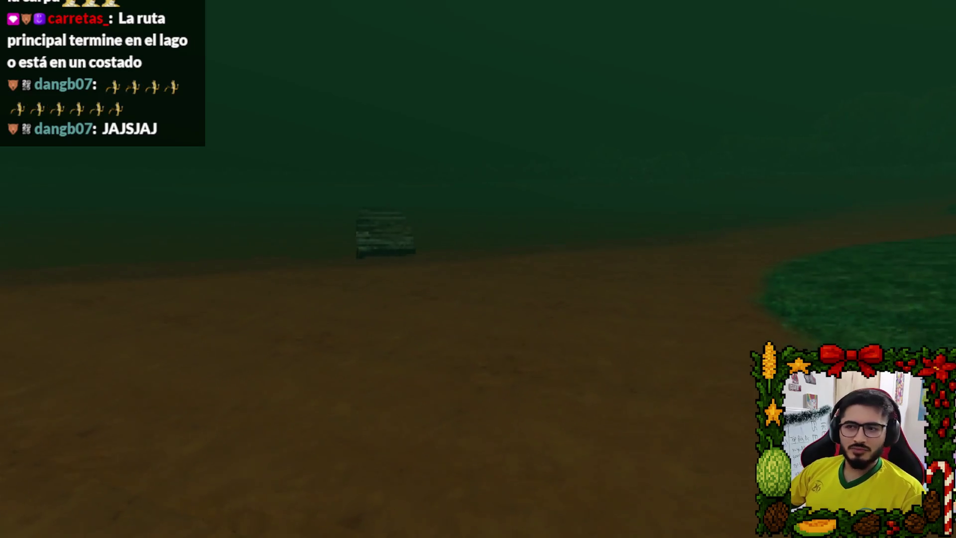
- Walk the player along the path and pier, then up to the tent and smoking grill
key(w)
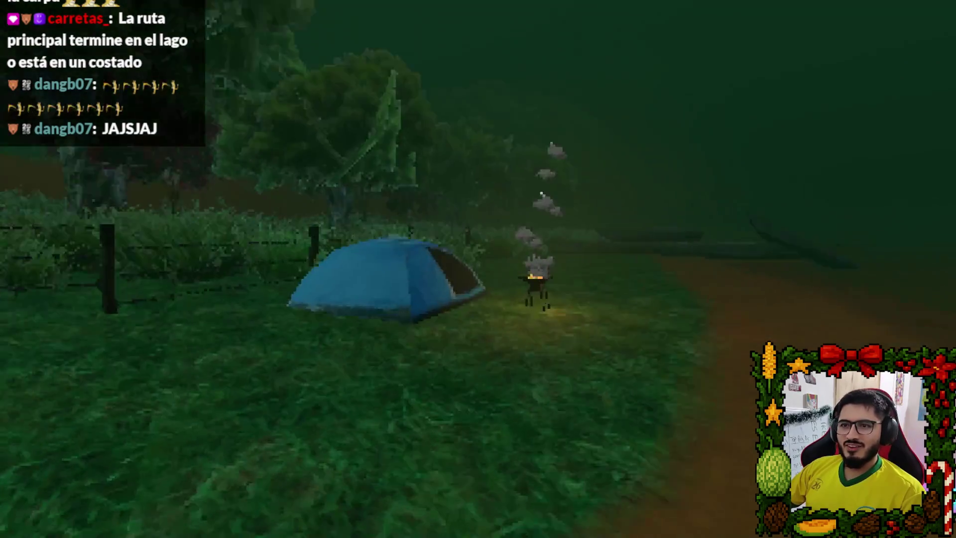
key(w)
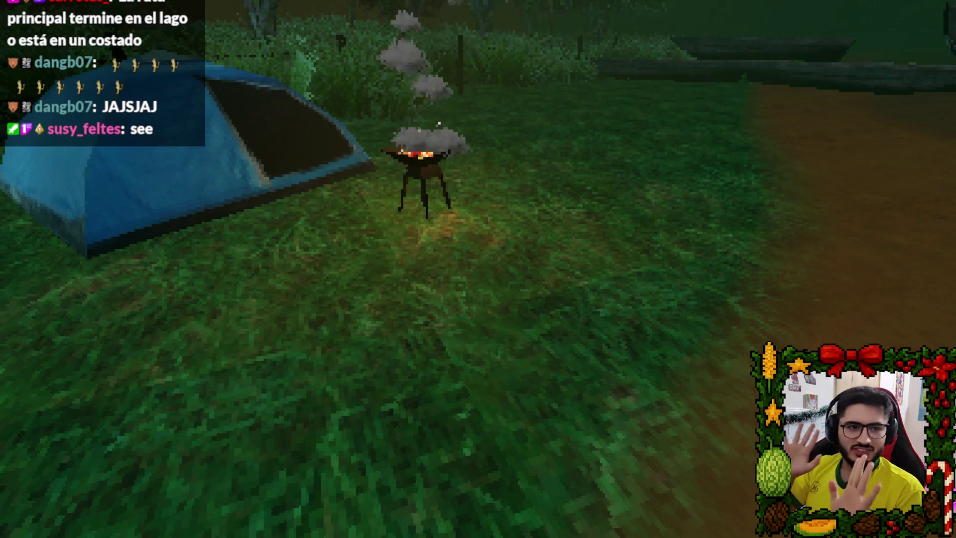
key(w)
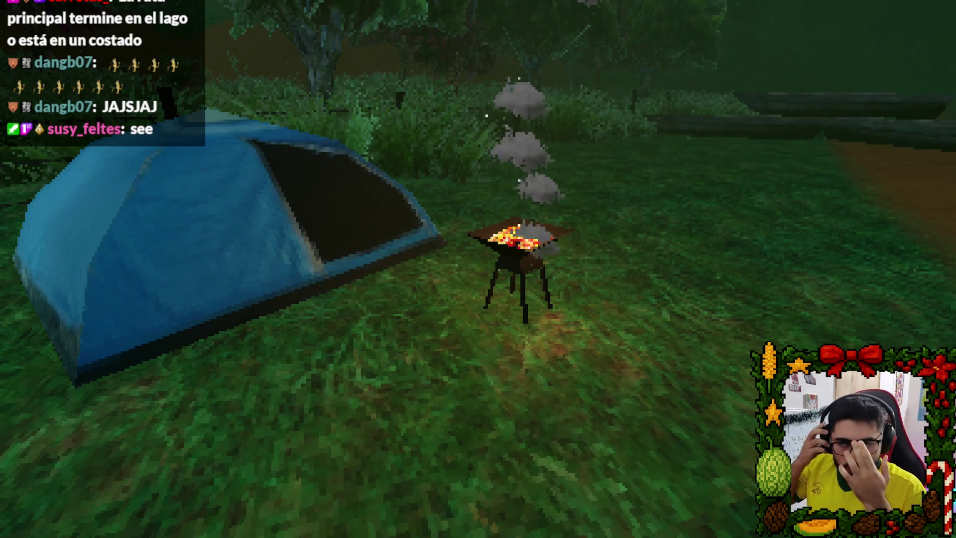
key(w)
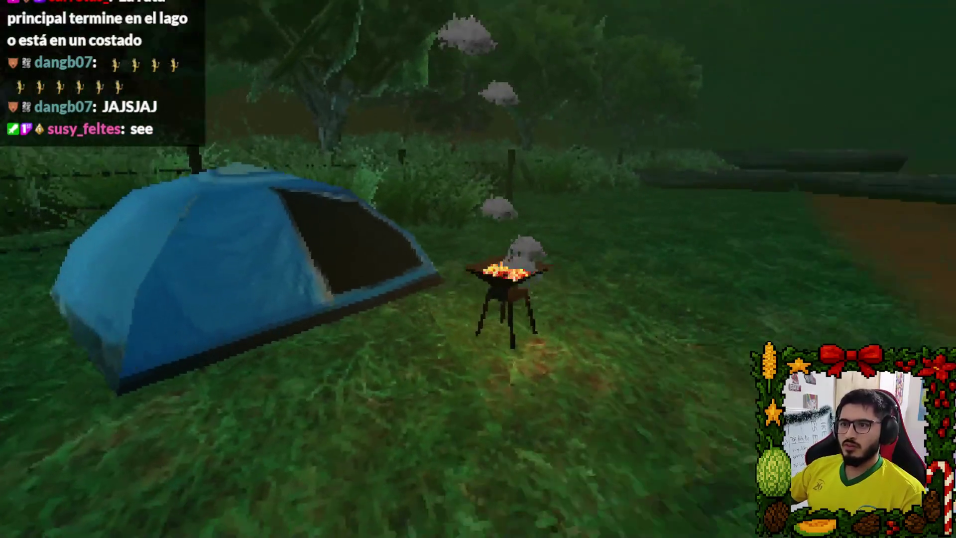
key(w)
key(w)
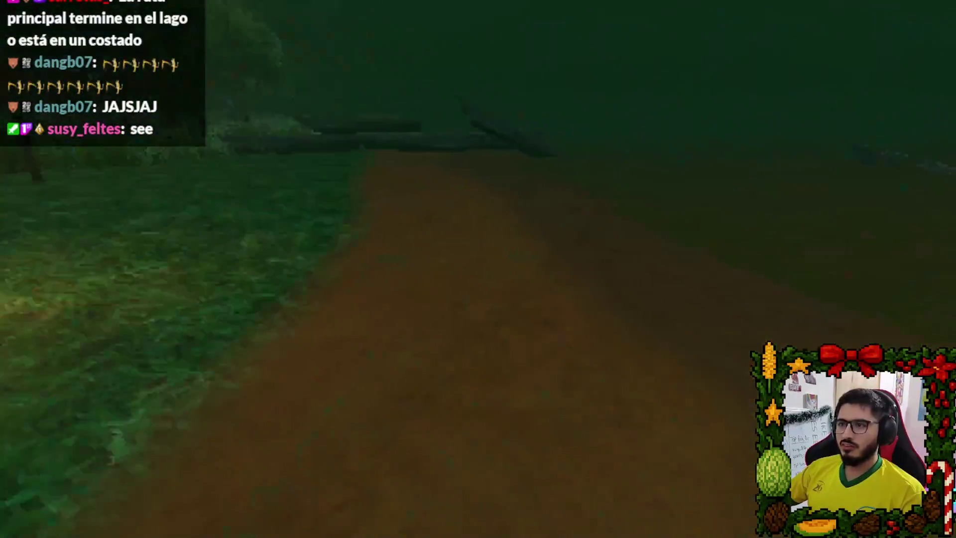
key(w)
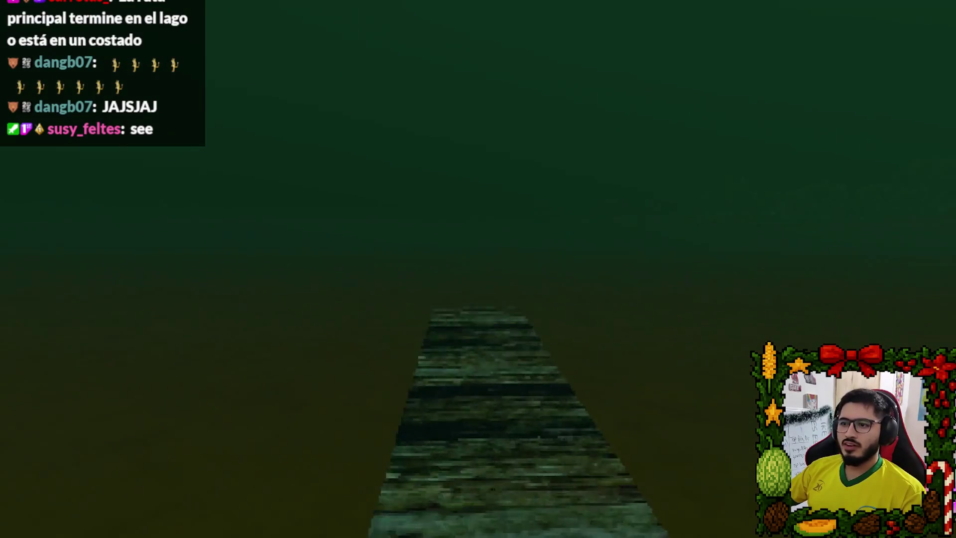
key(w)
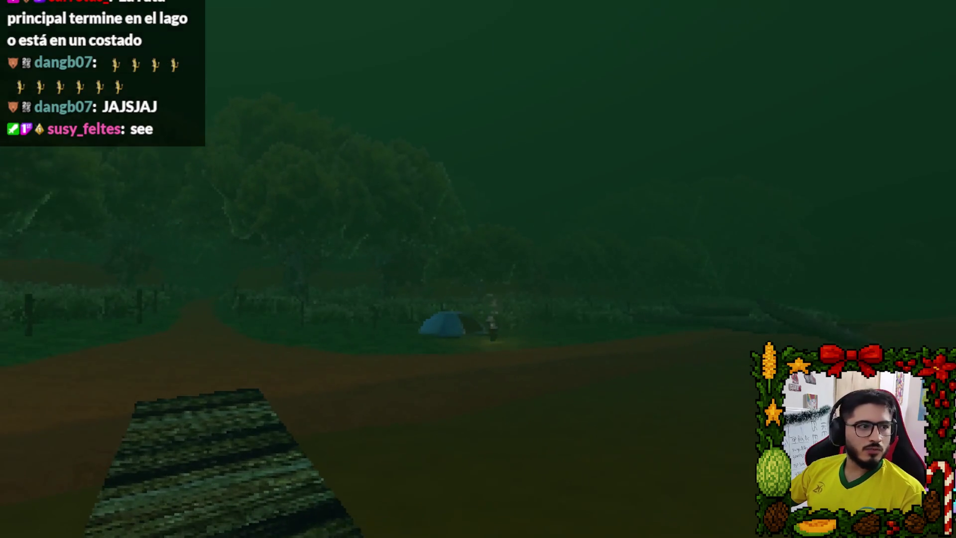
key(w)
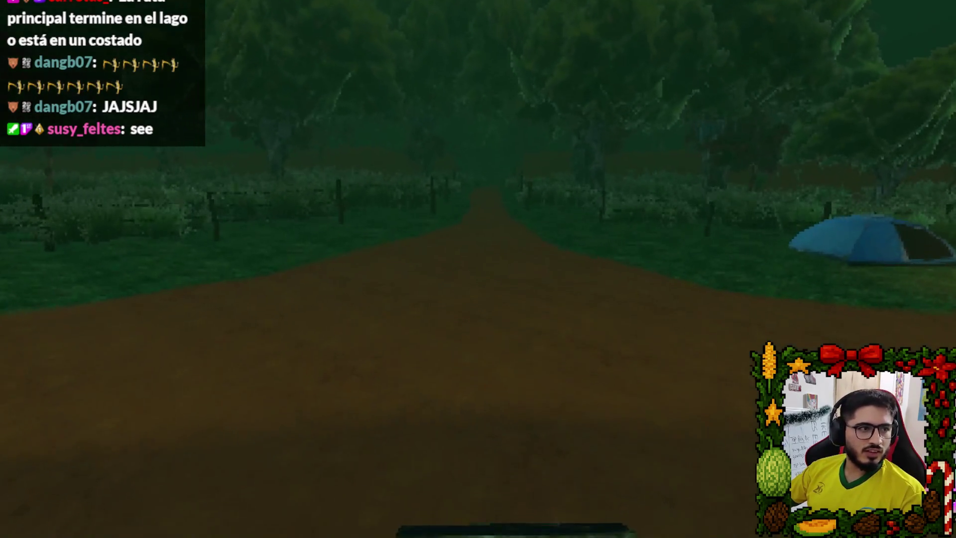
key(w)
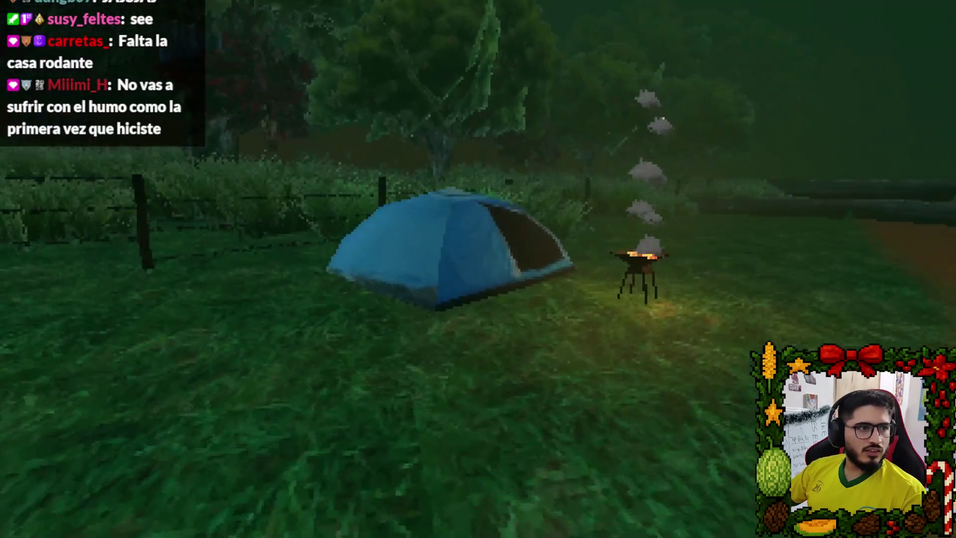
key(w)
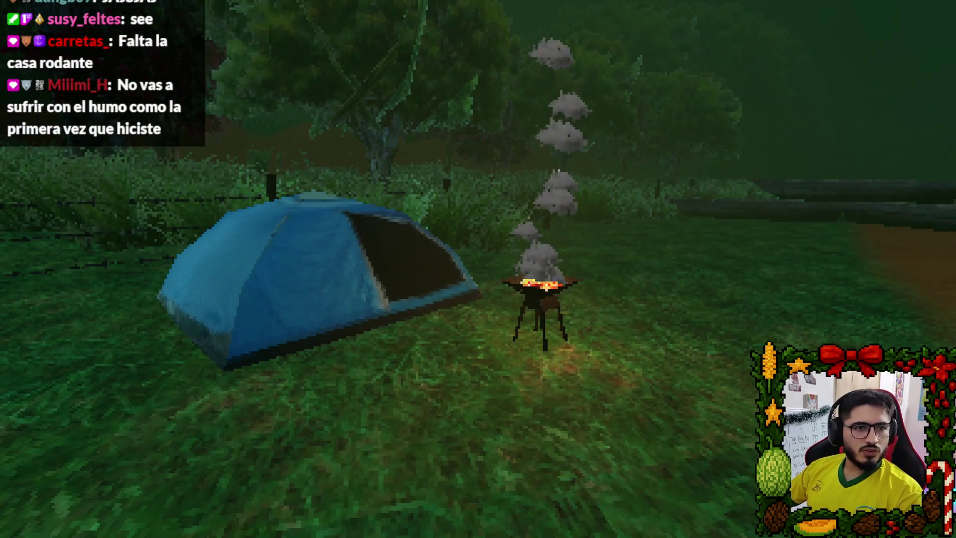
key(w)
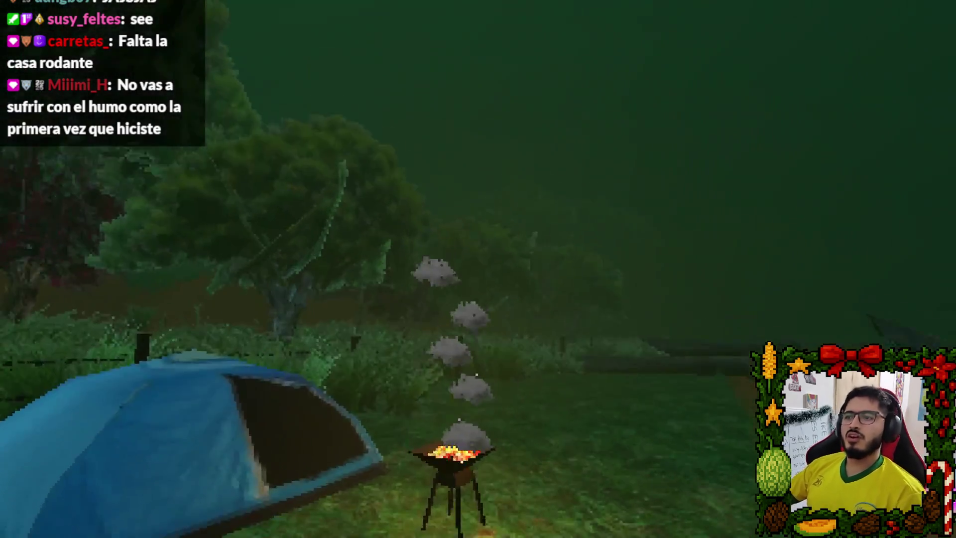
- Back away to frame the grill in front of the tent, then stop the game with F8
key(s)
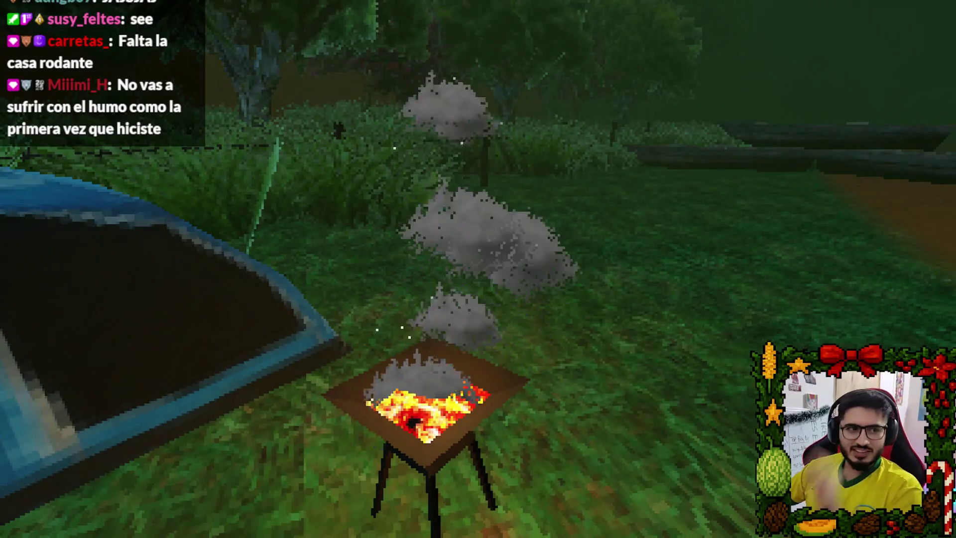
key(s)
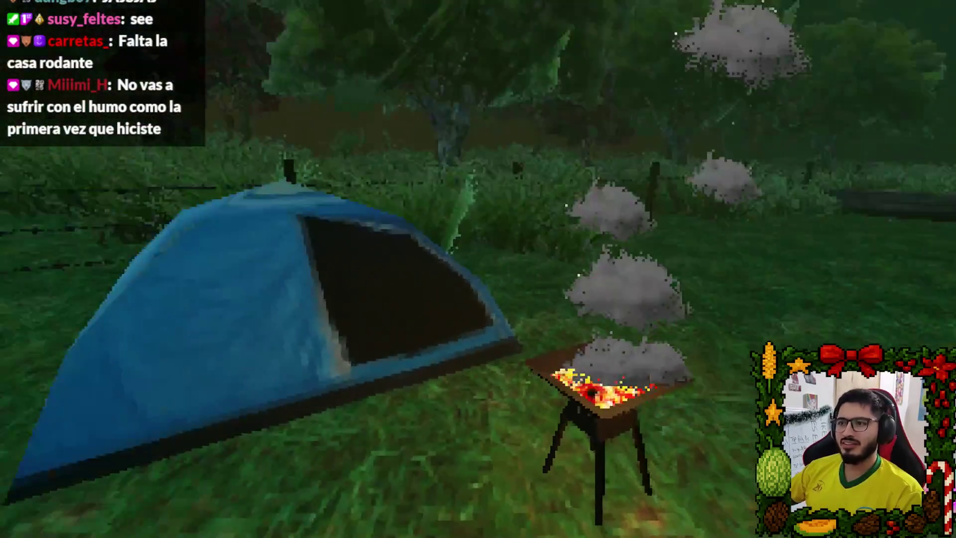
key(s)
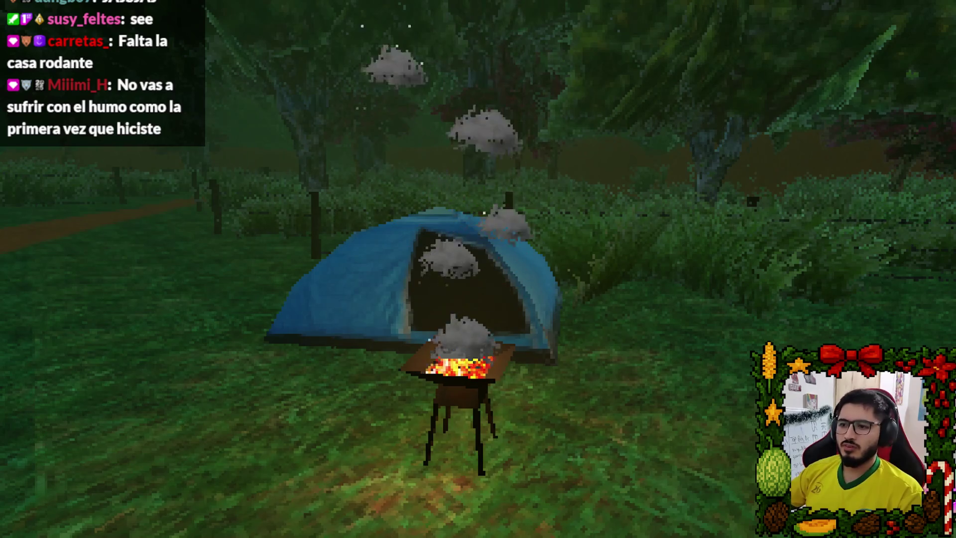
key(w)
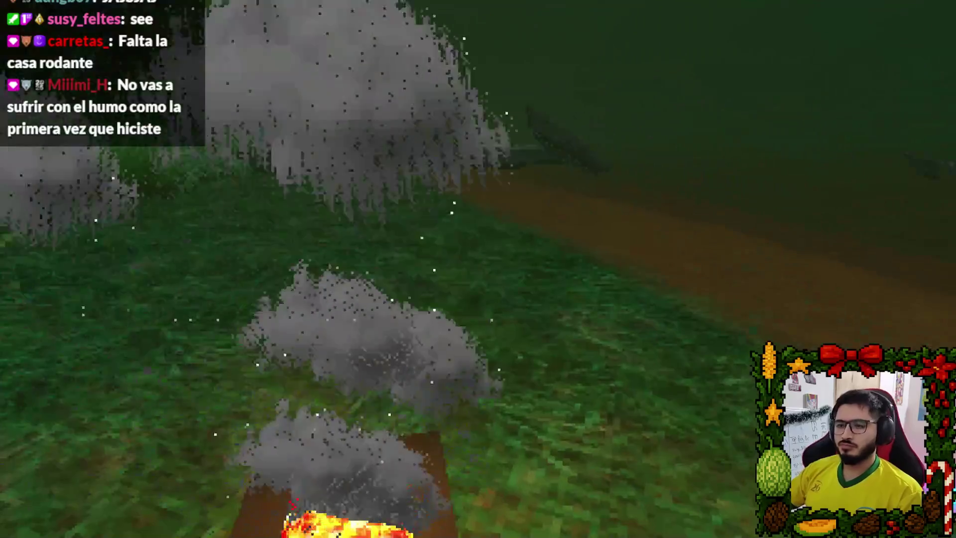
key(w)
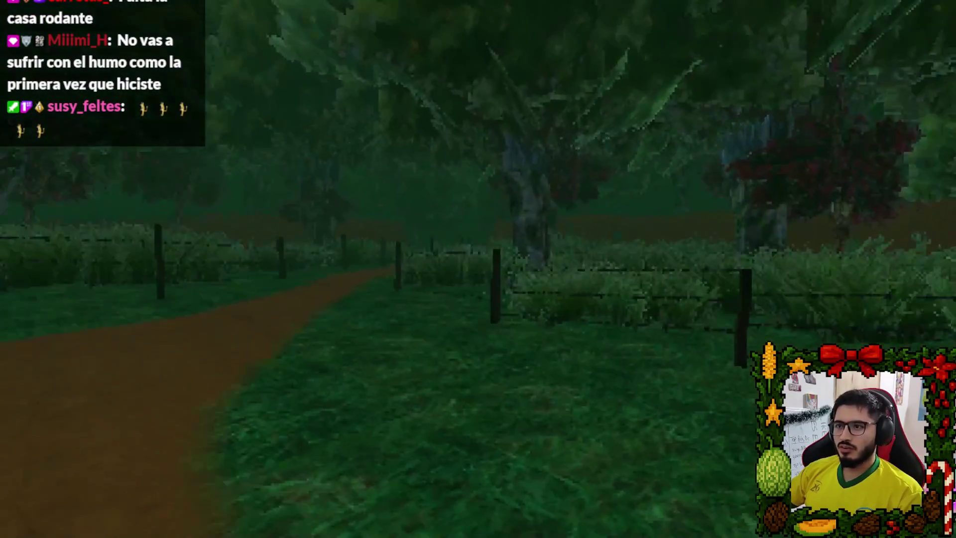
key(w)
key(F8)
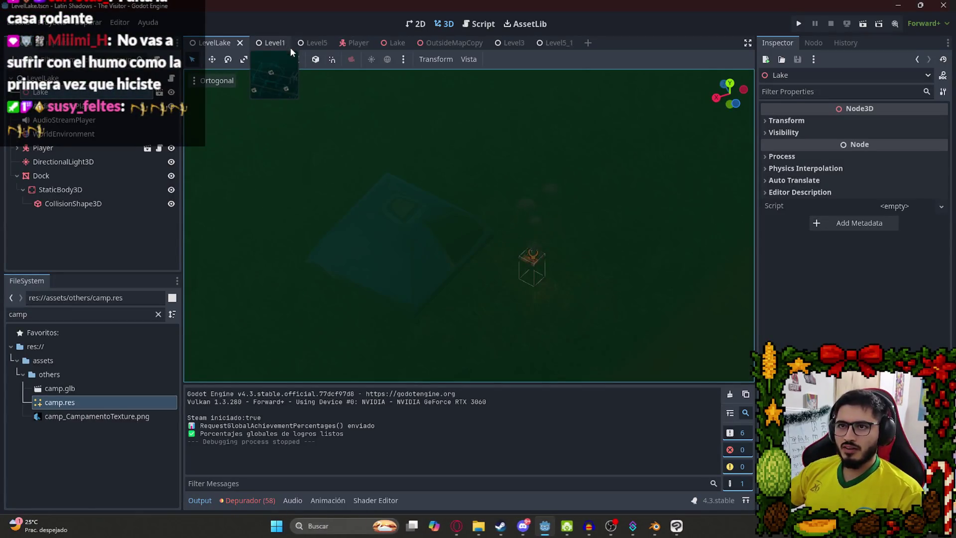
- Start a new test run from the Level1 scene tab
click(278, 46)
right_click(278, 45)
click(294, 126)
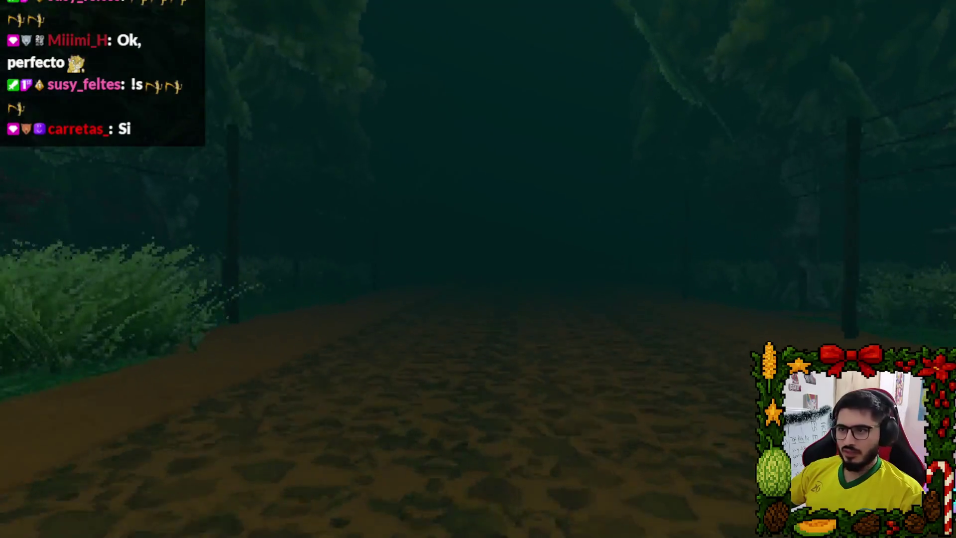
- Pause, glance at the YouTube video in the browser, then return and resume the game
key(Escape)
key(super)
key(super)
click(50, 13)
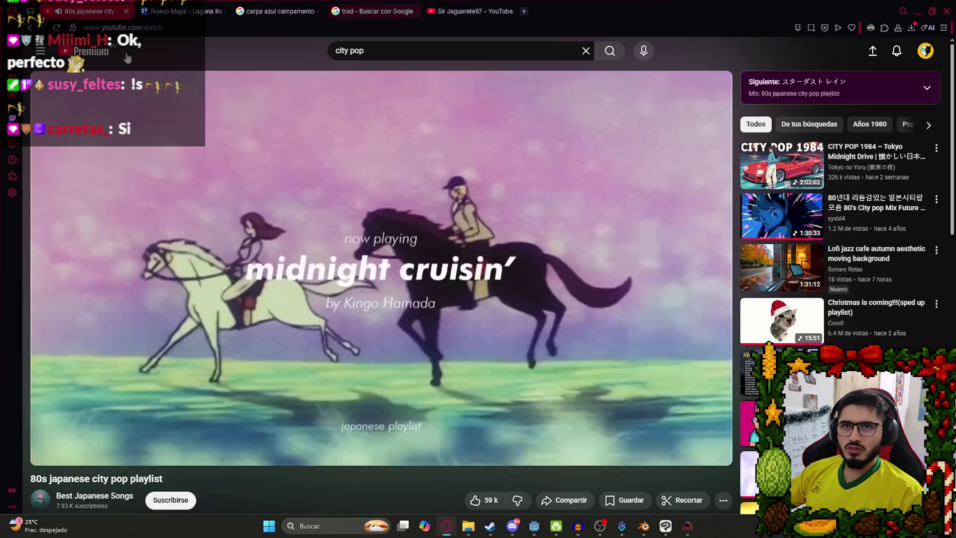
click(678, 532)
key(Escape)
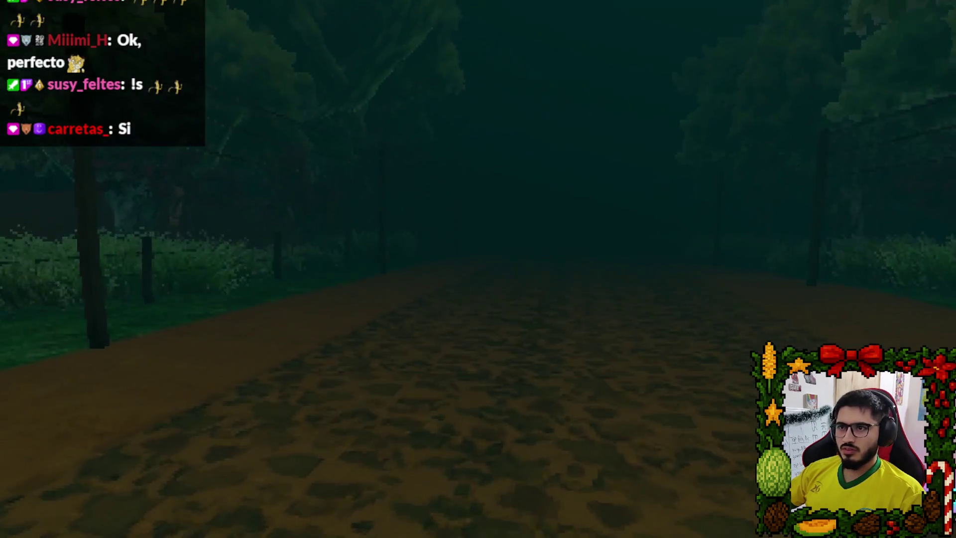
- Walk along the dirt road beside the fence toward the foggy open ground
key(w)
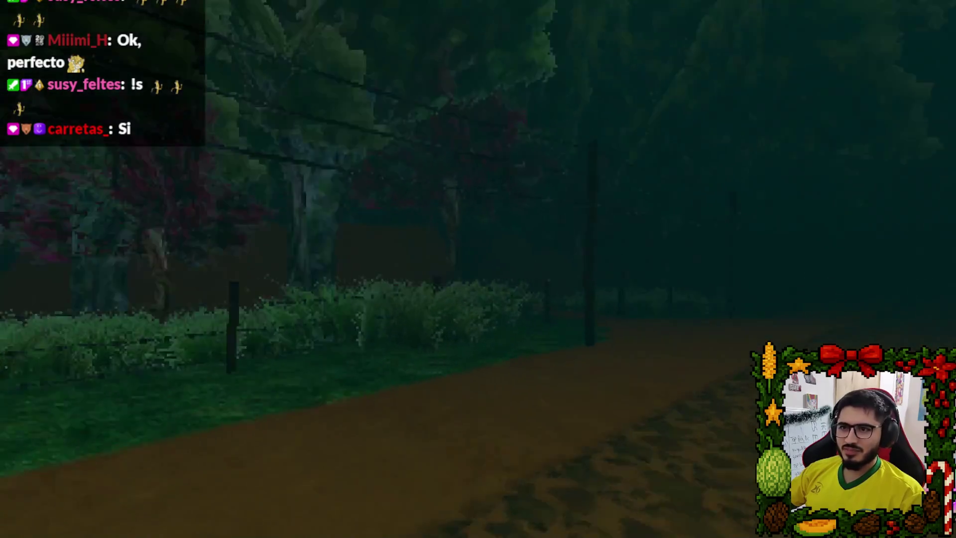
key(w)
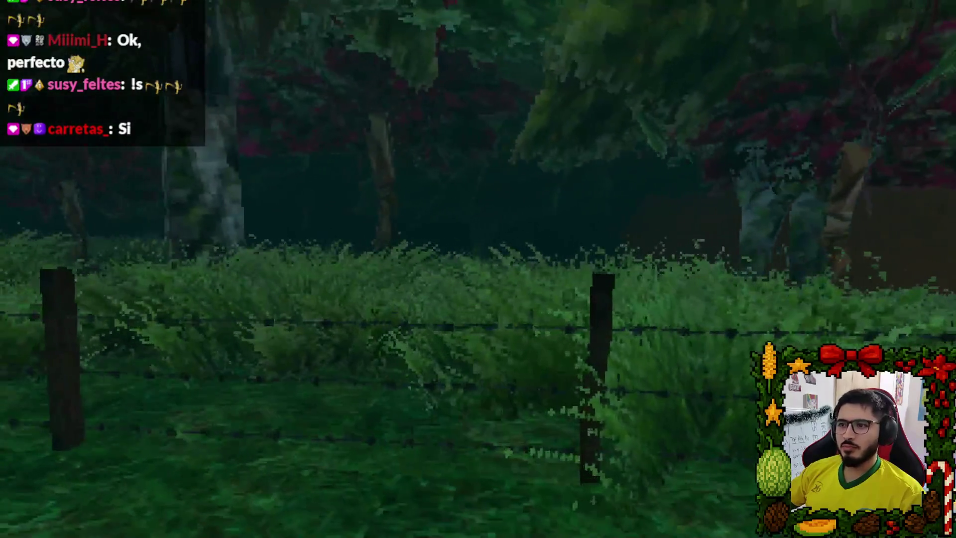
key(w)
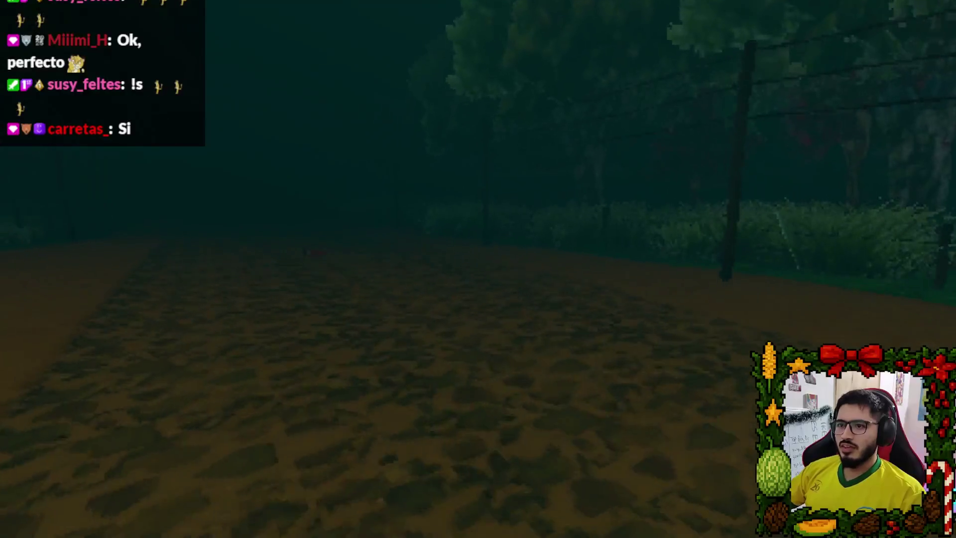
key(w)
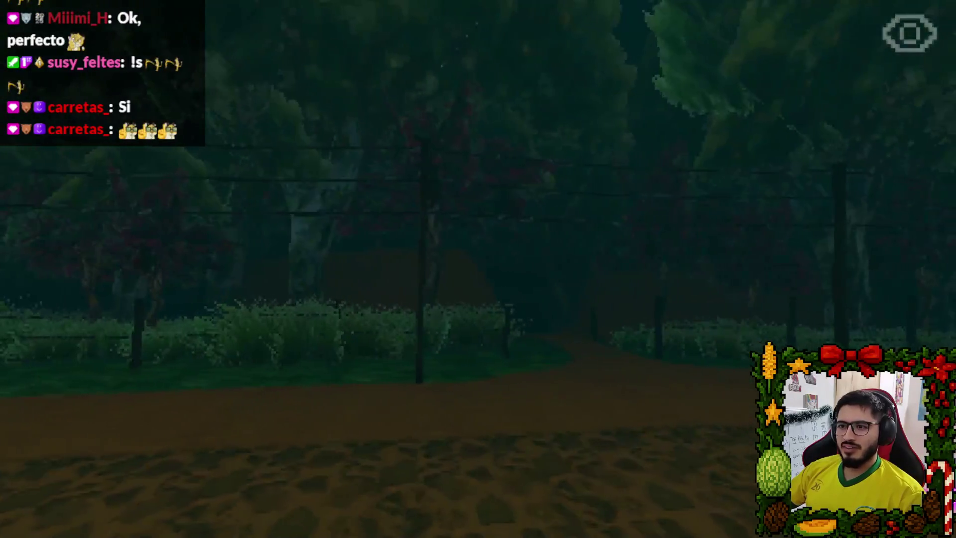
key(w)
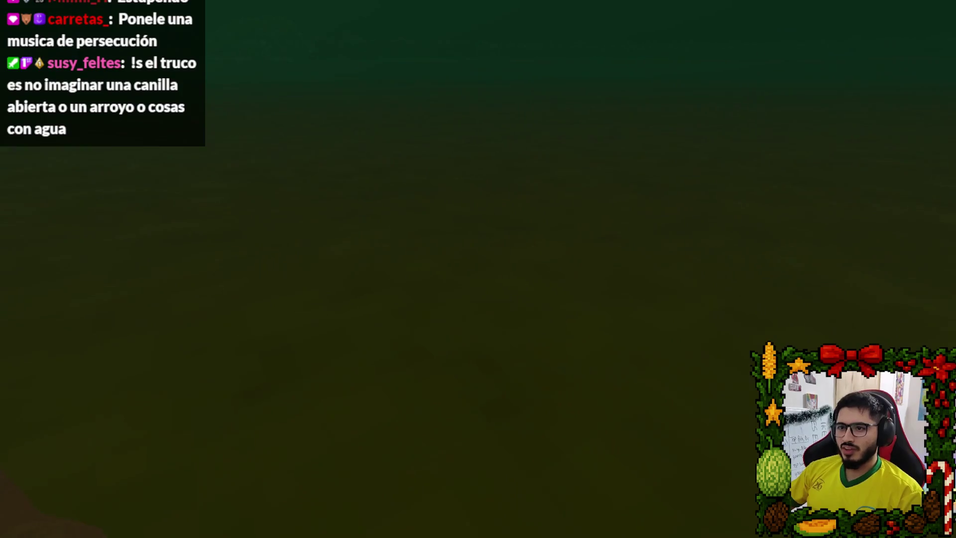
- Quit the game test run and start a YouTube search for 'cosa' in another tab
key(Escape)
click(404, 387)
click(456, 525)
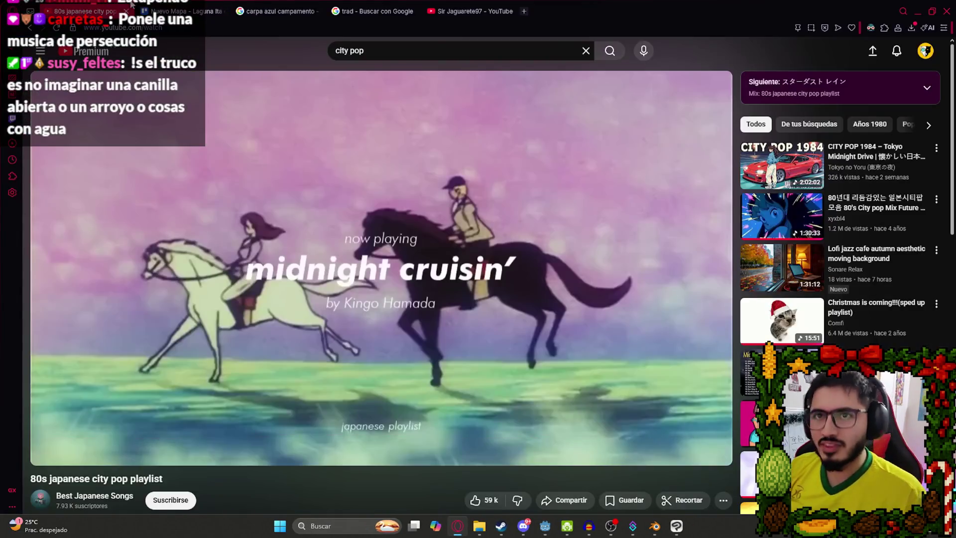
click(157, 10)
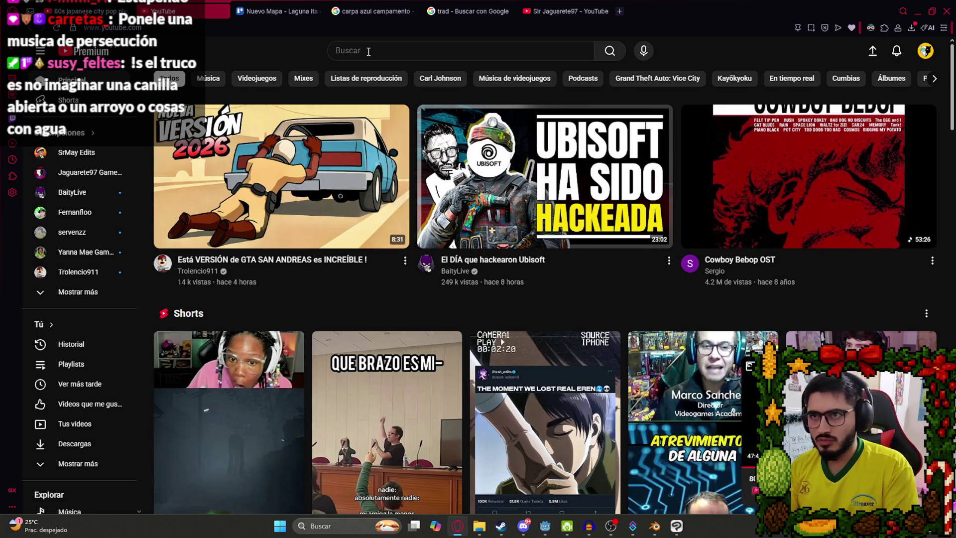
click(369, 51)
text(cosa)
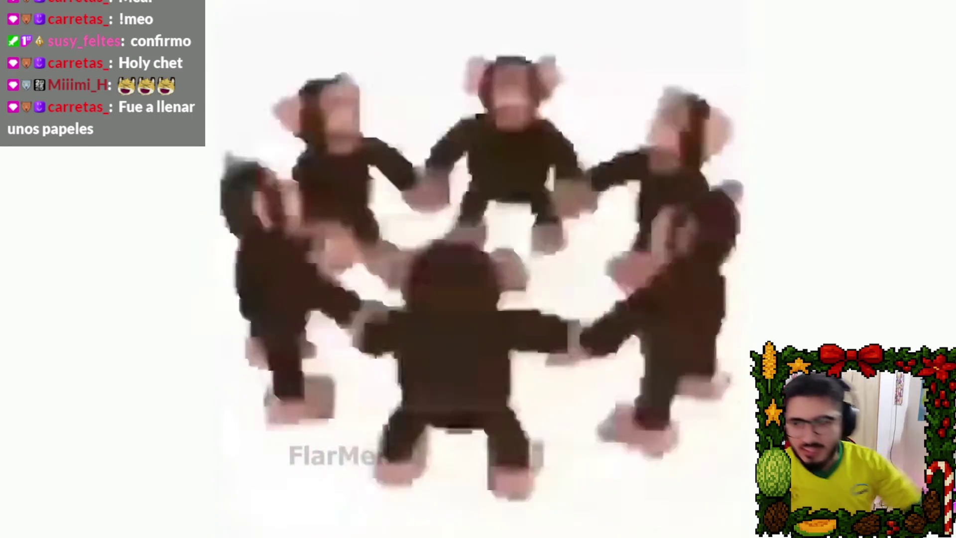
- Pause the monkey video and the city pop playlist, then return to the Godot editor
key(space)
key(Escape)
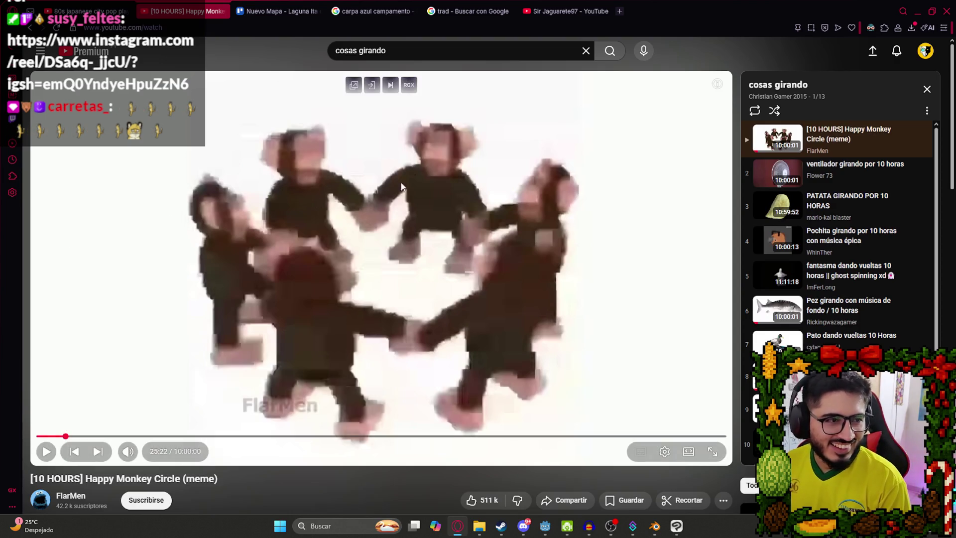
click(102, 10)
click(413, 192)
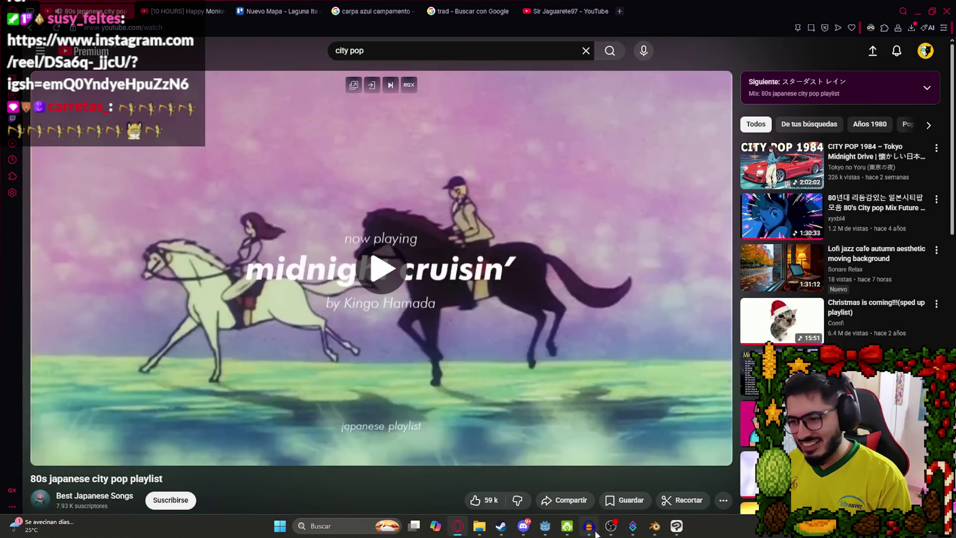
key(alt+Tab)
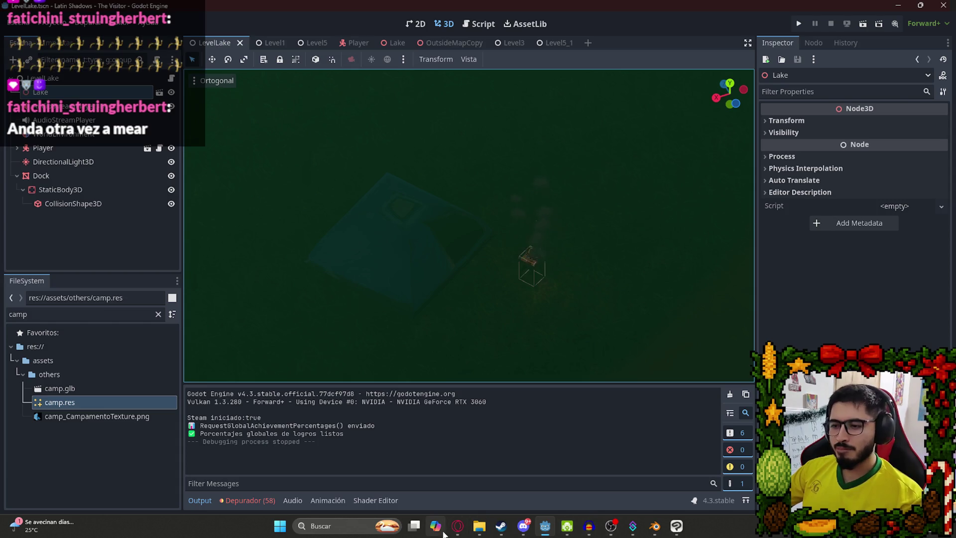
- Replace the blue tent image search with a Google Images search for 'fogata'
click(458, 526)
click(468, 11)
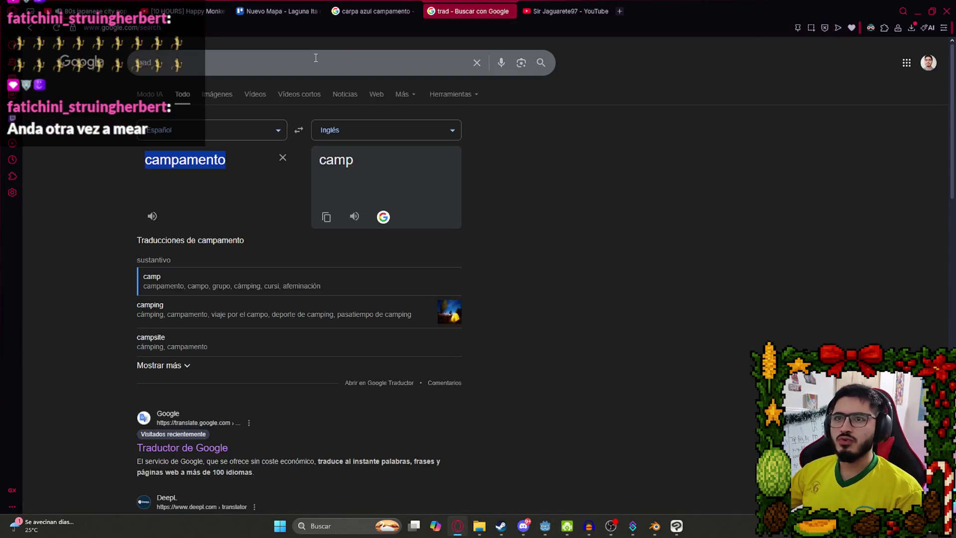
key(ctrl+shift+Tab)
triple_click(299, 64)
text(fogata)
key(Return)
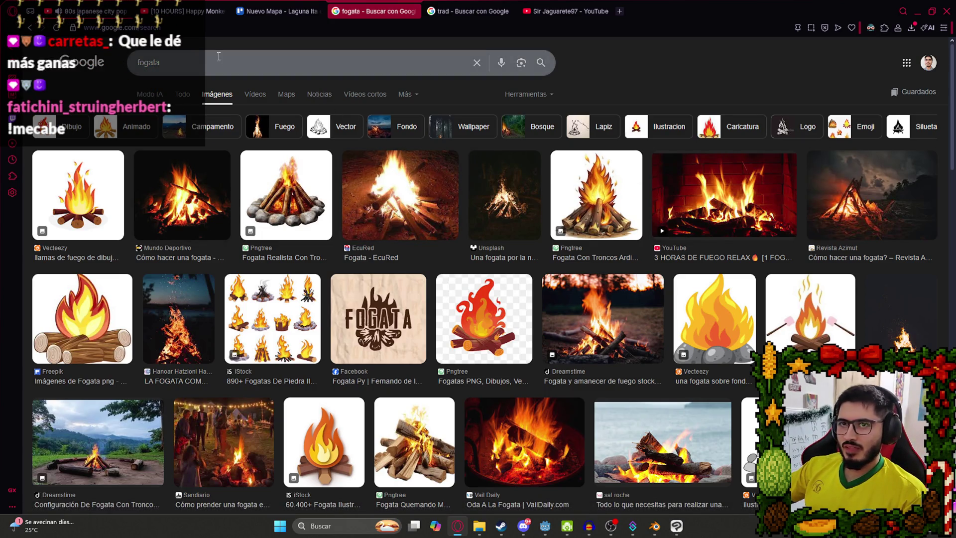
- Refine the image search to 'fogata casera'
click(219, 56)
text(casera)
key(Return)
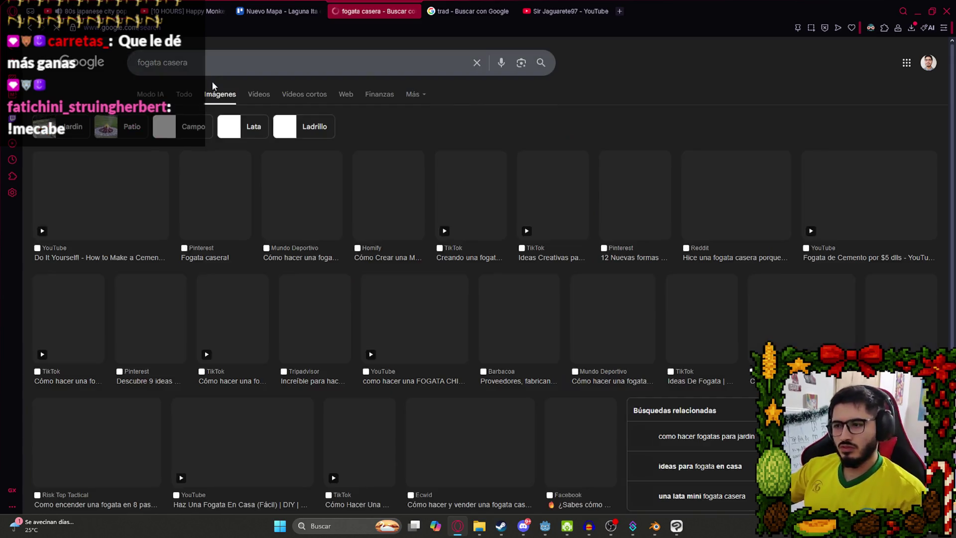
- Go back to the plain fogata results, preview the campfire-with-logs photo, and return to Blender
click(31, 29)
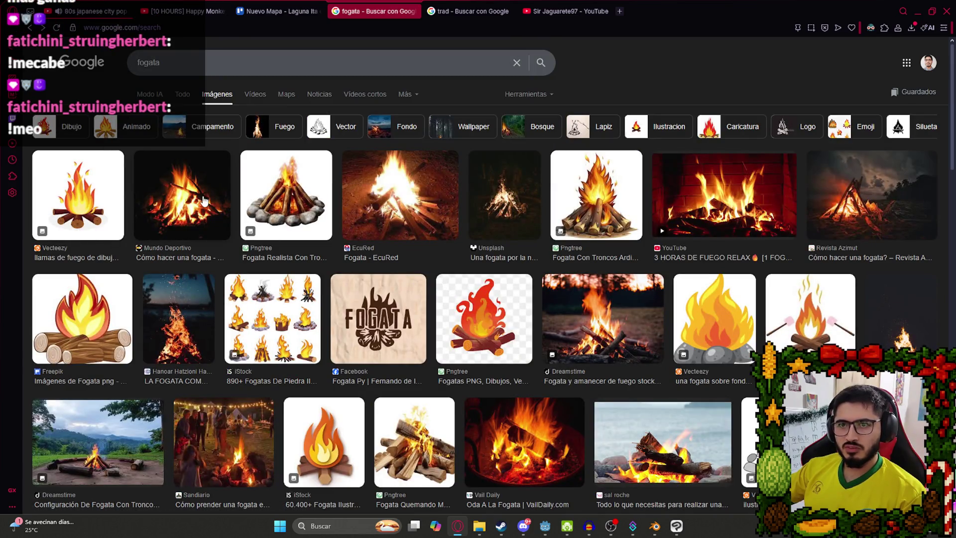
click(138, 466)
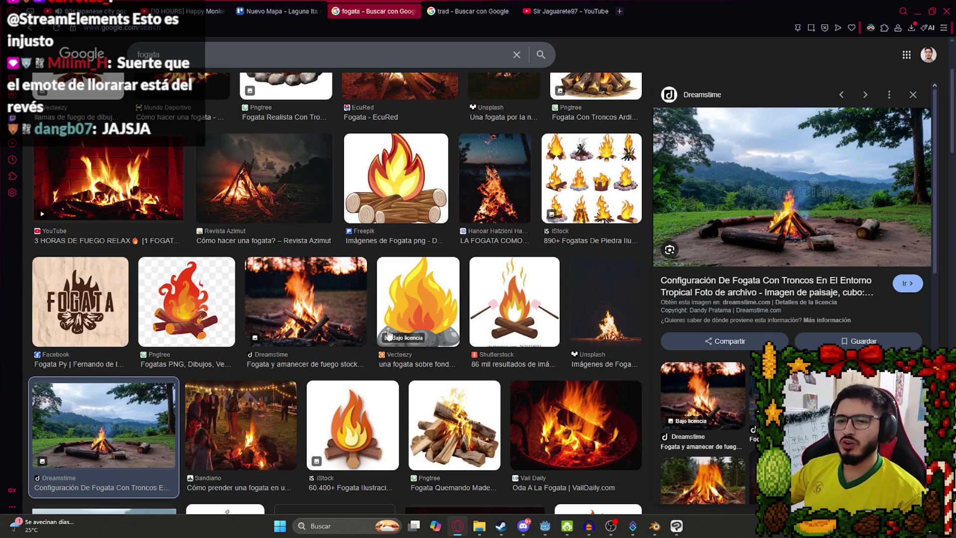
scroll(389, 334, down, 2)
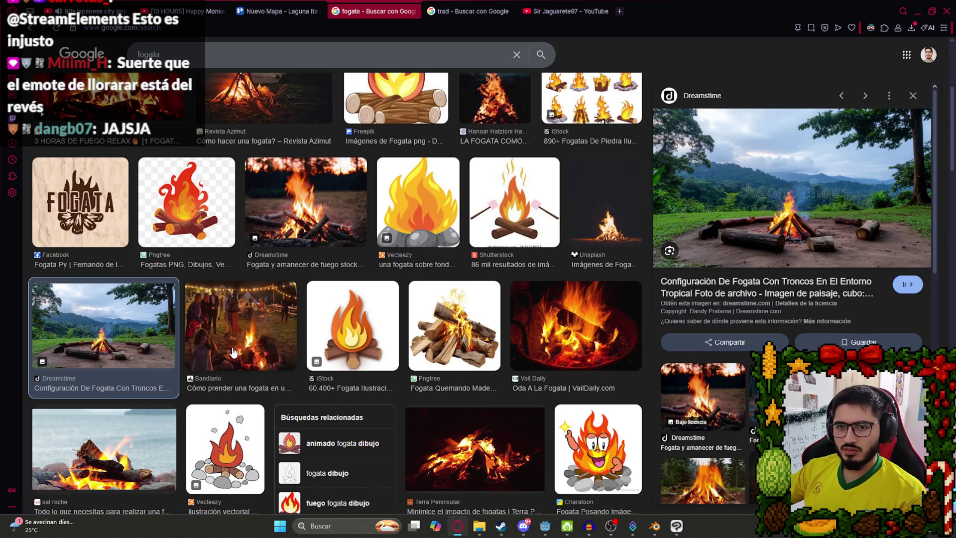
click(655, 526)
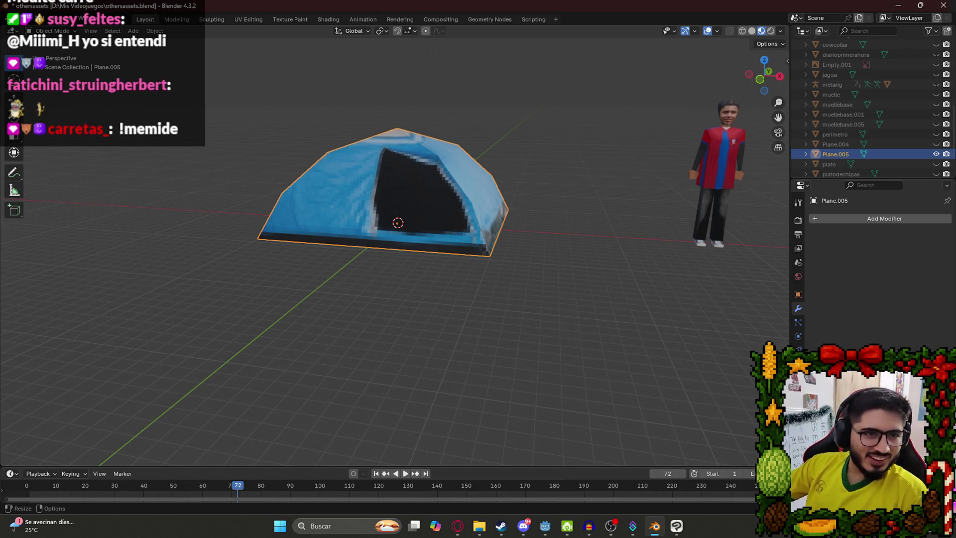
- Hide the tent, then duplicate the muellebase wooden post in place and hide the original
drag(307, 188, 360, 223)
key(h)
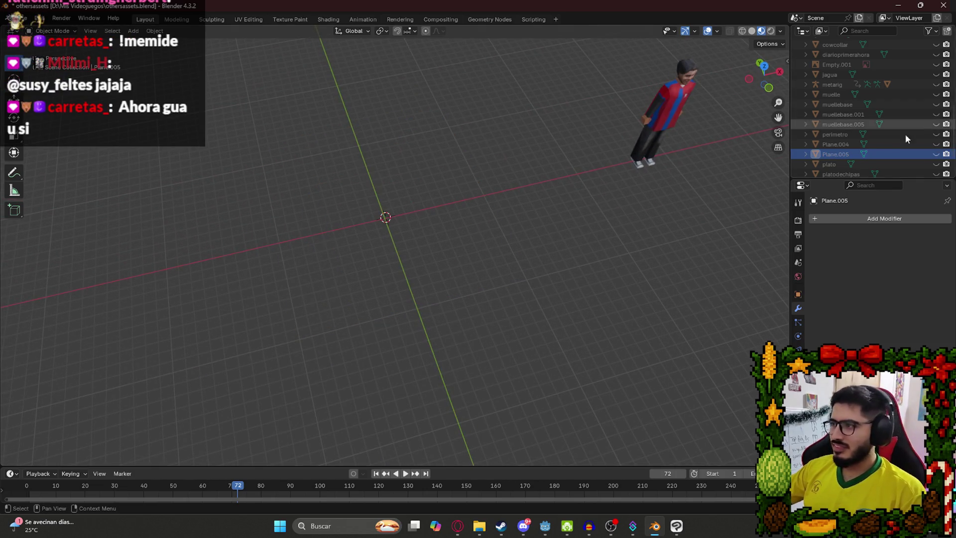
click(936, 104)
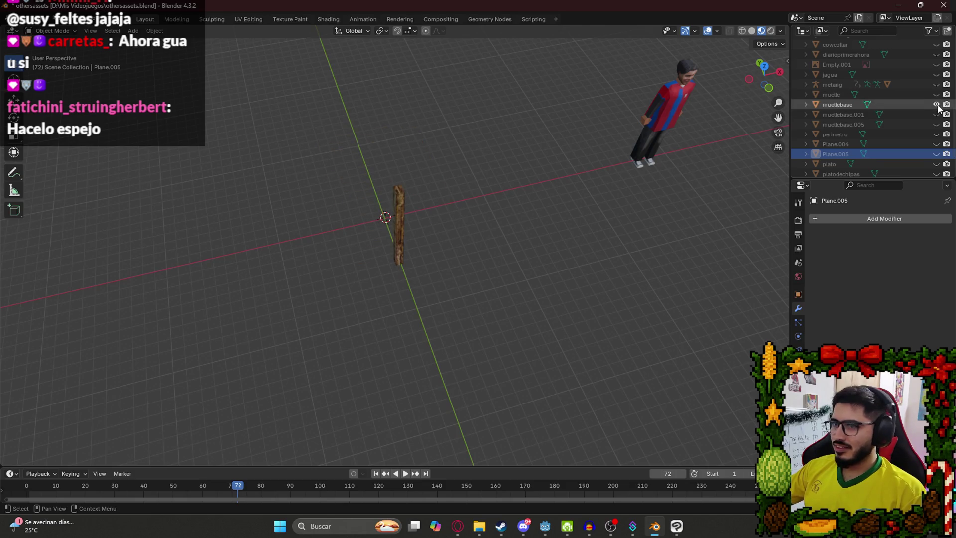
click(906, 103)
key(shift+d)
key(Escape)
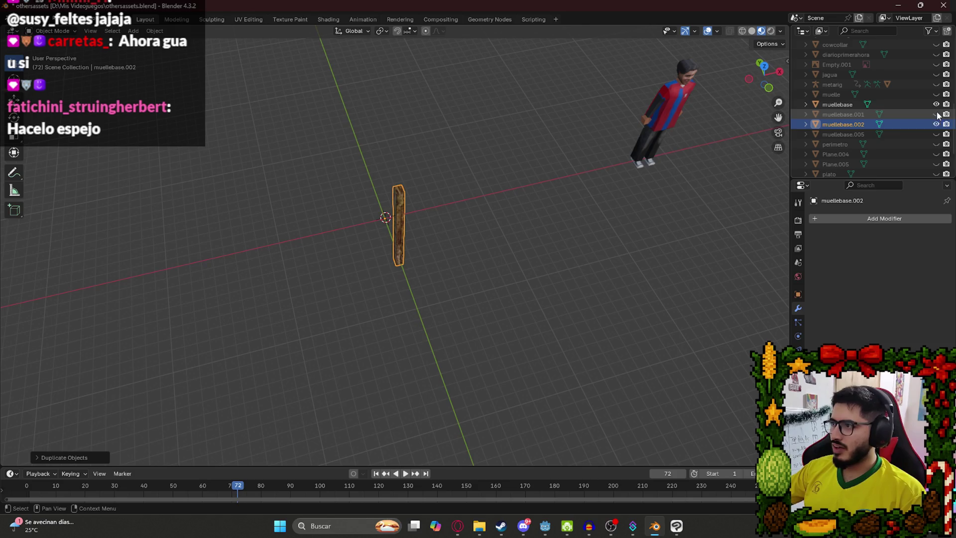
click(936, 104)
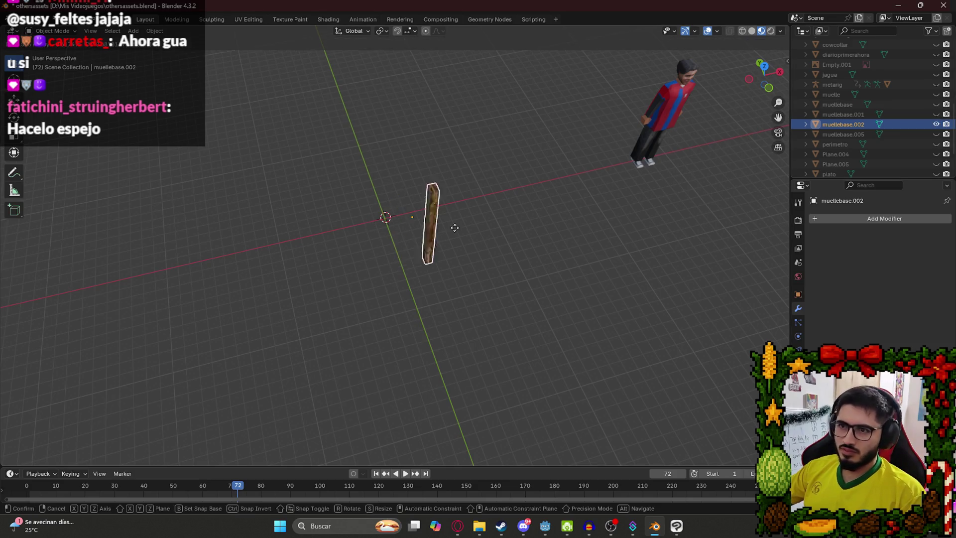
- Rename the duplicated post to 'leña'
double_click(833, 124)
scroll(833, 124, down, 2)
text(leña)
key(Return)
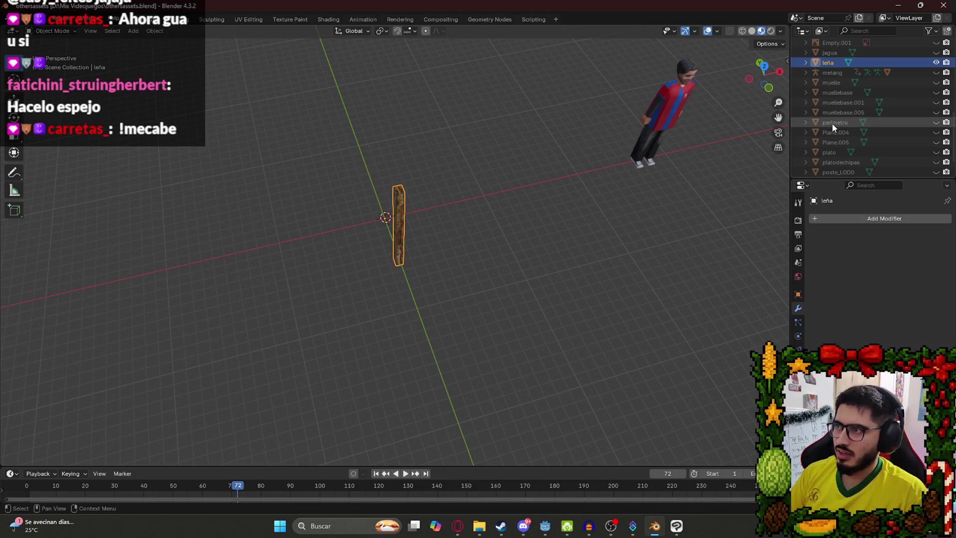
- In front view, try rotating the stick, then reset it to stand upright
key(KP_1)
scroll(380, 185, up, 3)
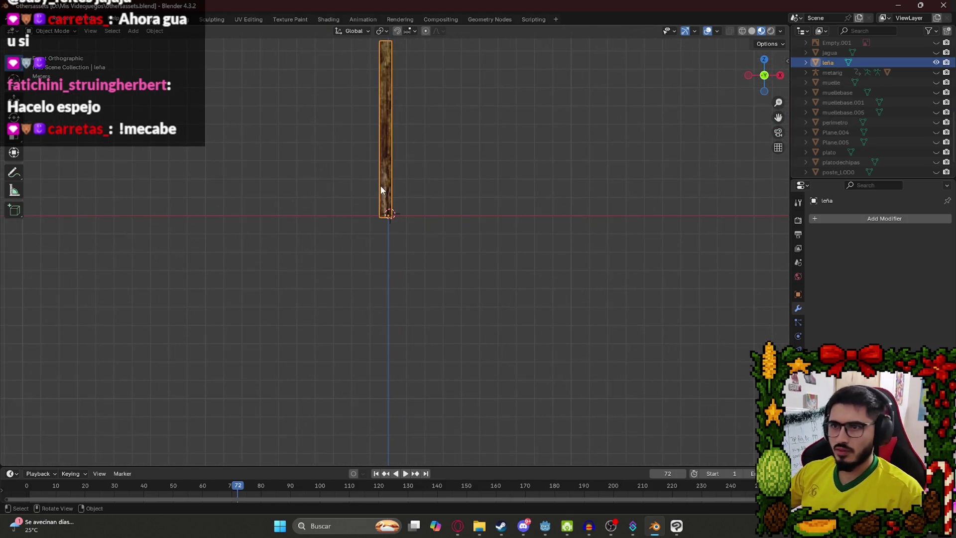
scroll(428, 246, down, 2)
drag(383, 293, 362, 318)
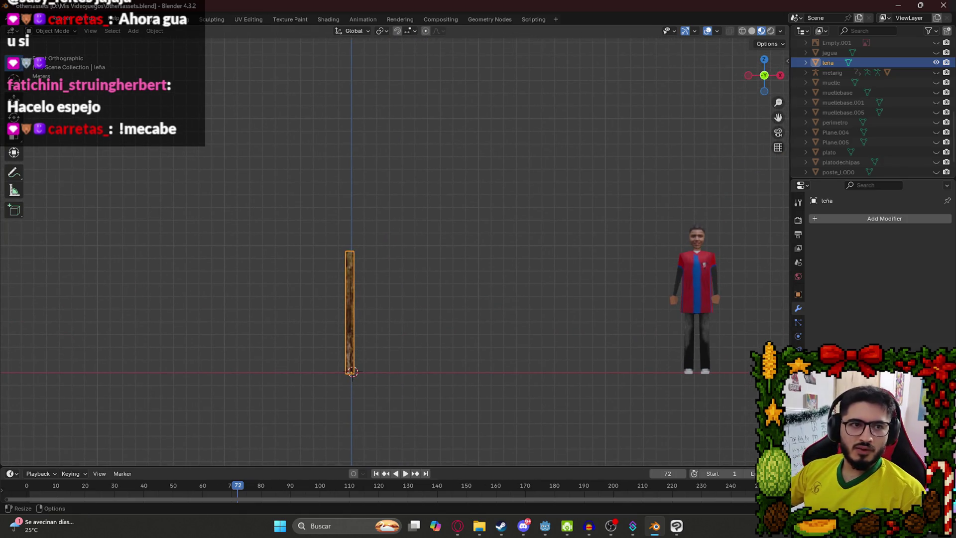
drag(354, 367, 333, 324)
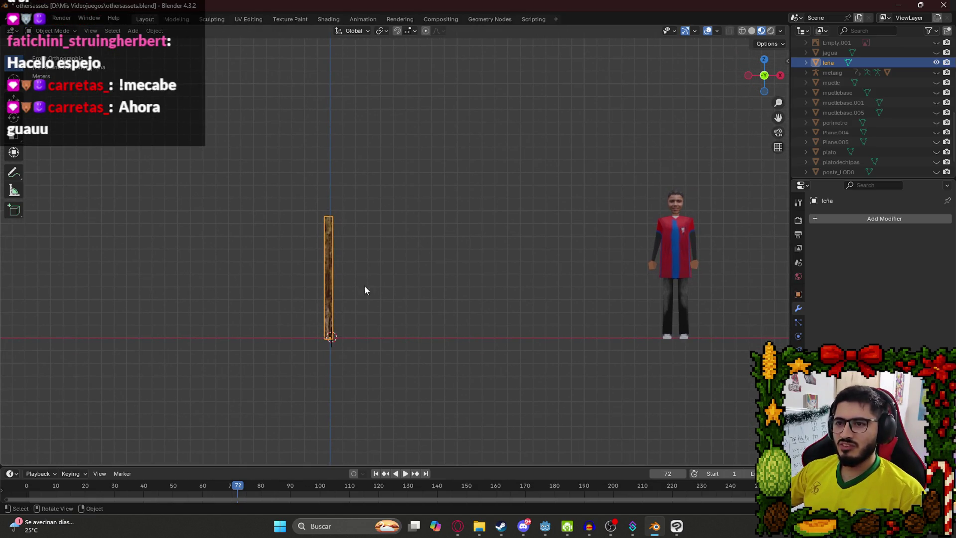
key(r)
click(435, 280)
key(r)
click(528, 353)
key(alt+r)
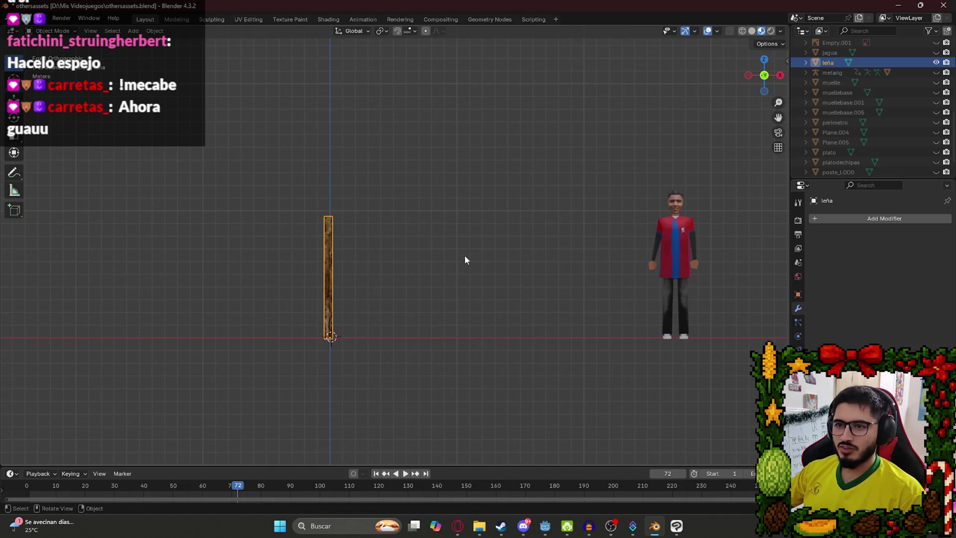
- Shorten the stick along Z, make it thinner, and move it to the world origin
key(s)
key(z)
click(417, 345)
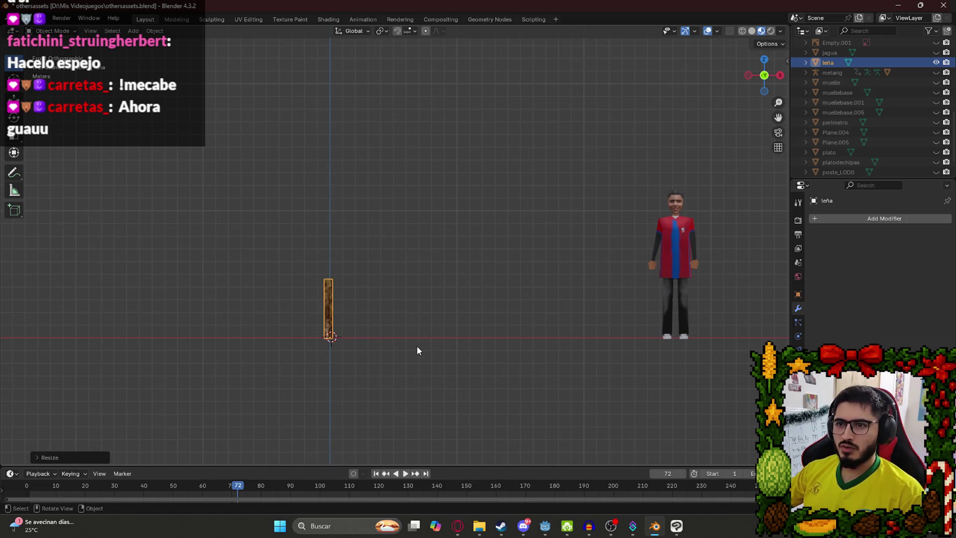
key(s)
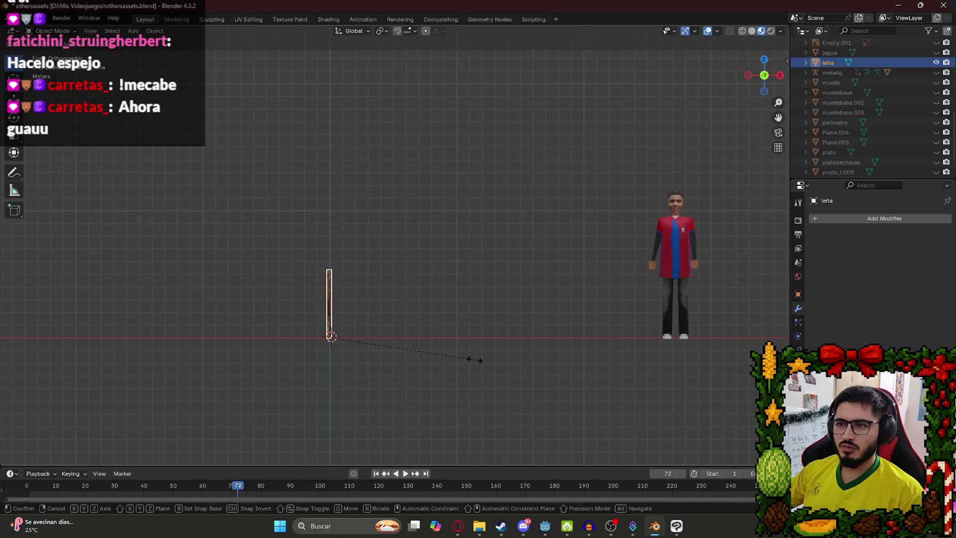
click(491, 359)
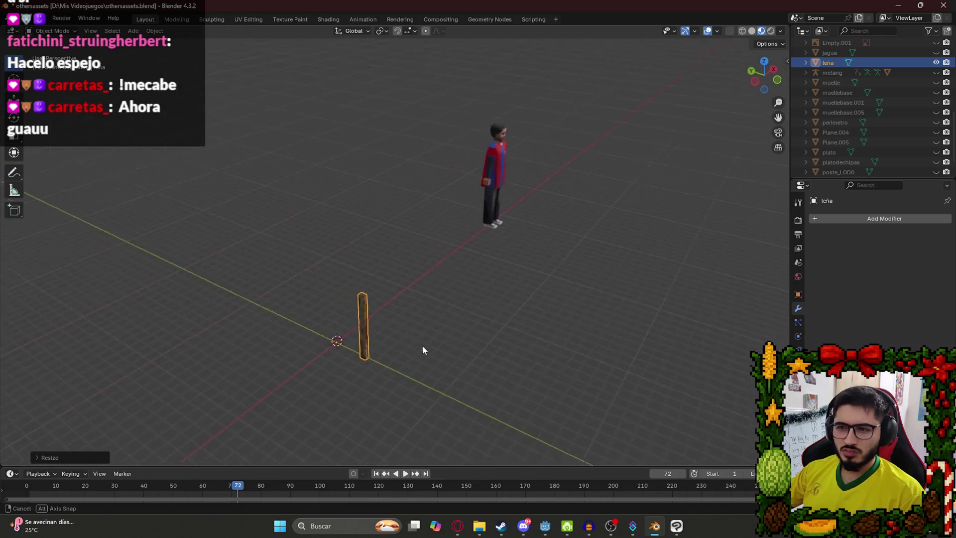
key(g)
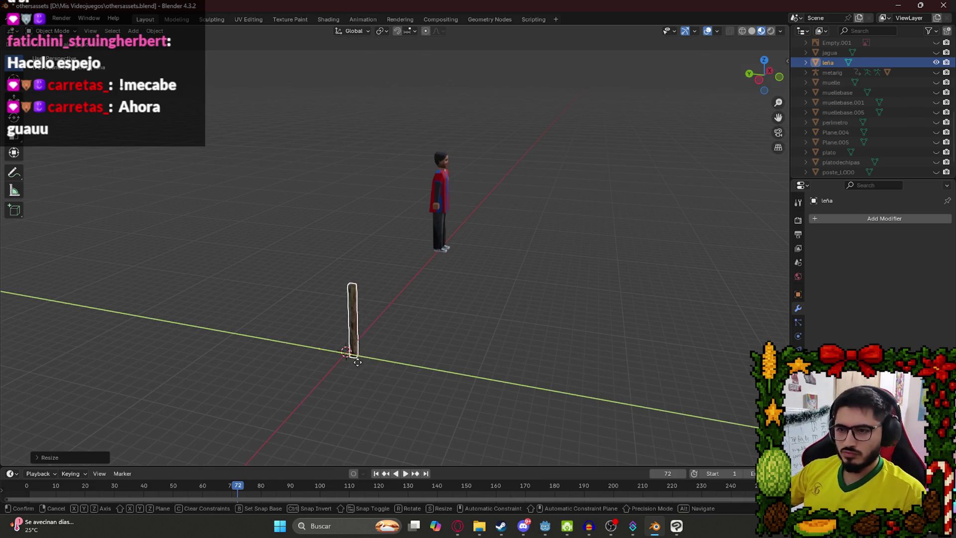
click(363, 358)
- Tilt the stick about 45 degrees, shift it left, and return to the image search box
key(KP_1)
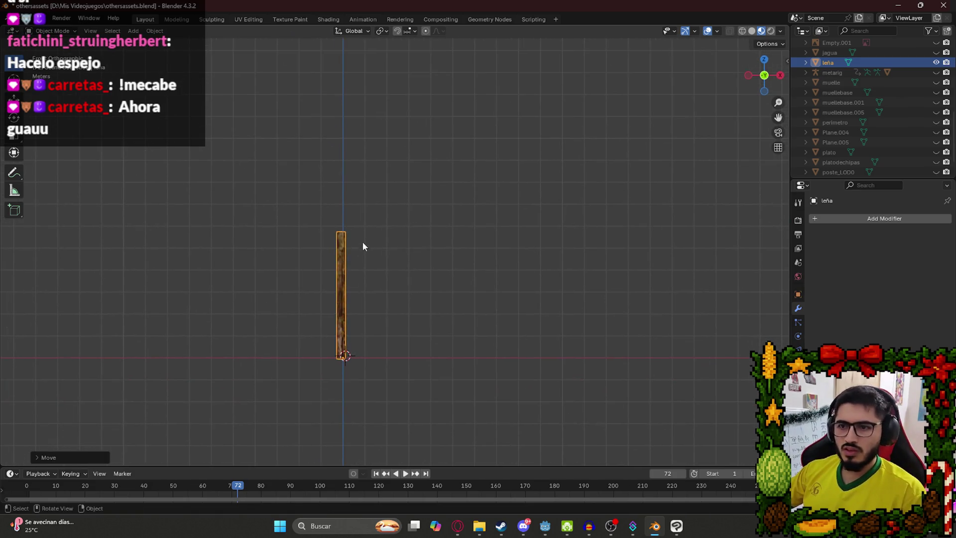
key(r)
click(451, 285)
key(g)
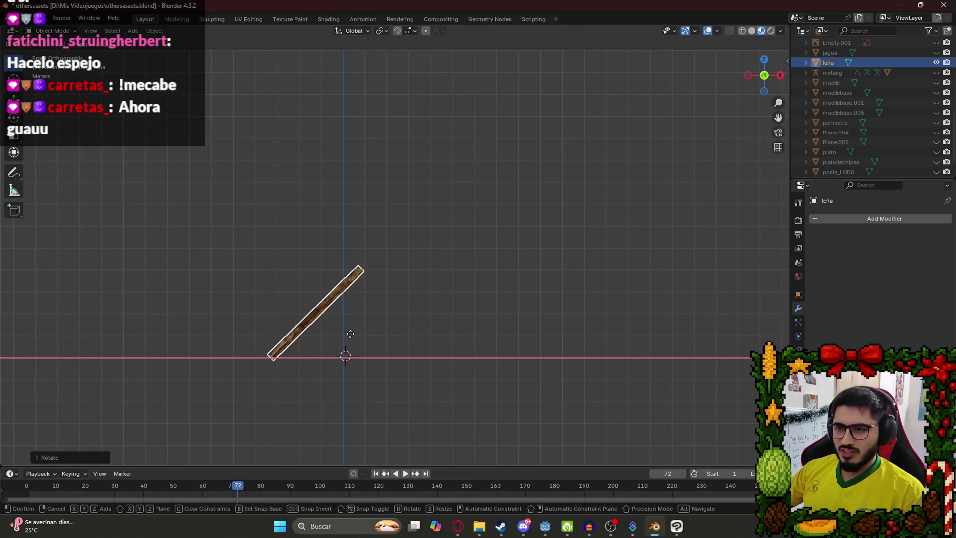
click(343, 323)
mouse_move(258, 300)
mouse_down()
mouse_move(357, 335)
mouse_move(360, 365)
mouse_move(297, 390)
mouse_move(392, 259)
mouse_move(292, 192)
mouse_move(346, 202)
mouse_up()
scroll(392, 259, up, 2)
scroll(391, 222, up, 3)
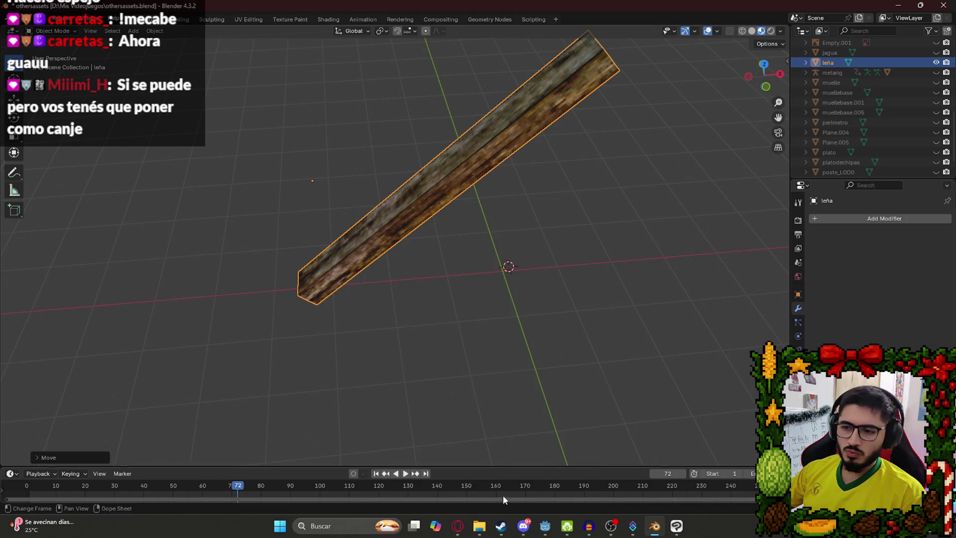
click(458, 525)
click(224, 43)
- Search images for 'fogata apagada' and preview the burnt-out campfire photo
text(apagada)
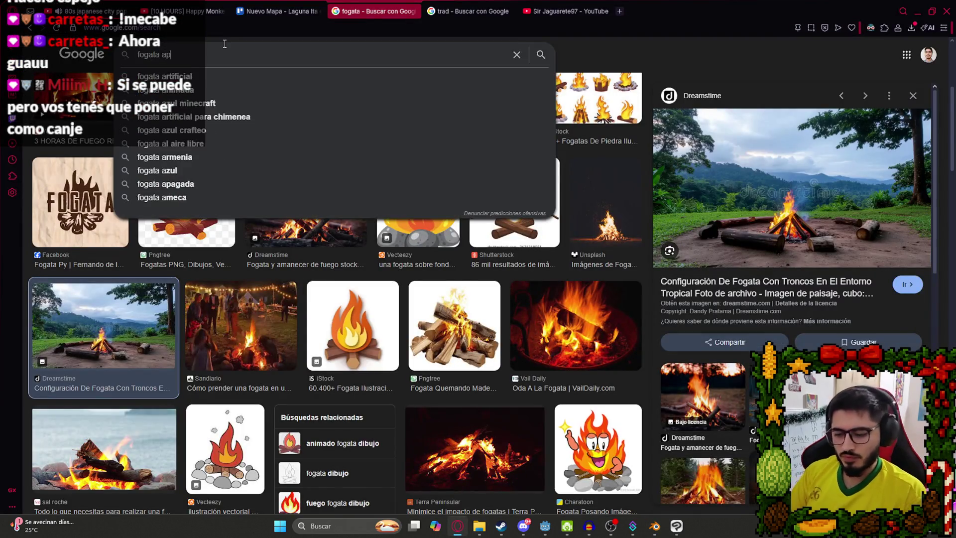
key(Return)
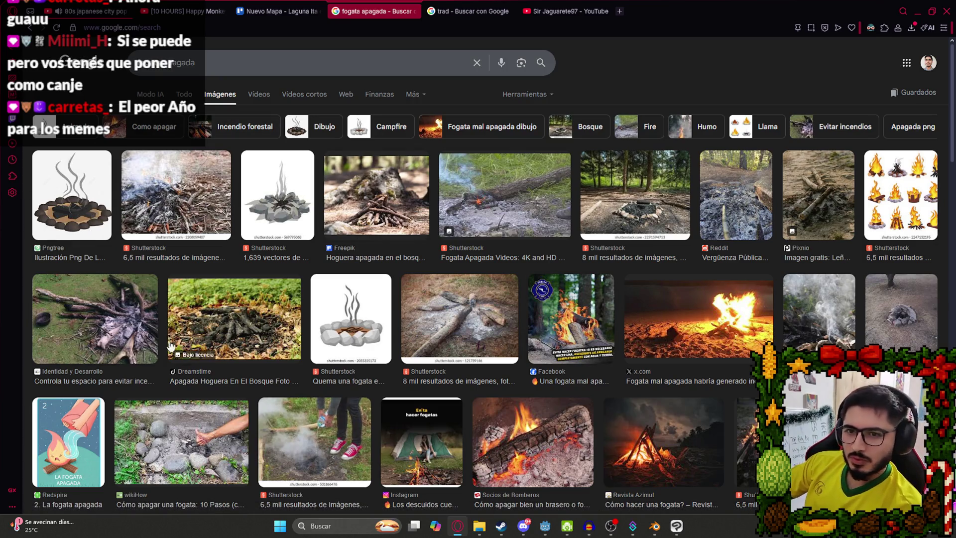
click(117, 326)
mouse_move(657, 532)
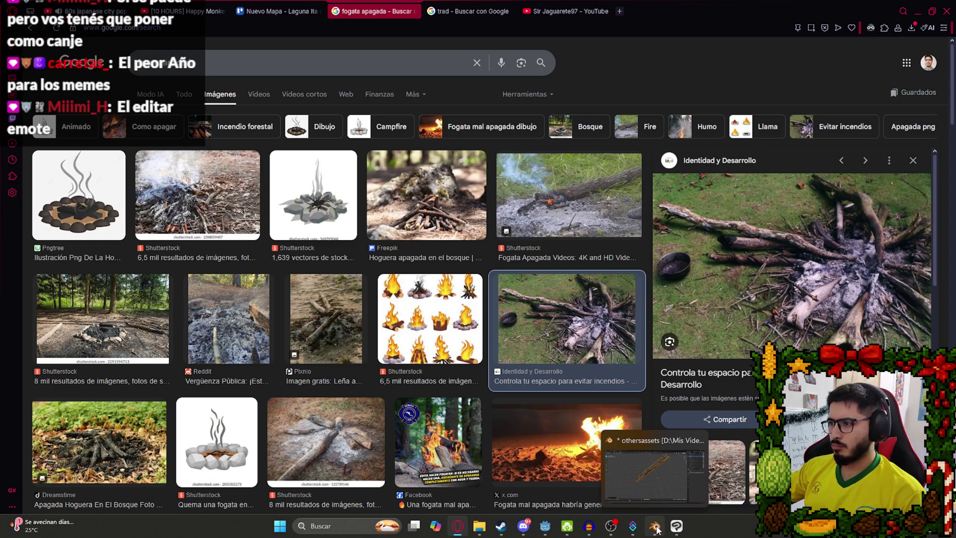
- Back in Blender, apply all transforms to the leña log
click(656, 528)
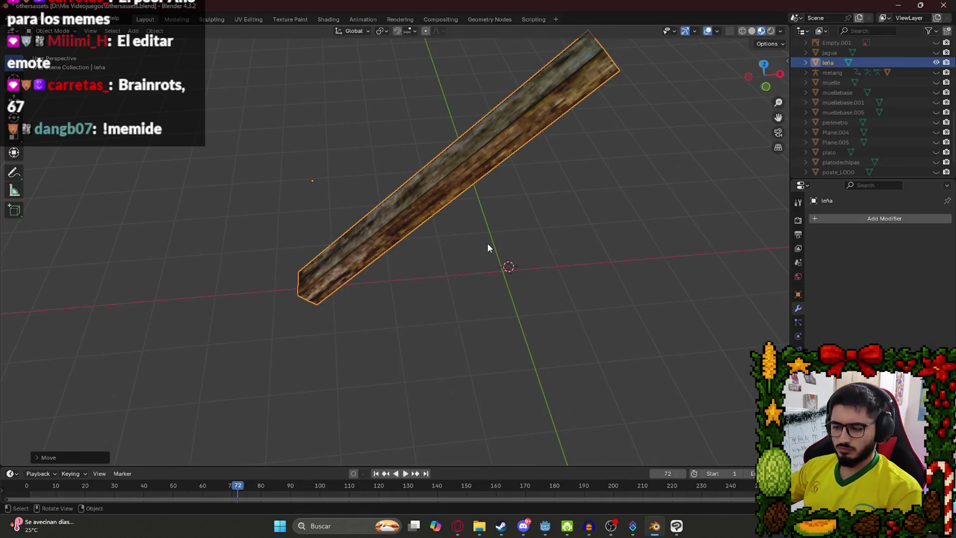
key(KP_1)
scroll(519, 273, down, 4)
key(g)
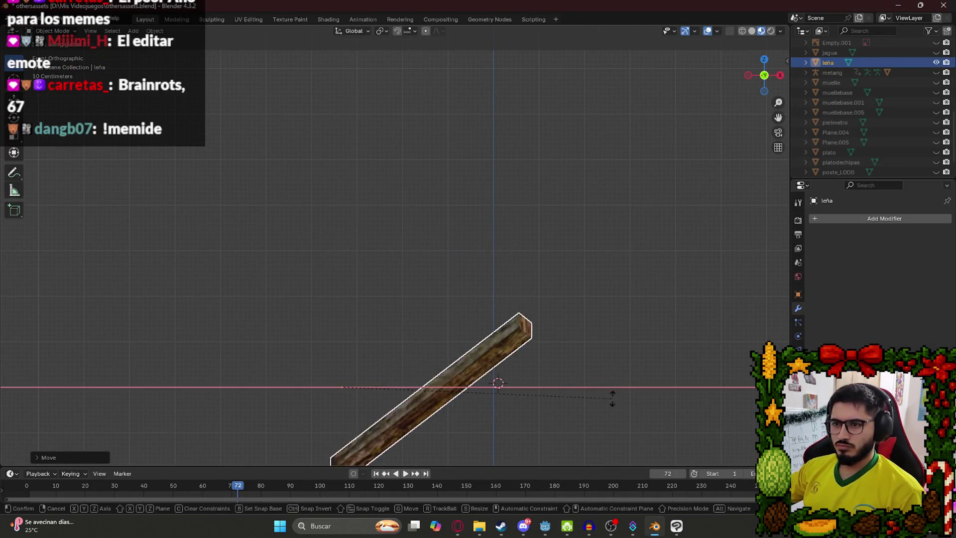
key(Escape)
key(ctrl+a)
key(Escape)
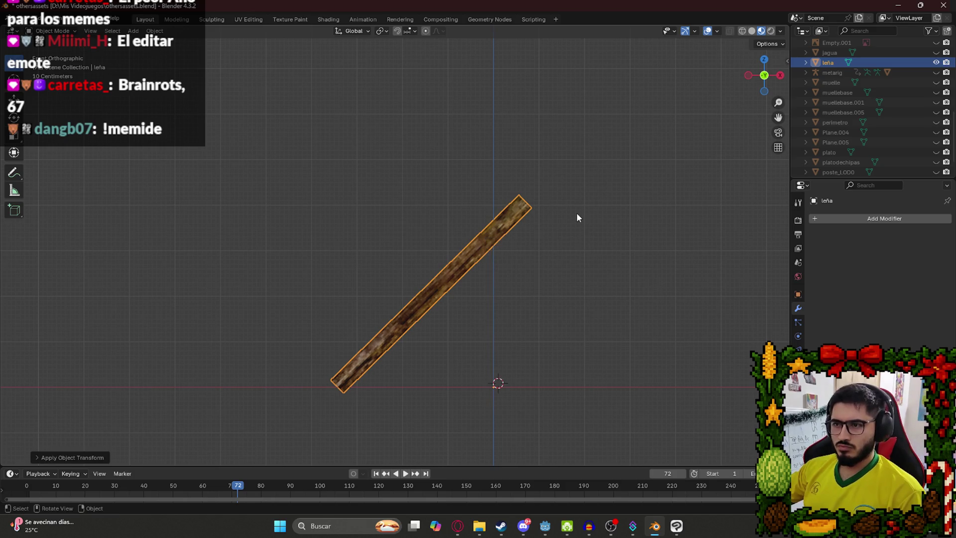
key(r)
key(Escape)
key(ctrl+a)
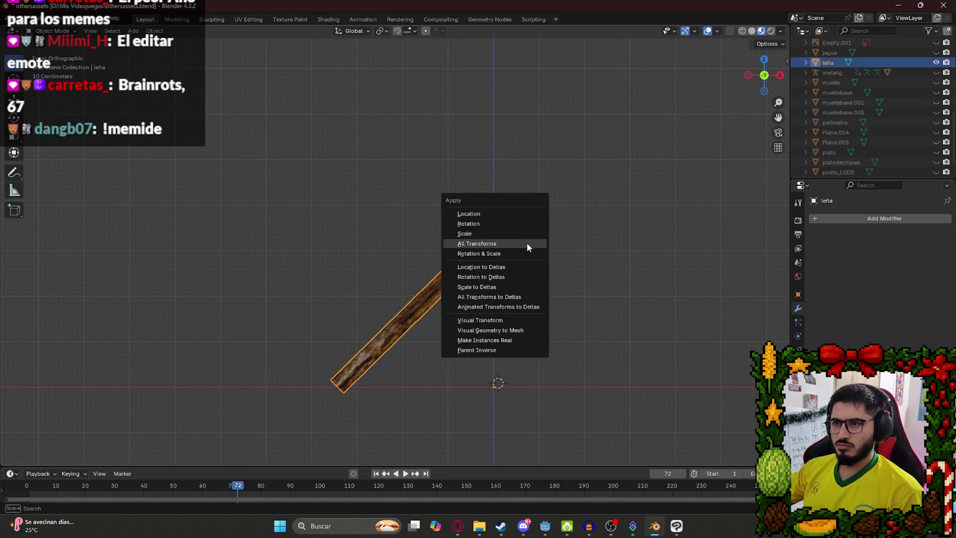
click(526, 242)
- Set the log's origin to its geometry
right_click(396, 321)
mouse_move(395, 364)
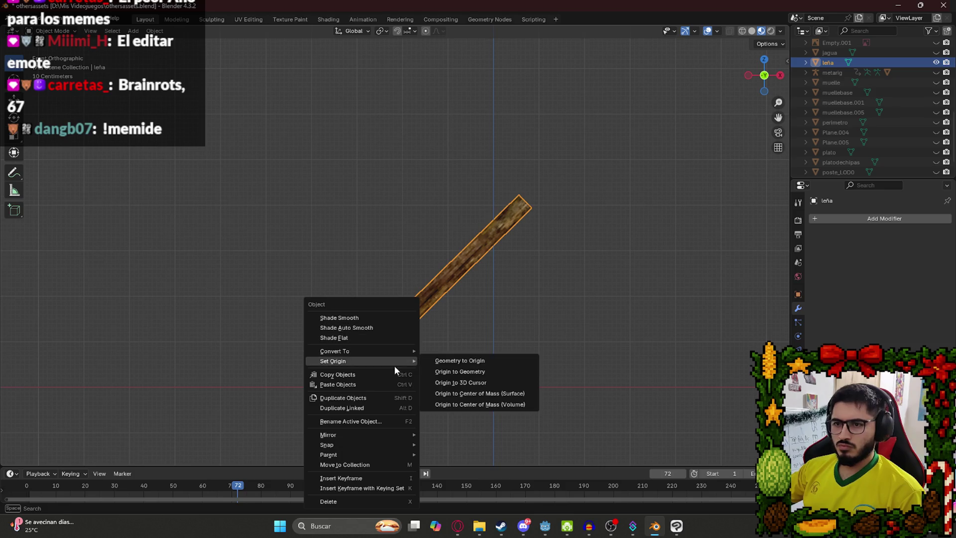
click(458, 371)
- Rotate the log to lie nearly flat and lower it above the world origin
key(r)
key(x)
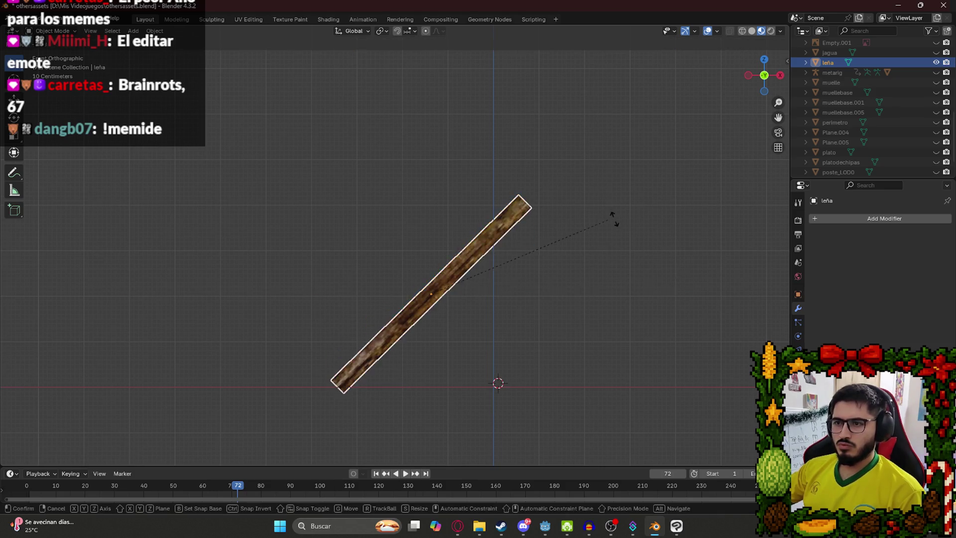
key(x)
key(x)
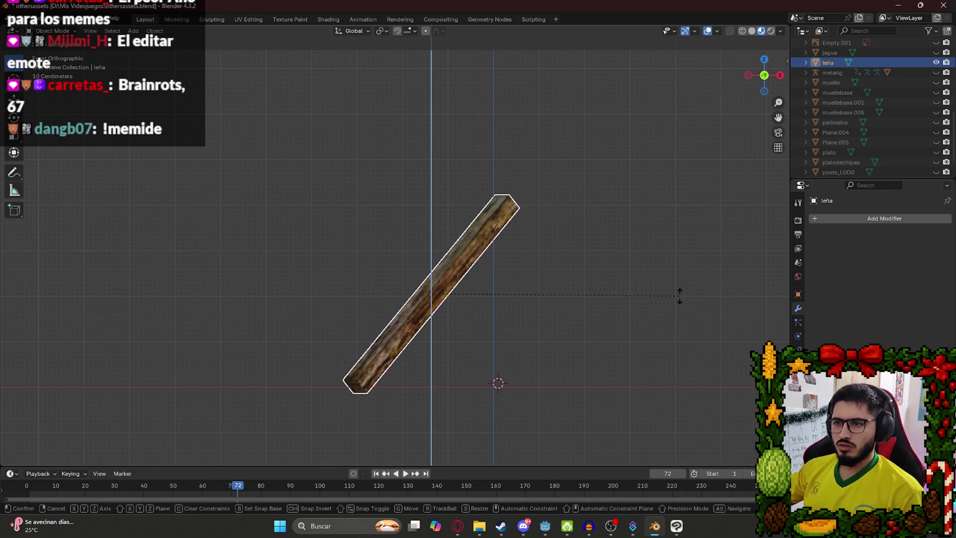
key(y)
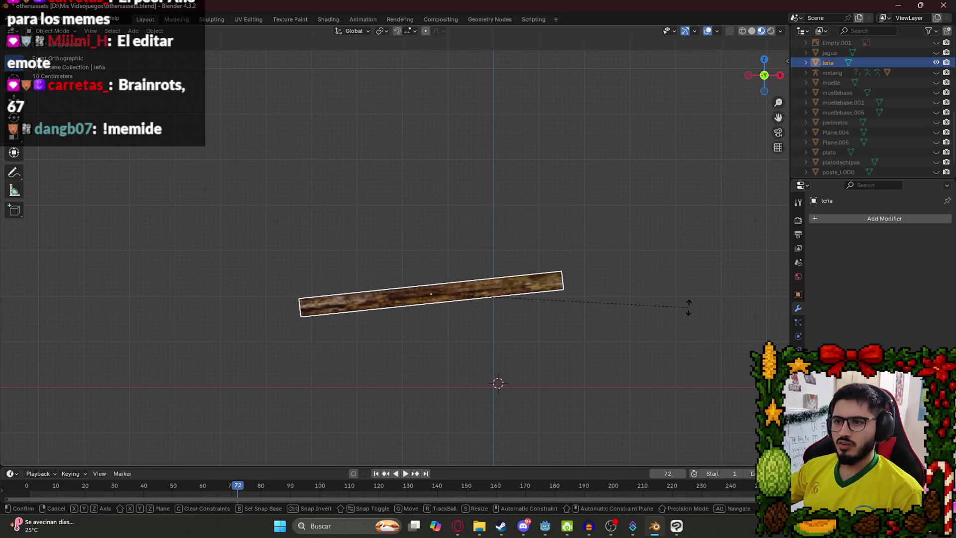
click(680, 301)
scroll(560, 279, down, 4)
key(g)
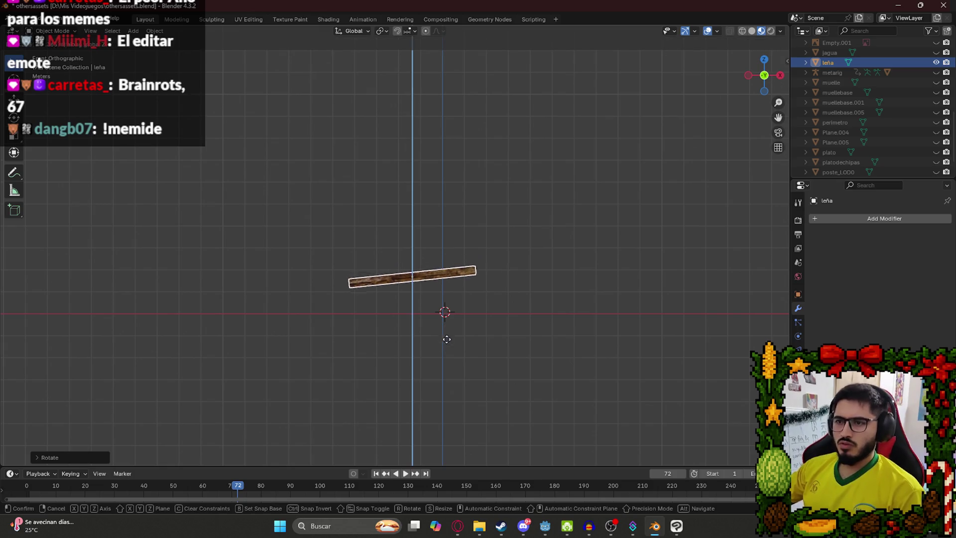
click(450, 361)
scroll(418, 339, up, 2)
mouse_move(419, 336)
mouse_down()
mouse_move(459, 351)
mouse_move(320, 324)
mouse_move(378, 241)
mouse_move(355, 310)
mouse_up()
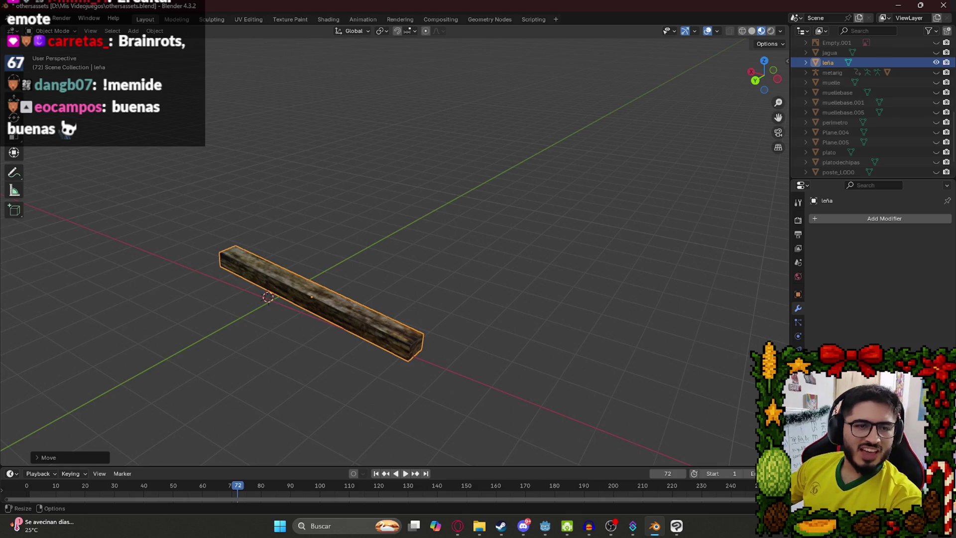
- Re-rotate the log and lower it slightly along Z
drag(377, 250, 332, 272)
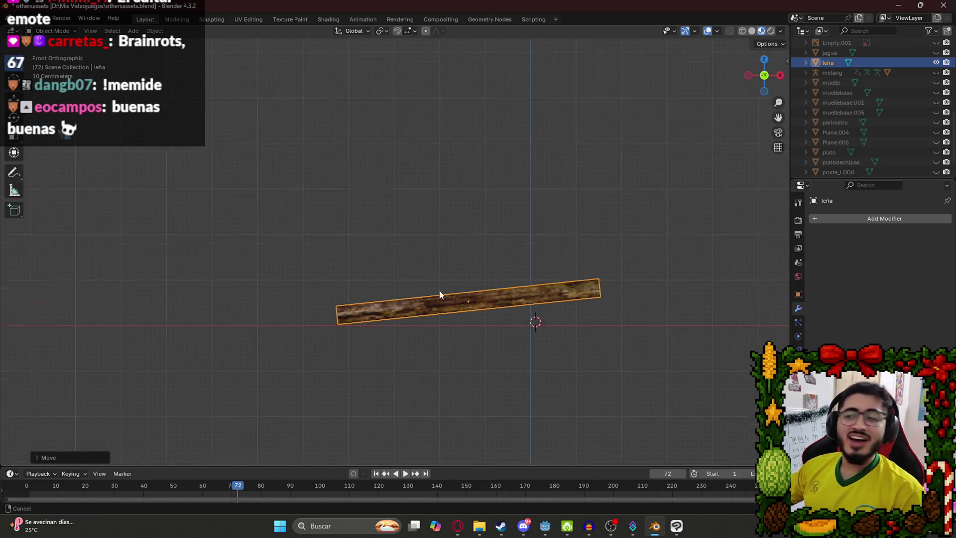
scroll(422, 229, up, 5)
key(r)
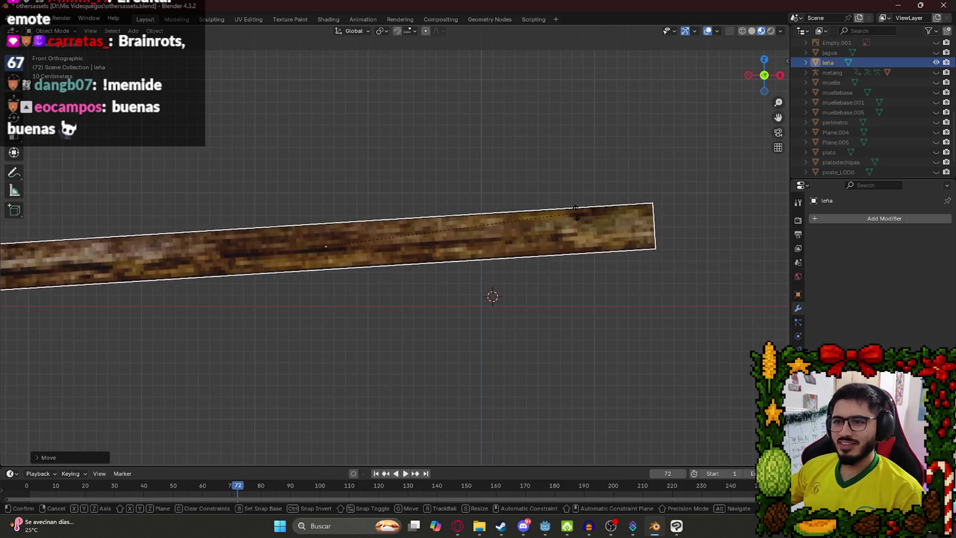
click(496, 219)
scroll(496, 219, down, 3)
key(g)
key(z)
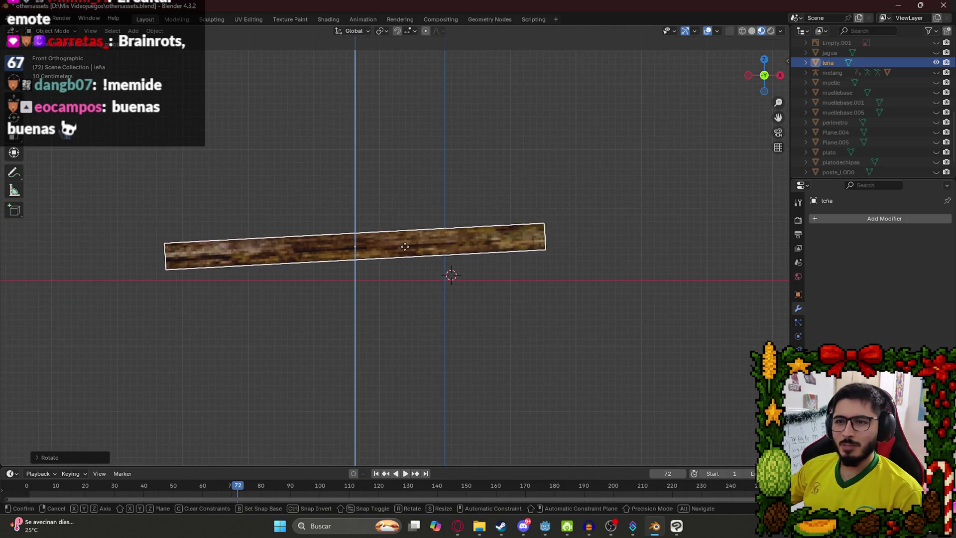
click(409, 256)
- Rotate the log to a diagonal in top view and check it from the front
mouse_move(414, 255)
mouse_down()
mouse_move(416, 211)
mouse_move(363, 205)
mouse_move(357, 246)
mouse_move(277, 228)
mouse_move(339, 292)
mouse_move(324, 279)
mouse_up()
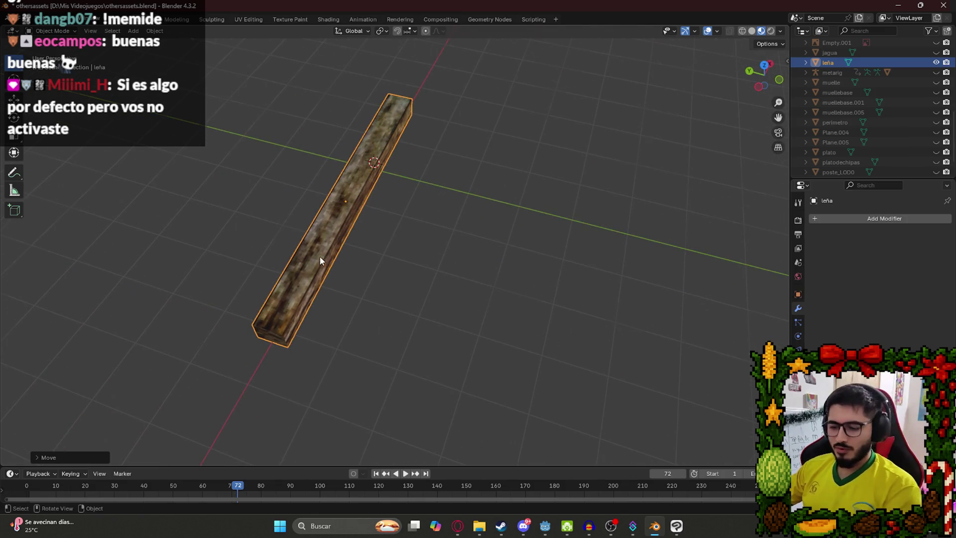
key(KP_7)
key(r)
click(269, 340)
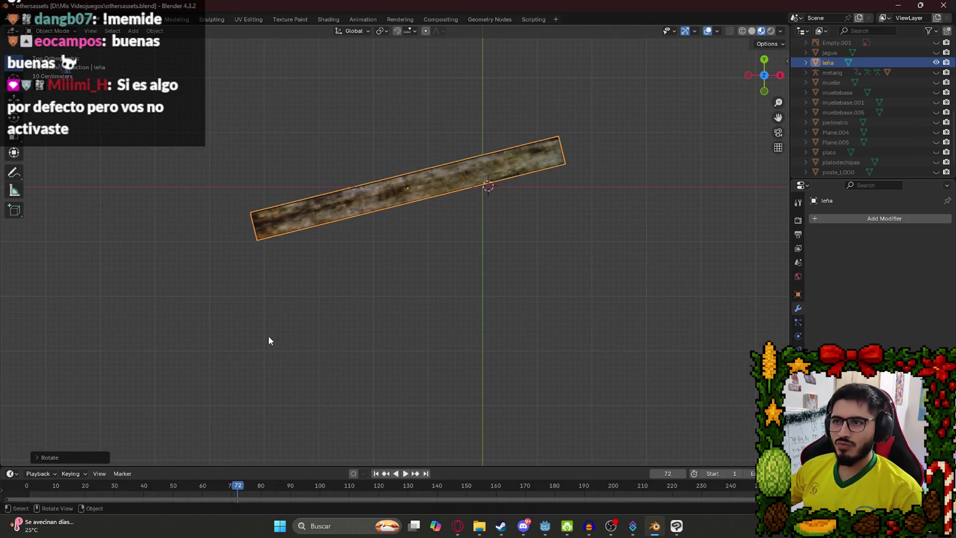
key(KP_1)
scroll(413, 227, up, 3)
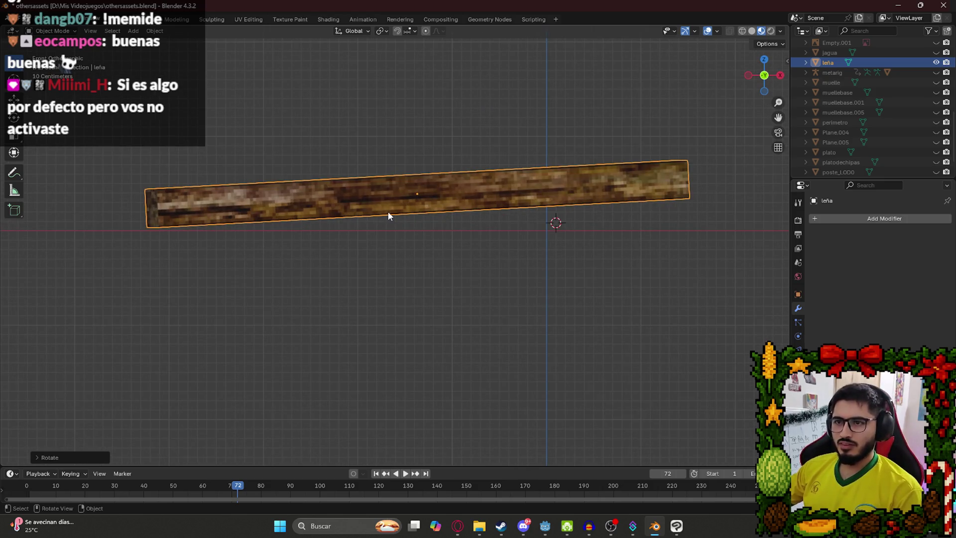
click(798, 276)
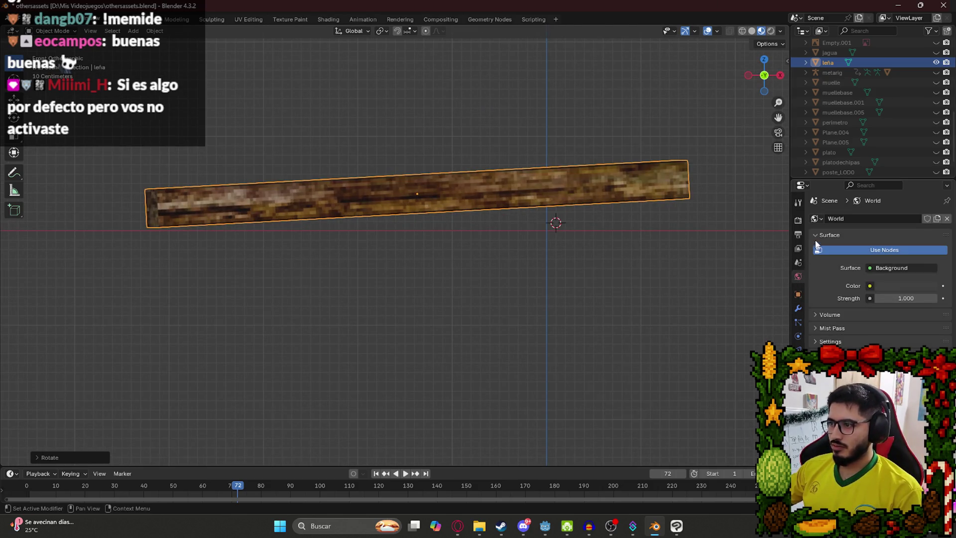
- Replace the log's textured Material.026 with a new plain material
click(798, 378)
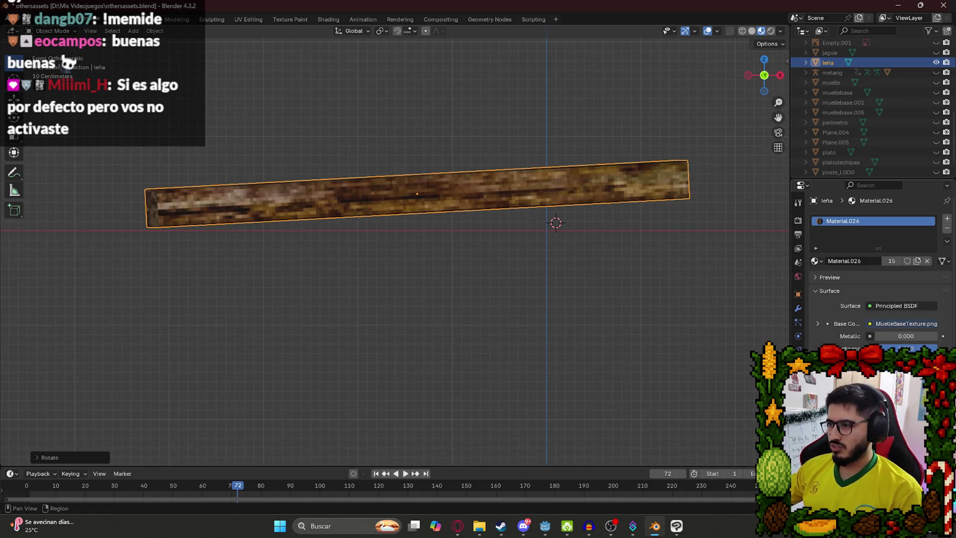
click(946, 229)
click(854, 265)
- Rotate the log to a steeper angle and switch to the UV Editing workspace
mouse_move(759, 253)
mouse_down()
mouse_move(550, 200)
mouse_move(355, 199)
mouse_move(357, 249)
mouse_move(342, 213)
mouse_up()
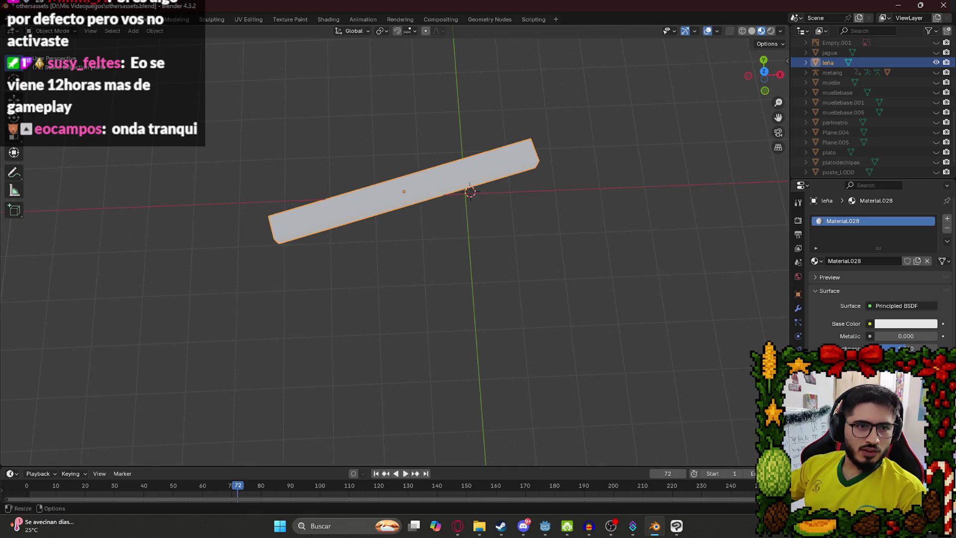
scroll(438, 309, down, 3)
key(KP_1)
scroll(389, 225, up, 5)
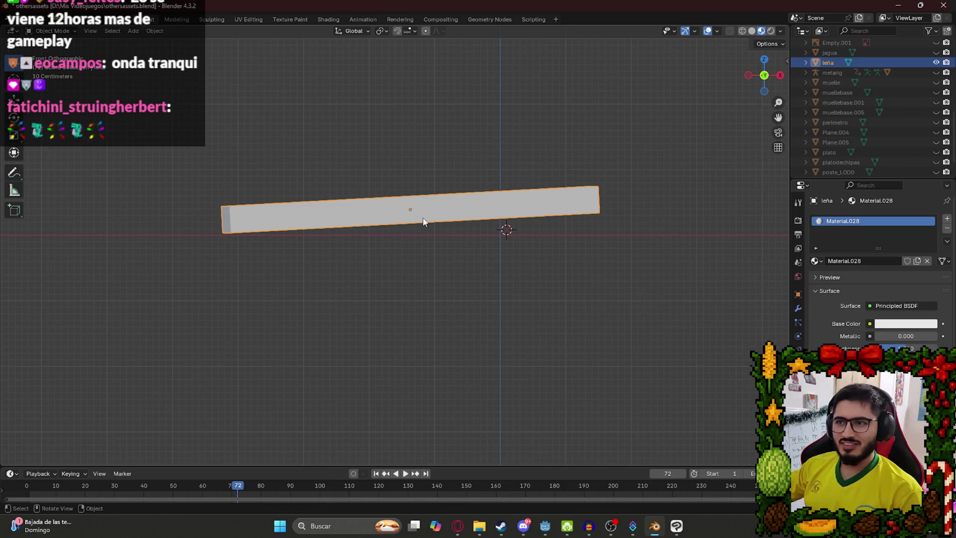
mouse_move(454, 250)
mouse_down()
mouse_move(423, 256)
mouse_move(354, 207)
mouse_move(388, 220)
mouse_move(424, 211)
mouse_move(331, 259)
mouse_up()
key(r)
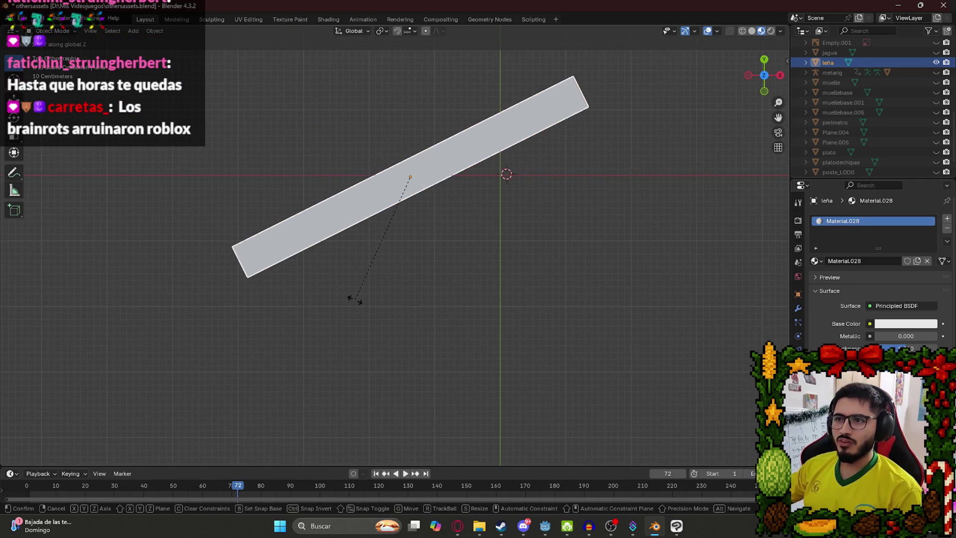
click(354, 299)
click(248, 18)
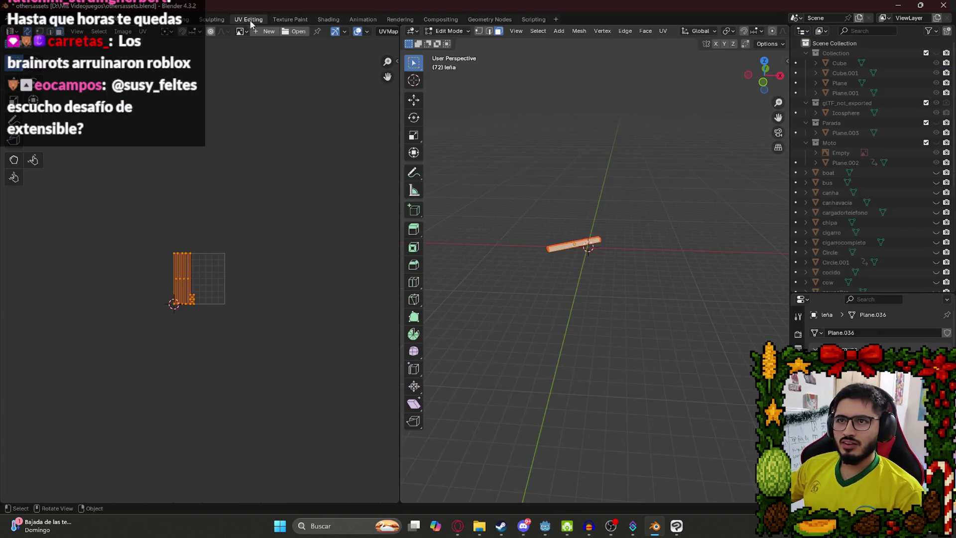
- Export the log's UV layout as a 1024×1024 PNG into the Mis Videojuegos folder with an edited file name
scroll(599, 314, up, 4)
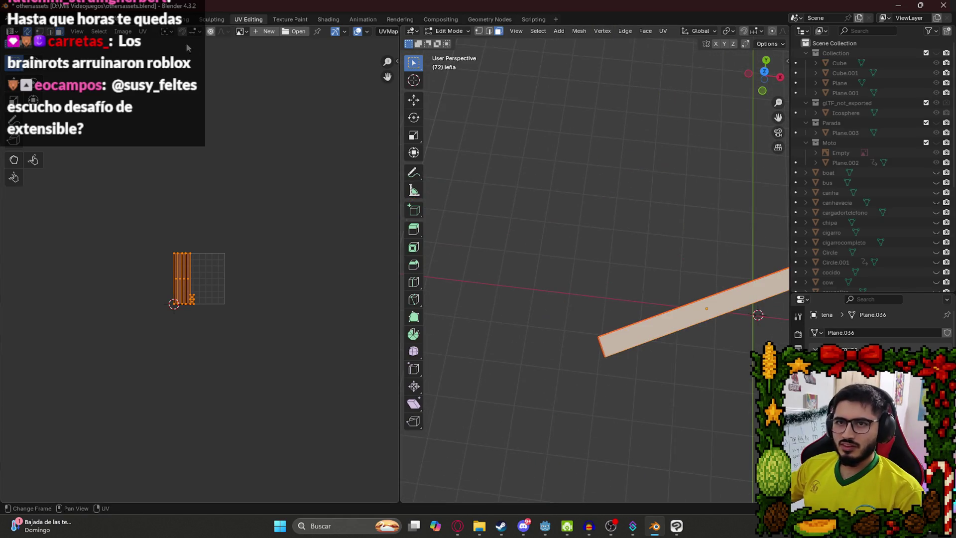
click(143, 31)
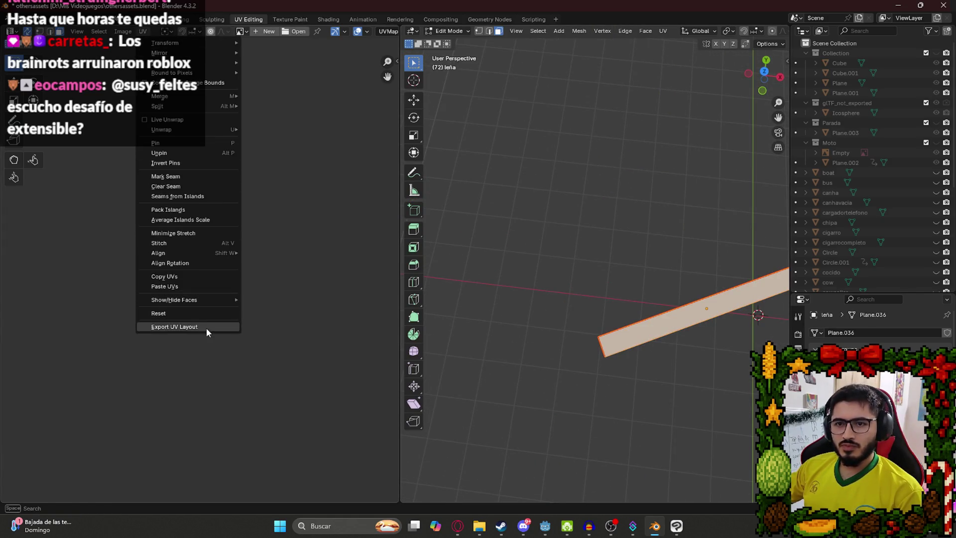
click(206, 327)
click(414, 393)
text(L)
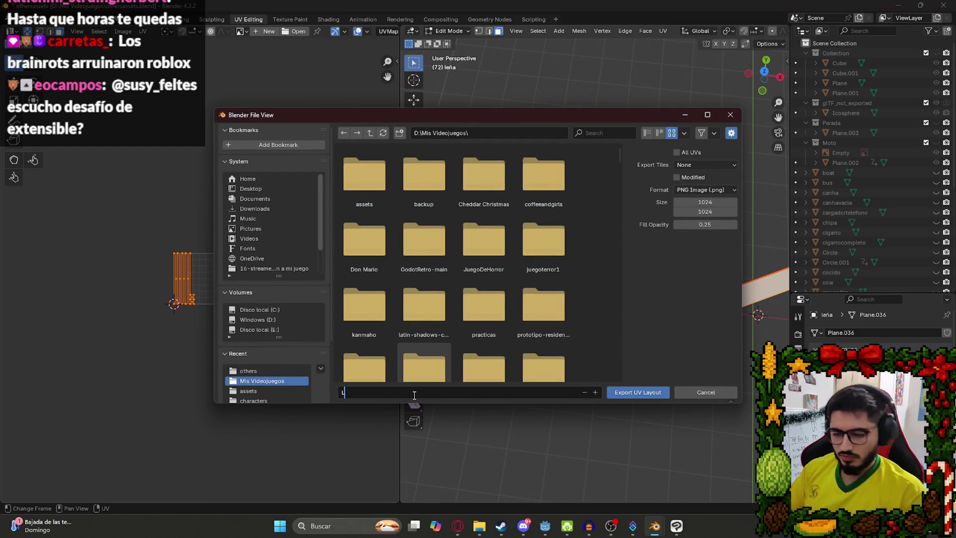
text(a)
key(Return)
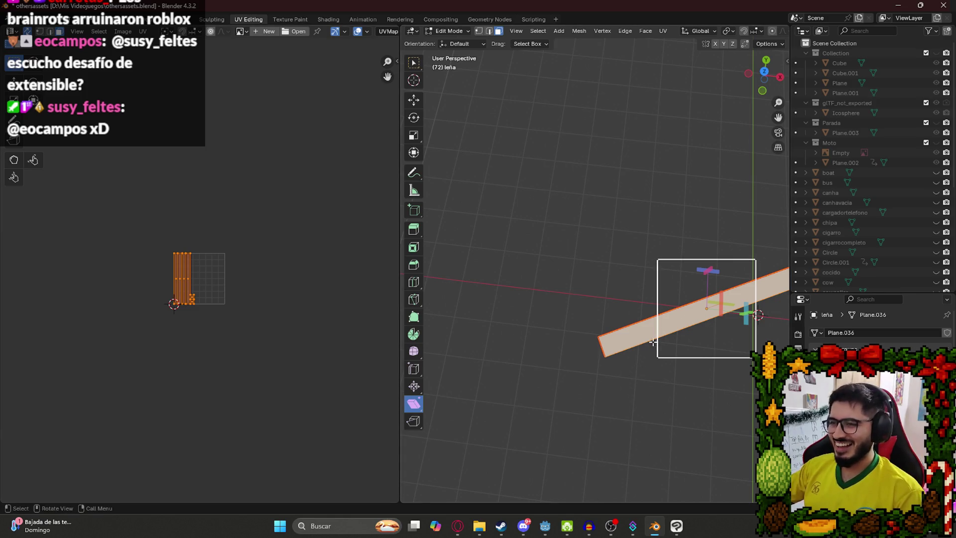
- Switch the log to face select mode, view it from Bottom (-Z), centre it, and deselect all faces
drag(728, 277, 716, 297)
click(478, 31)
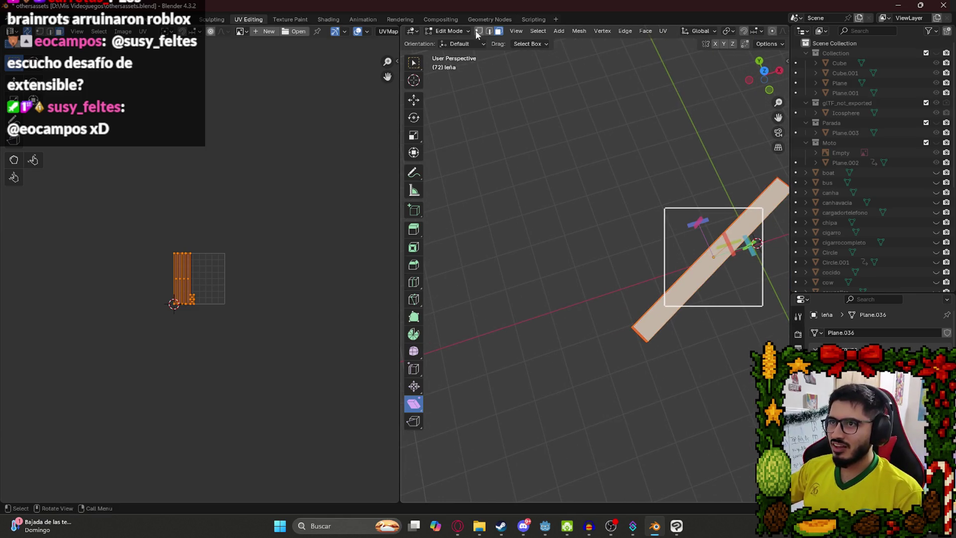
click(500, 31)
click(764, 80)
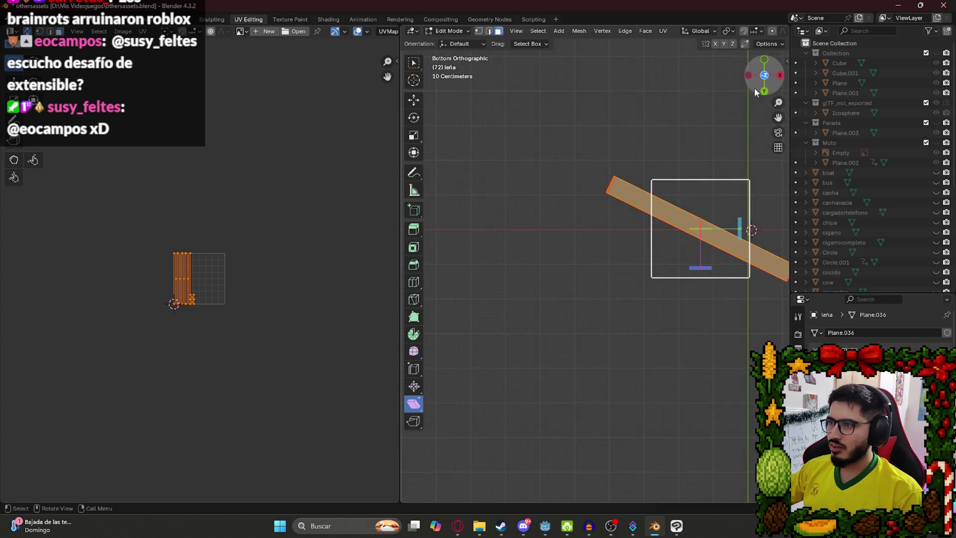
drag(732, 173, 534, 192)
click(569, 244)
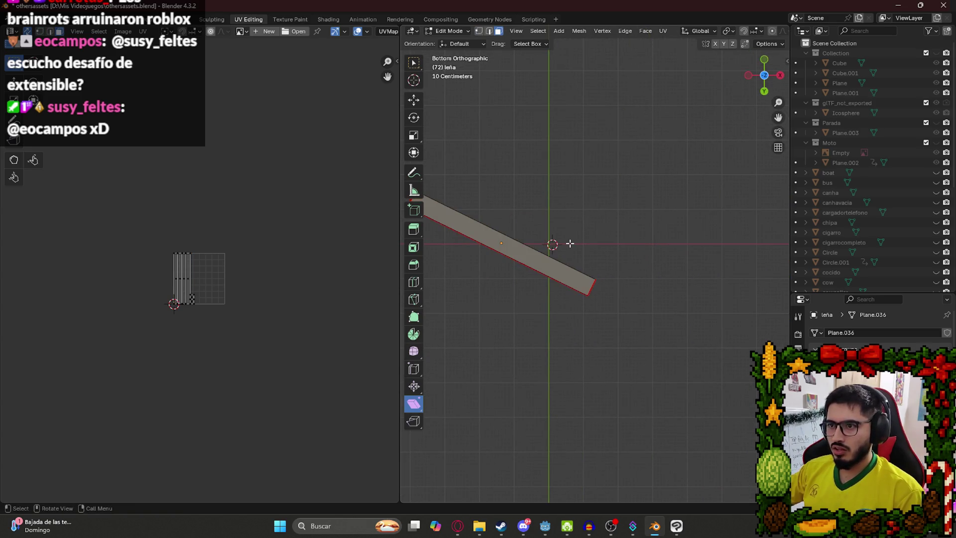
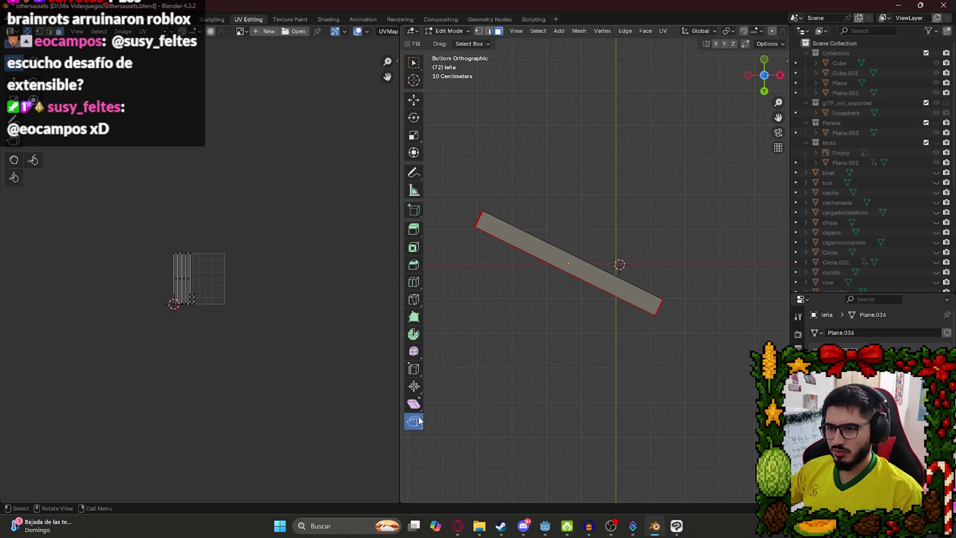
- Select the whole plank mesh and try the edge-slide and shrink/fatten tools
key(a)
drag(561, 231, 576, 273)
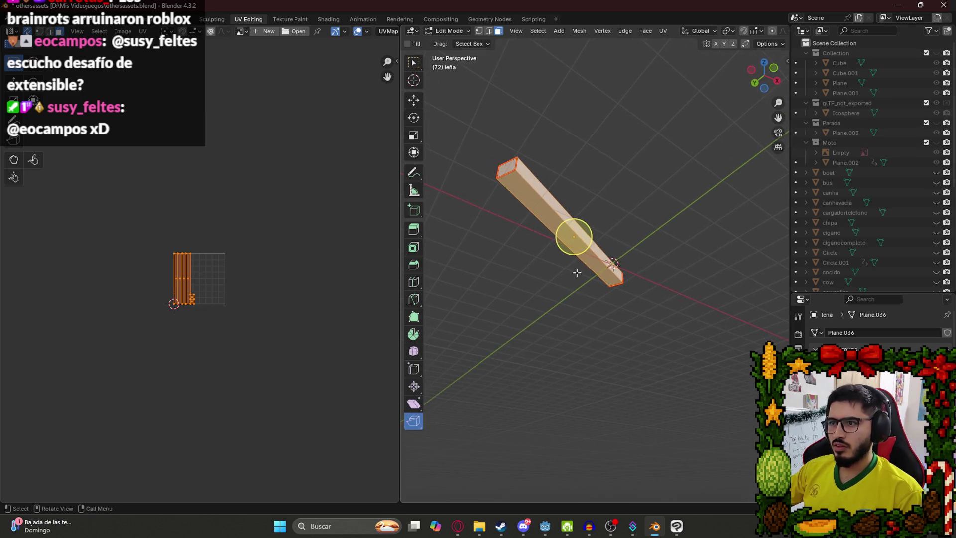
right_click(418, 427)
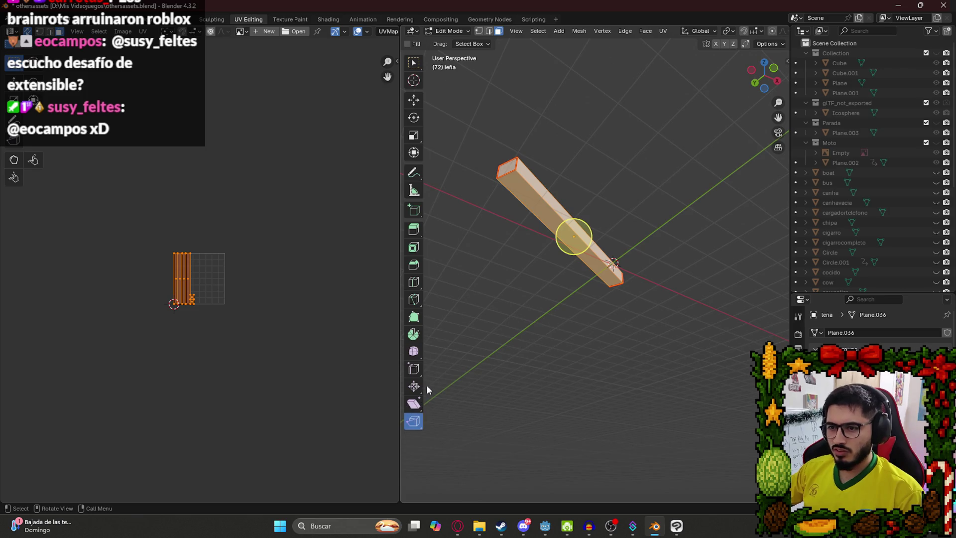
click(419, 375)
click(413, 385)
mouse_move(446, 354)
mouse_down()
mouse_move(548, 300)
mouse_move(450, 378)
mouse_up()
- Return to box selection and view the plank in Front Orthographic
click(414, 63)
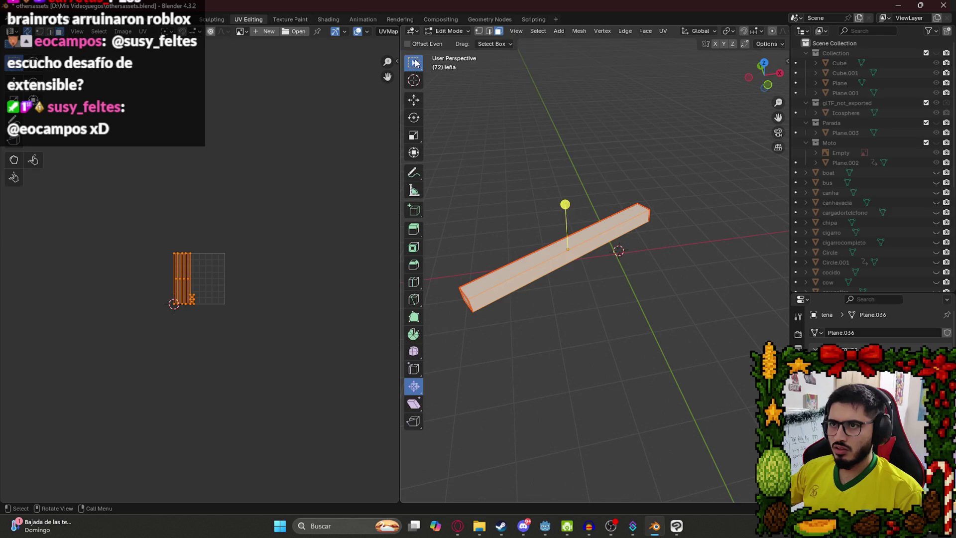
mouse_move(589, 219)
mouse_down()
mouse_move(572, 222)
mouse_move(570, 209)
mouse_up()
key(KP_1)
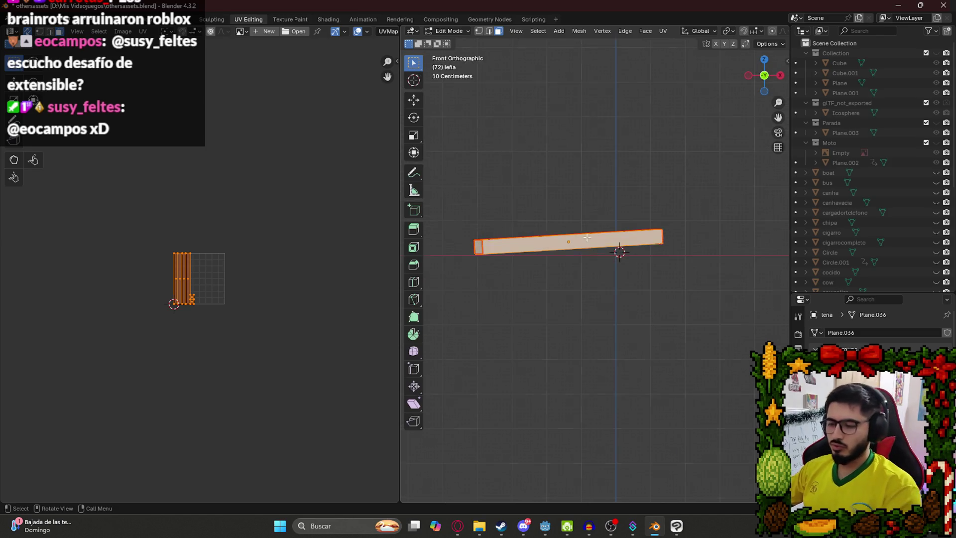
scroll(581, 258, up, 3)
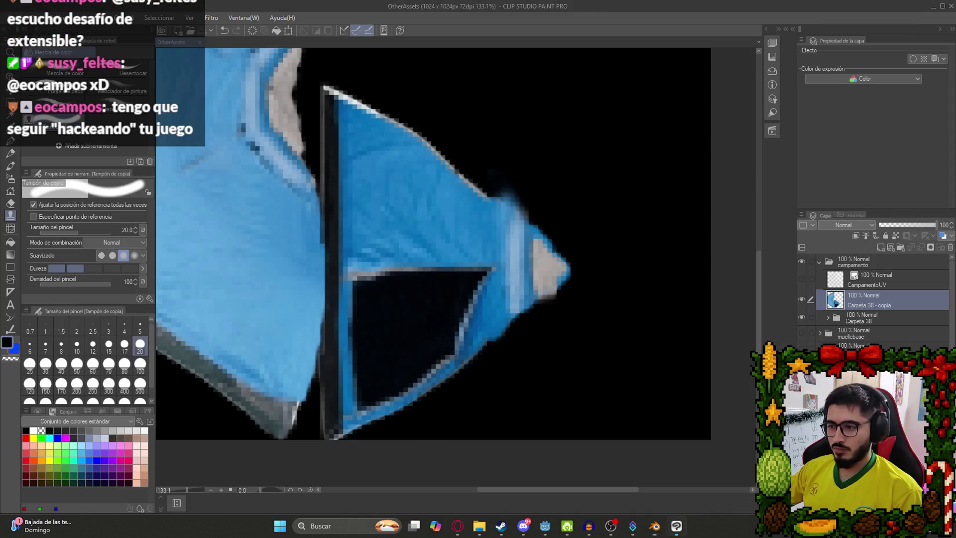
- Switch to Clip Studio Paint and collapse the campamento layer folder
click(676, 525)
click(871, 259)
click(820, 262)
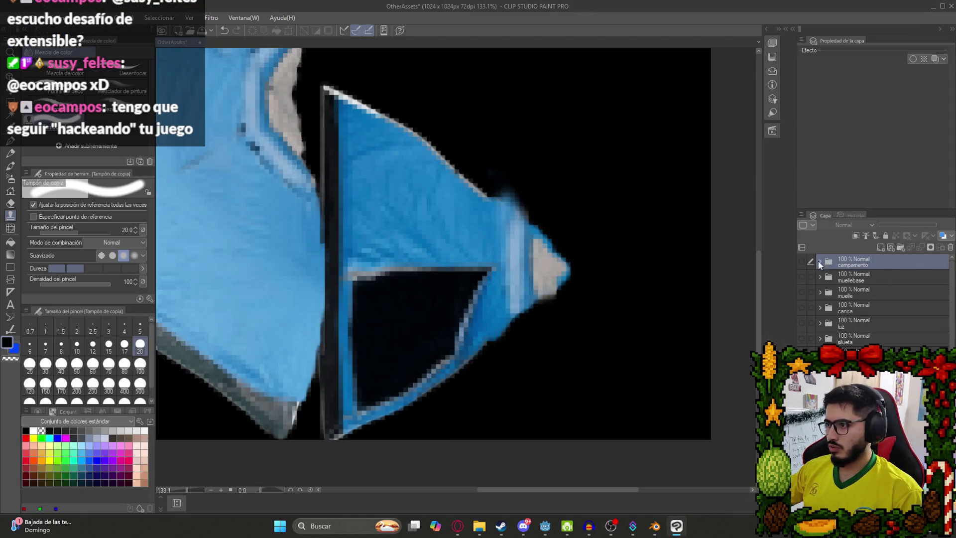
- Hide campamento, add a new layer folder named 'leña', then bring up Mis Videojuegos
click(801, 262)
click(900, 247)
key(BackSpace)
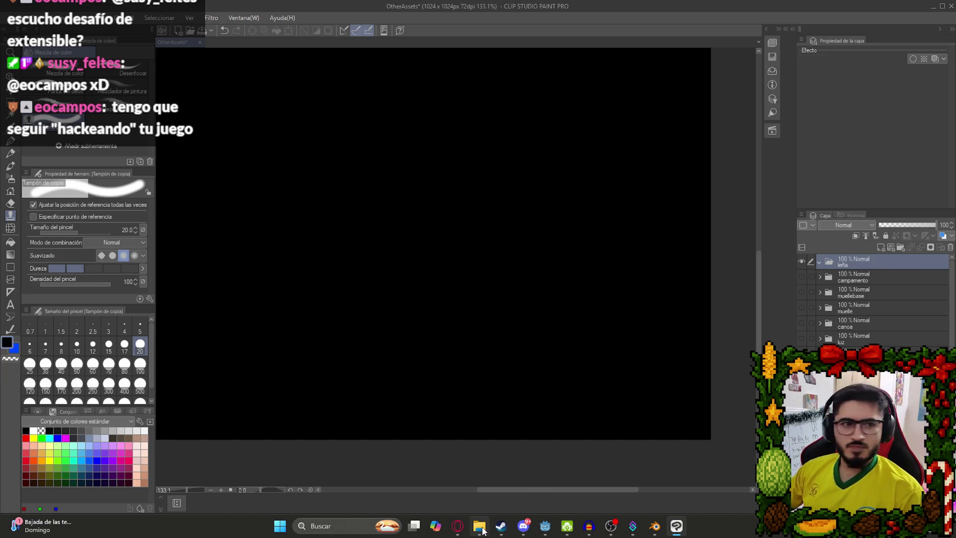
mouse_move(481, 530)
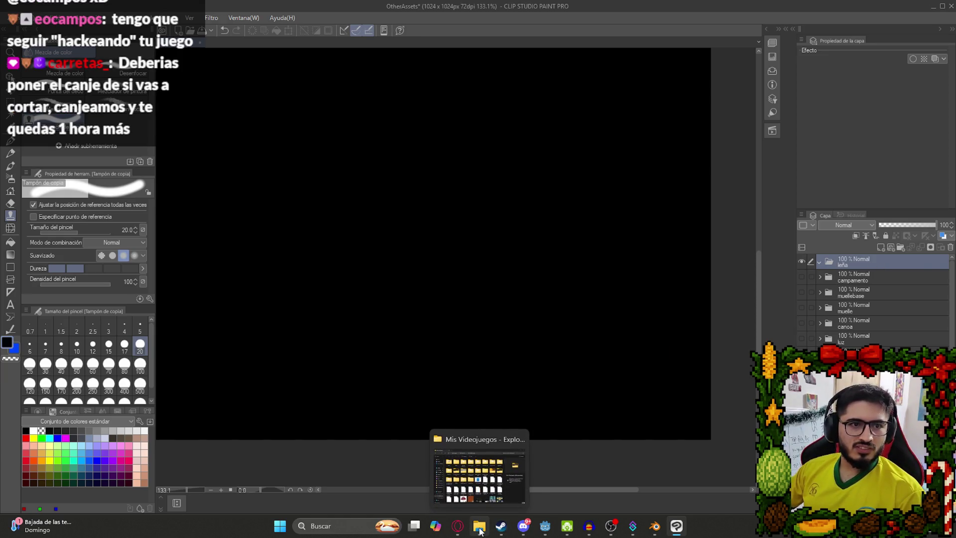
click(480, 531)
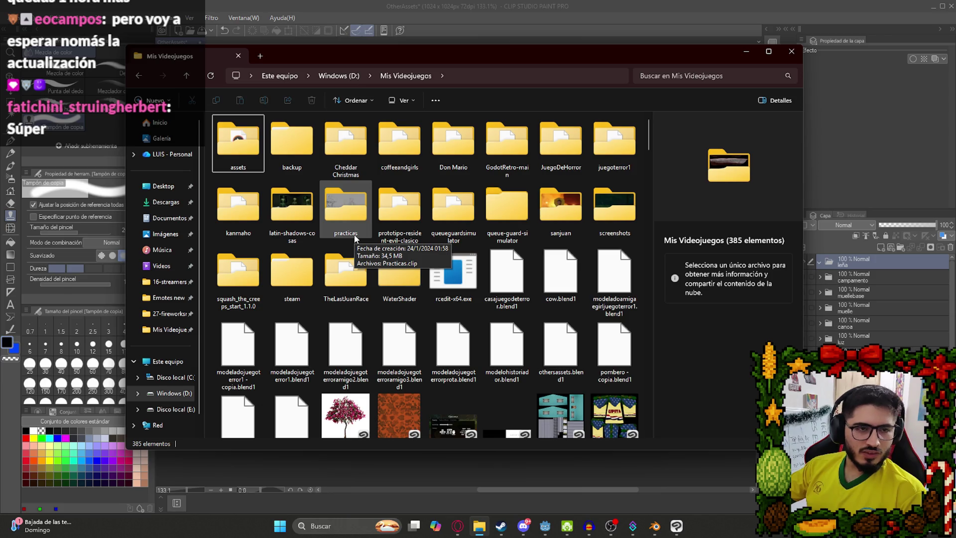
- Find LeñaUV.png in Mis Videojuegos and drag it into Clip Studio's leña folder
drag(466, 52, 438, 54)
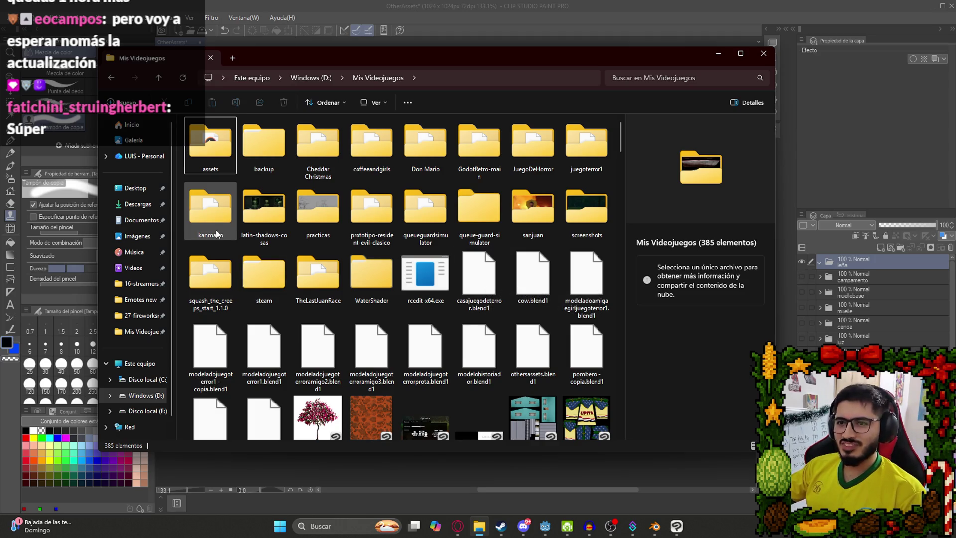
click(265, 219)
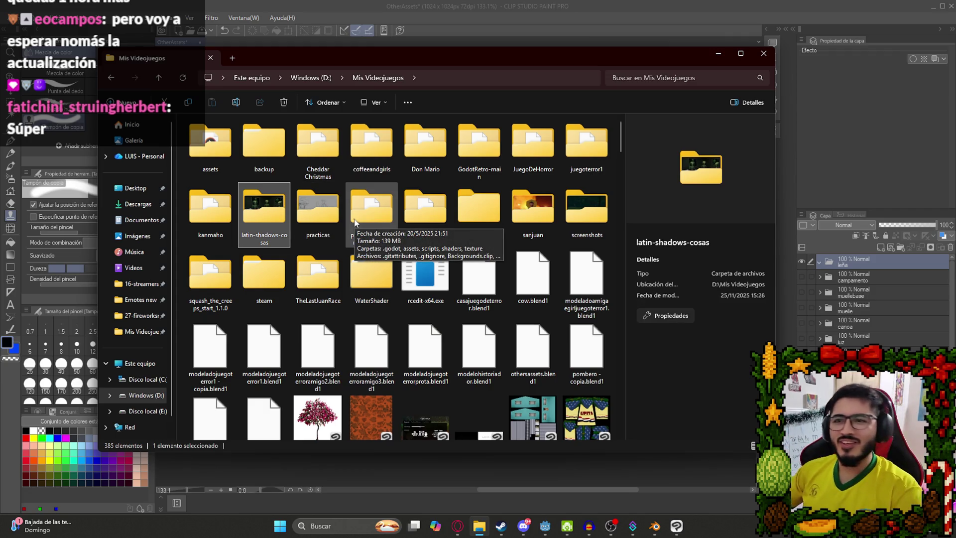
click(223, 217)
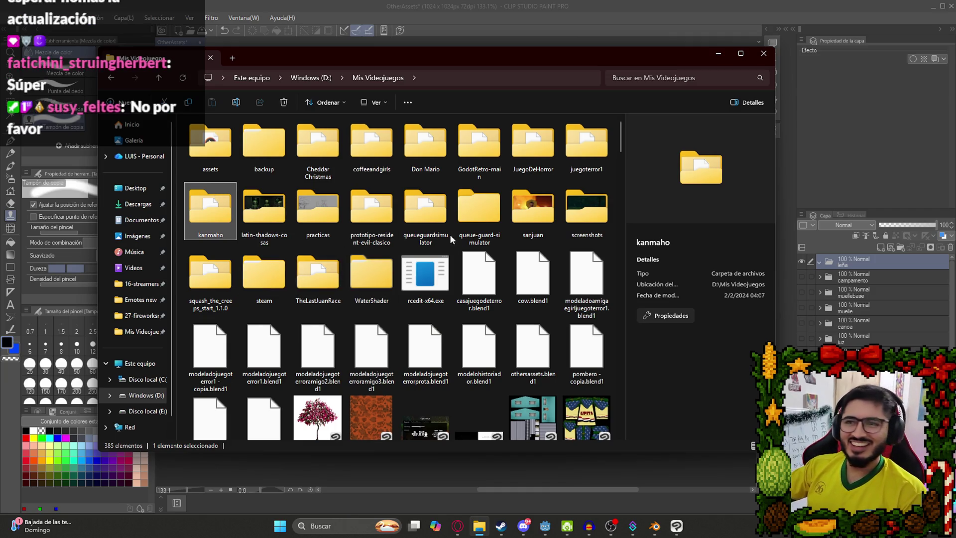
click(387, 212)
mouse_move(525, 63)
mouse_down()
mouse_move(441, 334)
mouse_move(570, 80)
mouse_move(482, 40)
mouse_up()
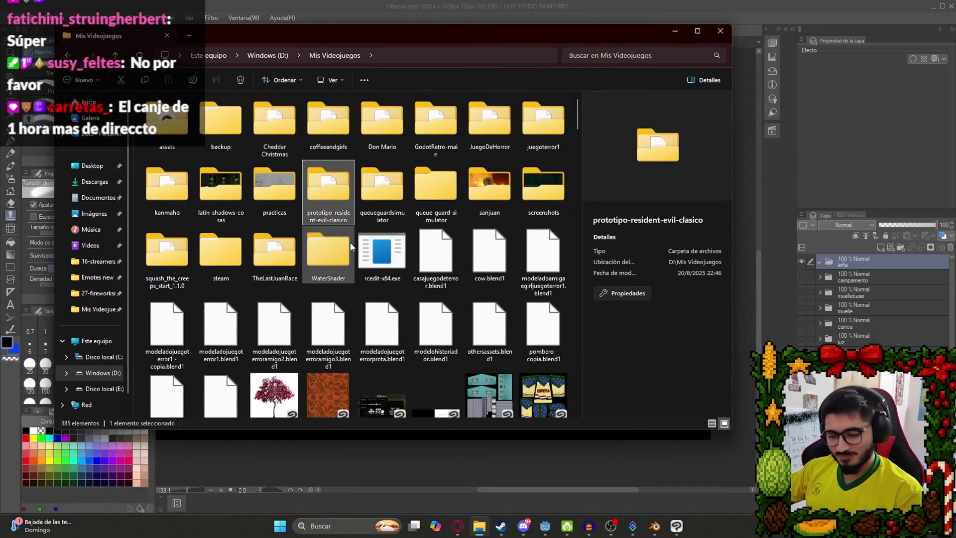
text(le)
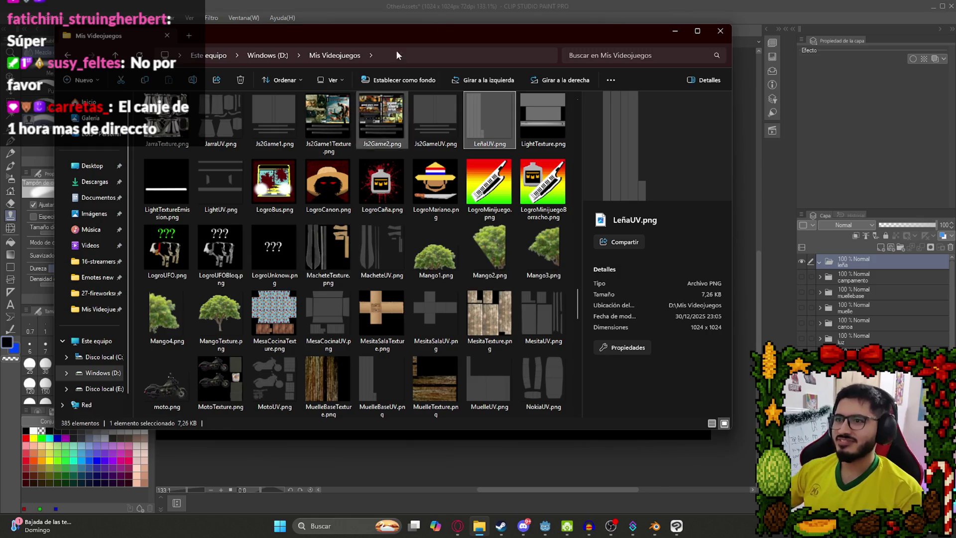
drag(495, 127, 859, 267)
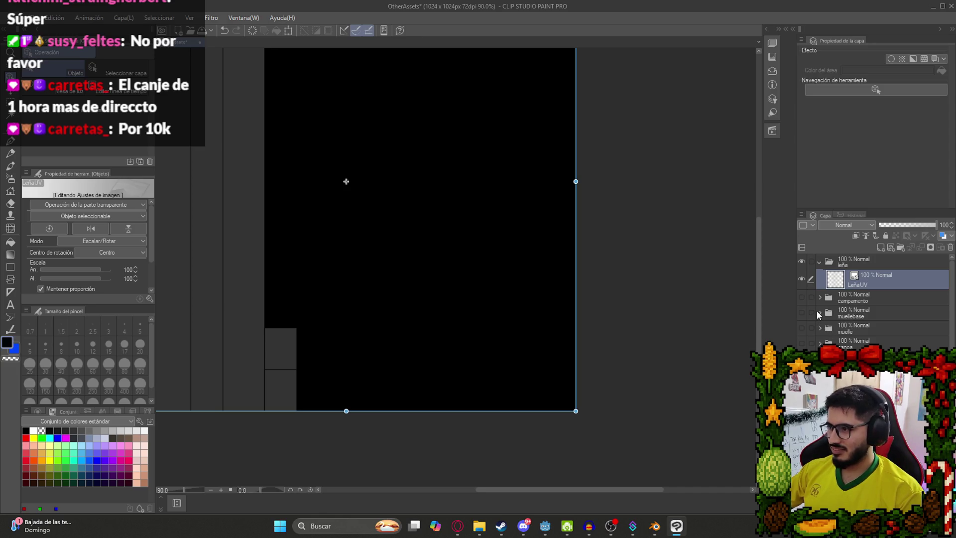
- Check the muellebase folder's contents, then paste the wood texture into a new folder
click(820, 314)
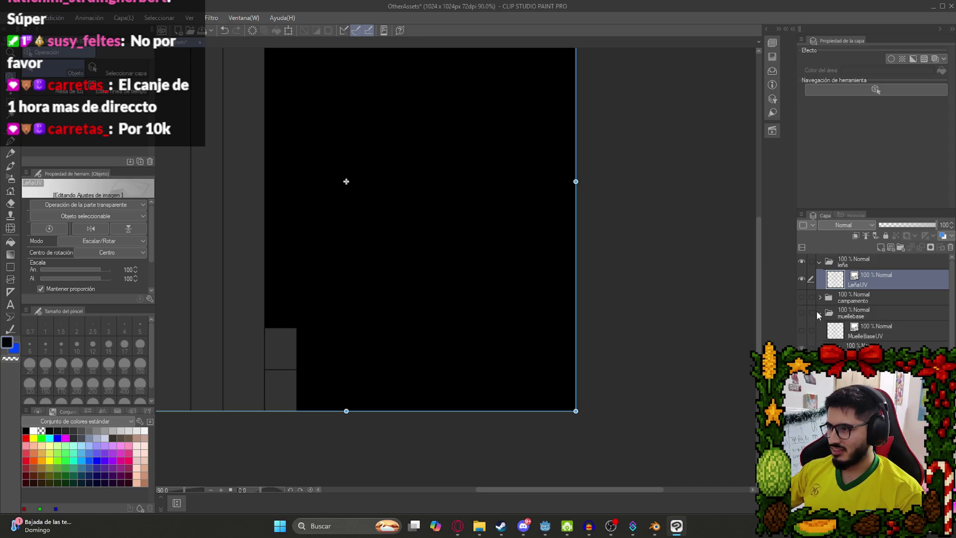
click(818, 313)
click(820, 313)
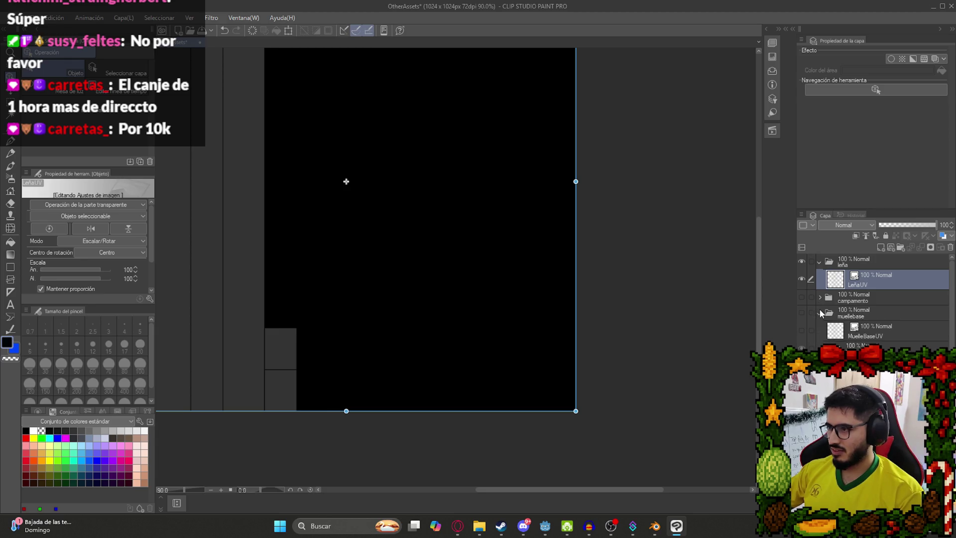
click(819, 313)
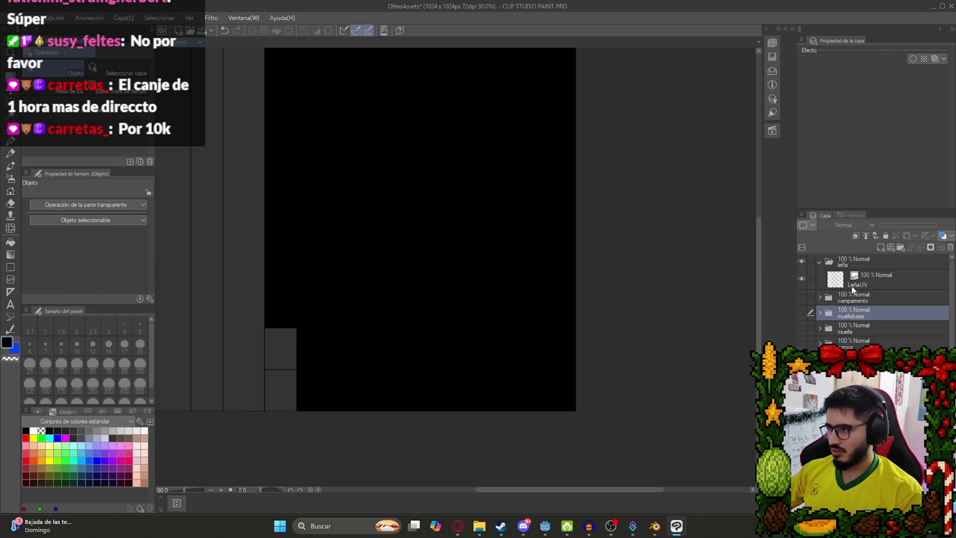
key(ctrl+v)
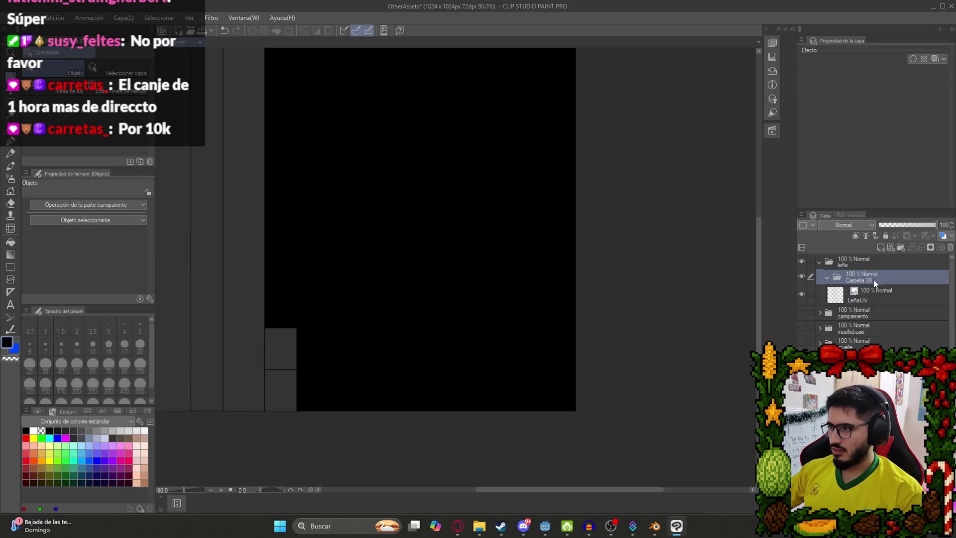
- Zoom and pan to inspect the pasted wood-plank texture, briefly glancing at Google Images
scroll(521, 249, down, 2)
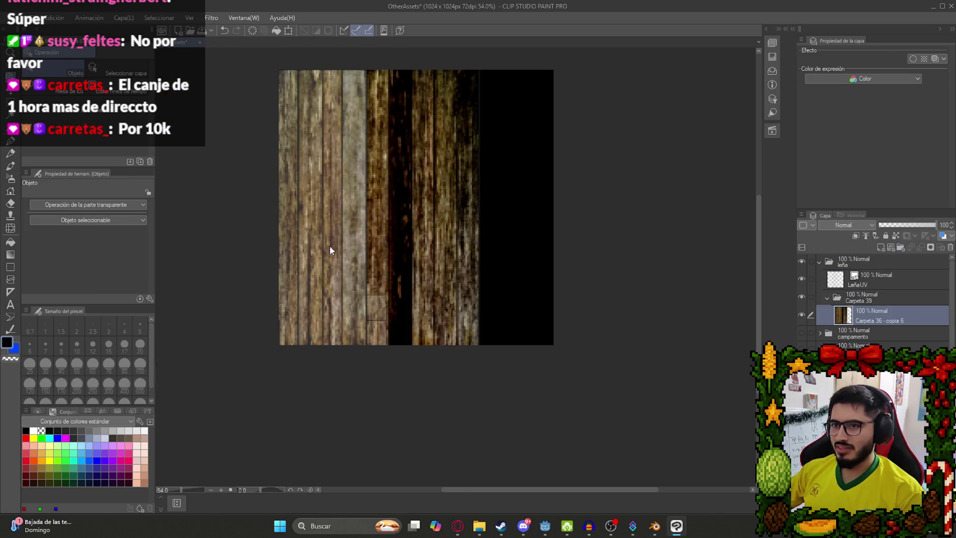
scroll(331, 250, up, 3)
drag(462, 198, 467, 219)
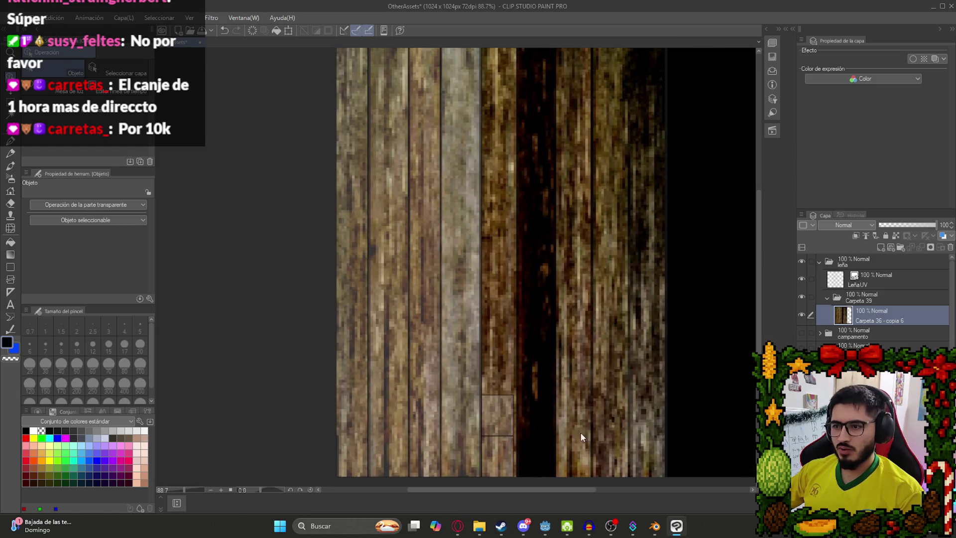
scroll(435, 181, down, 1)
scroll(404, 162, up, 3)
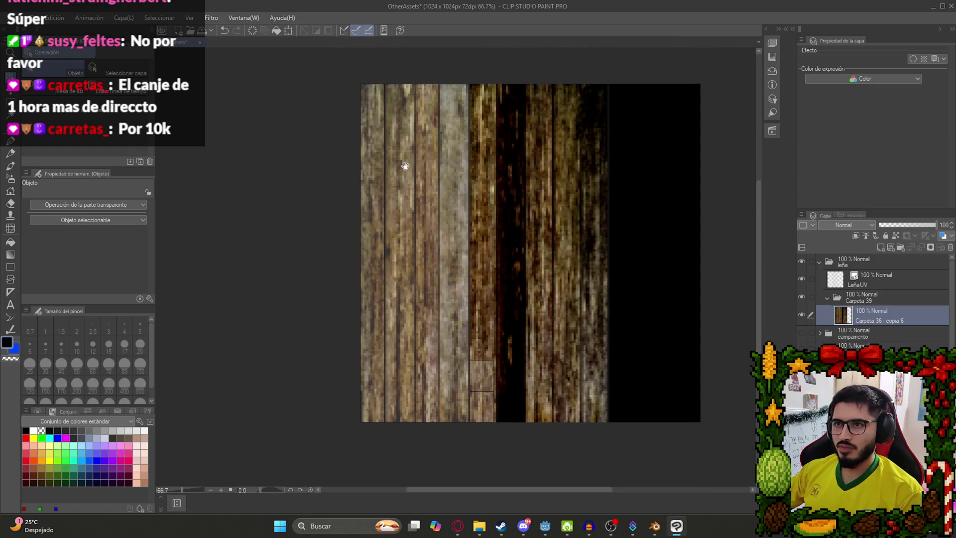
scroll(389, 139, up, 2)
click(458, 526)
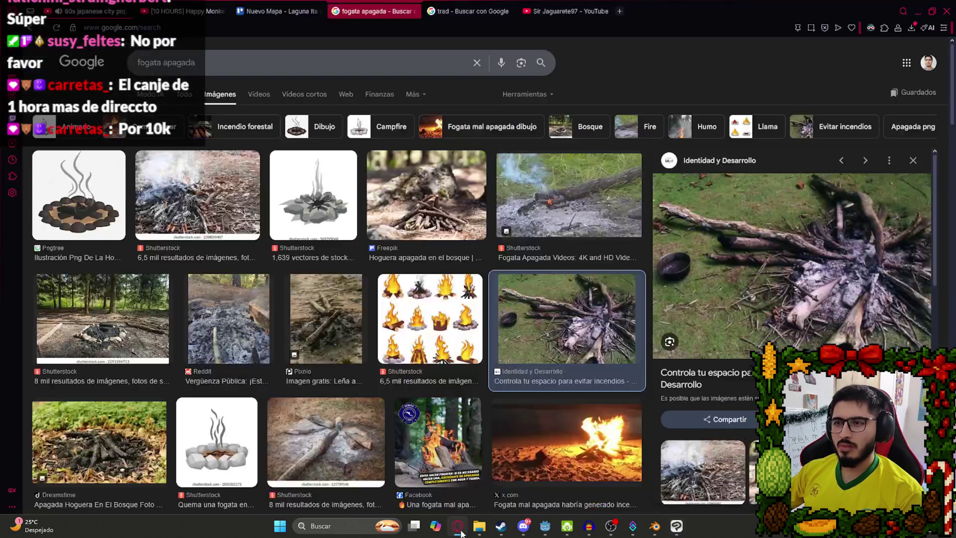
key(alt+Tab)
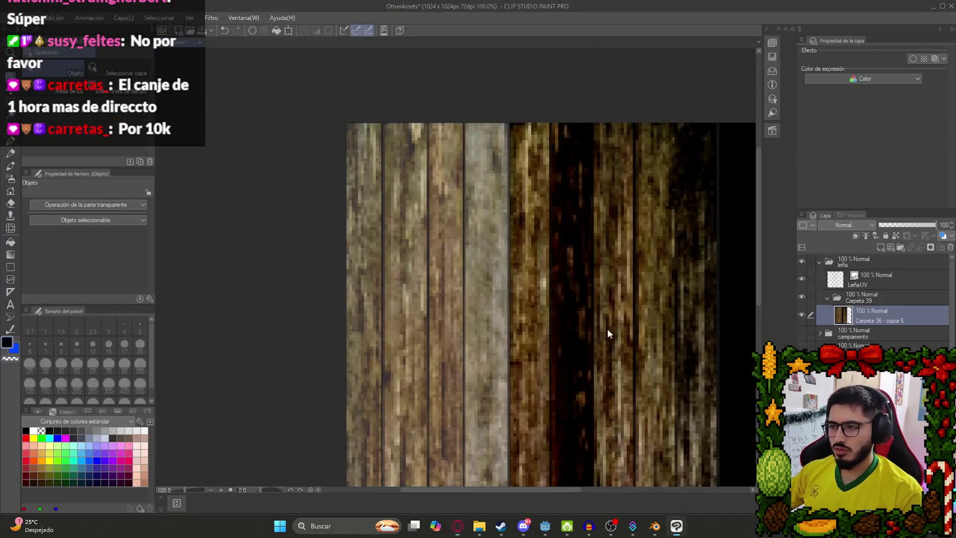
- Delete the extra wood layer and move the visible wood texture layer into Carpeta 39
right_click(902, 318)
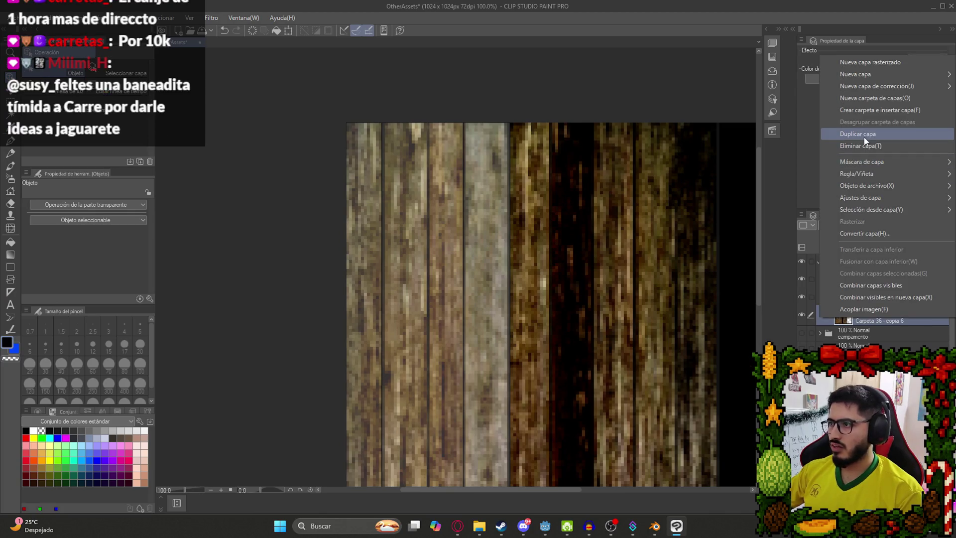
click(864, 146)
click(819, 328)
click(887, 356)
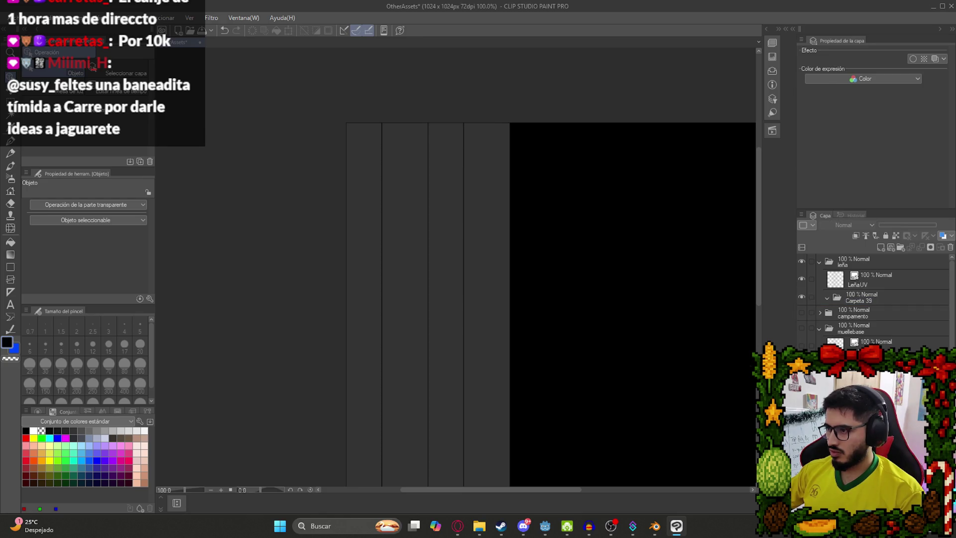
click(867, 305)
mouse_move(828, 338)
mouse_down()
mouse_move(816, 330)
mouse_move(858, 312)
mouse_up()
click(798, 316)
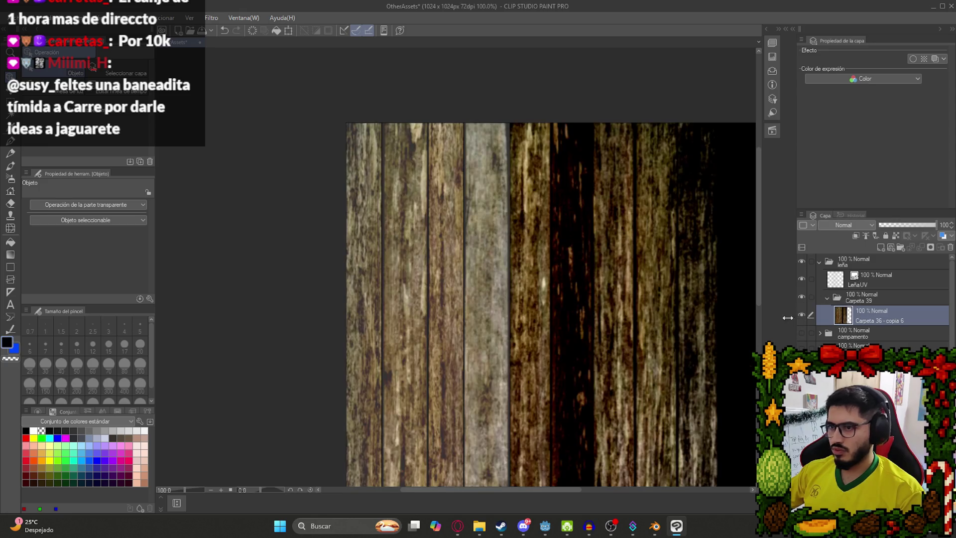
- Center the canvas view and reposition the wood texture layer with the move tool
scroll(548, 320, down, 2)
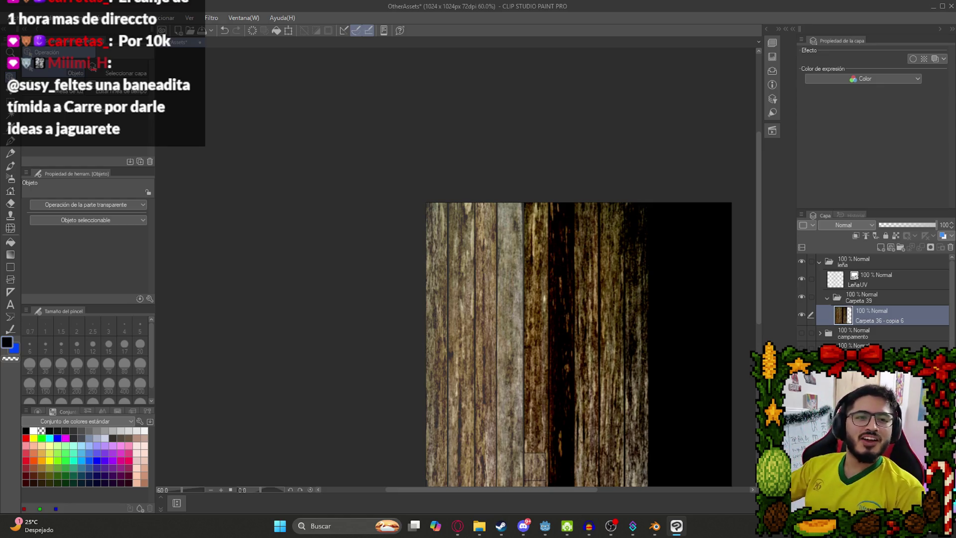
scroll(448, 289, down, 2)
drag(564, 323, 433, 242)
scroll(388, 243, up, 3)
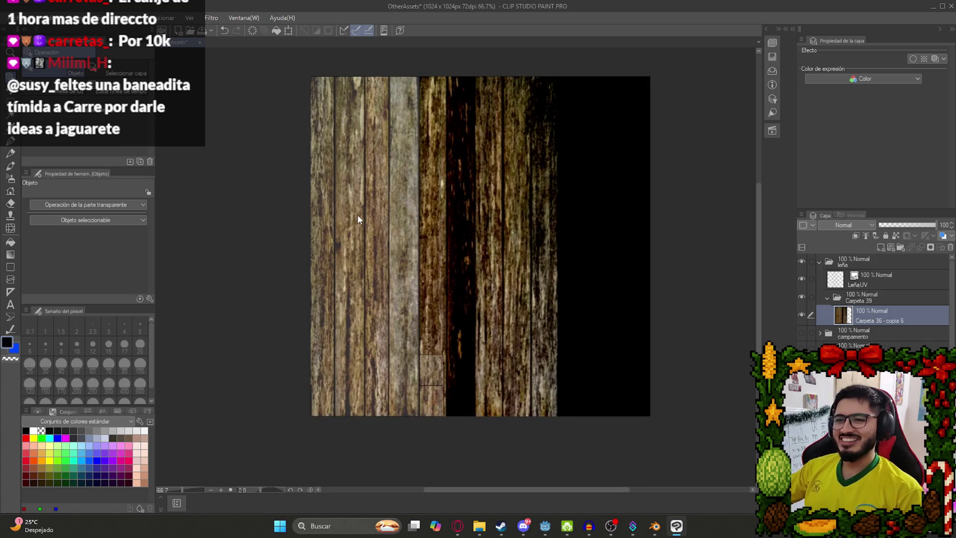
key(k)
mouse_move(489, 225)
mouse_down()
mouse_move(558, 274)
mouse_move(488, 225)
mouse_move(494, 253)
mouse_up()
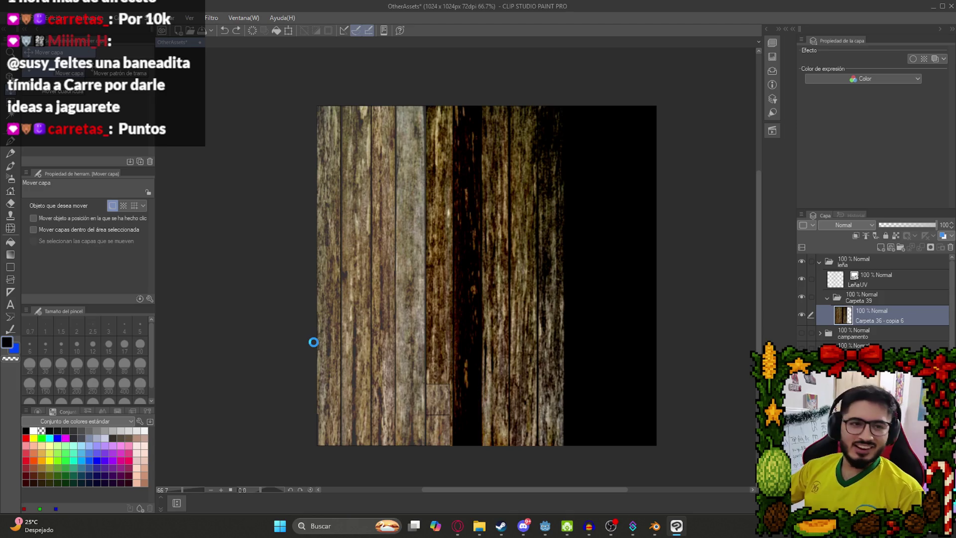
- Zoom and pan across the wood texture to inspect it before returning to the browser
scroll(455, 305, down, 1)
scroll(454, 305, up, 1)
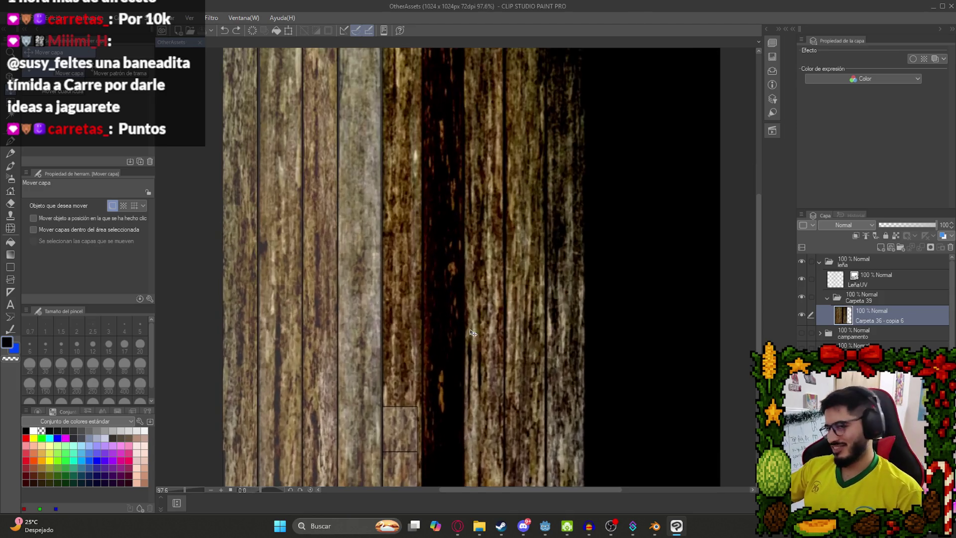
scroll(399, 342, down, 2)
drag(399, 341, 458, 371)
scroll(468, 358, down, 1)
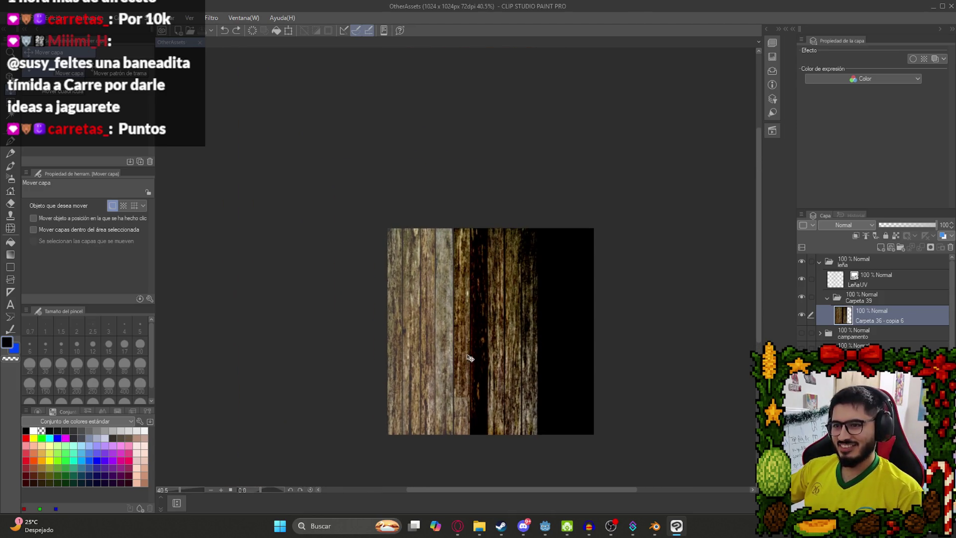
scroll(443, 333, up, 2)
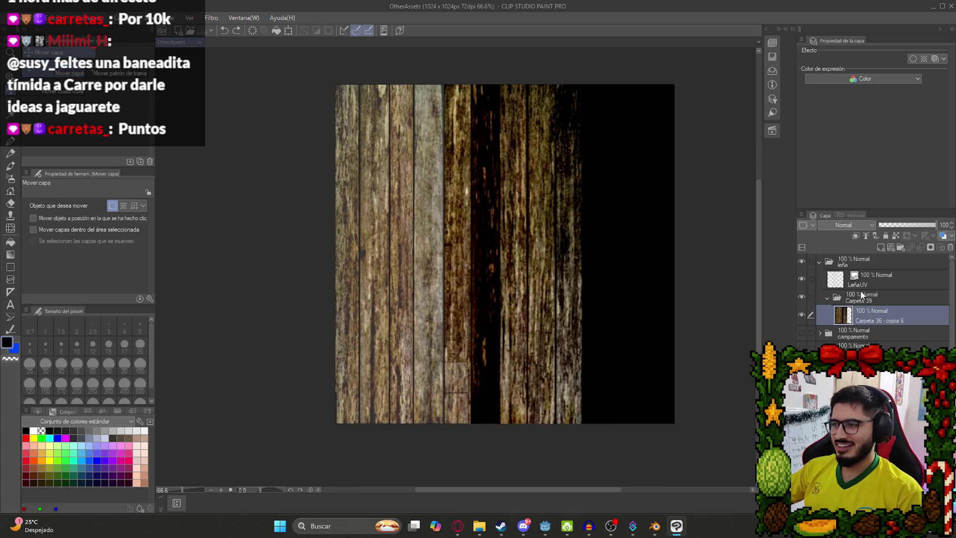
mouse_move(493, 278)
mouse_down()
mouse_move(449, 290)
mouse_move(446, 277)
mouse_up()
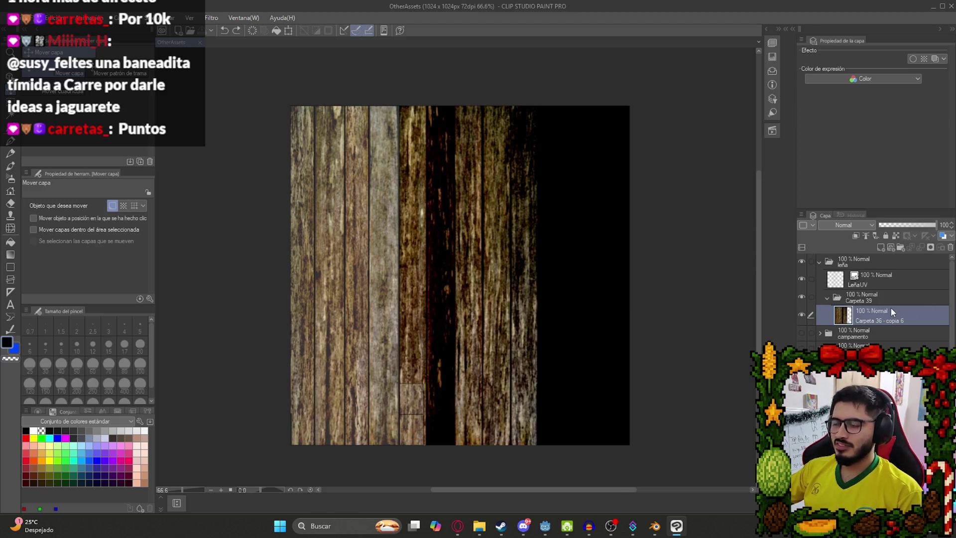
scroll(474, 247, down, 2)
scroll(463, 249, up, 2)
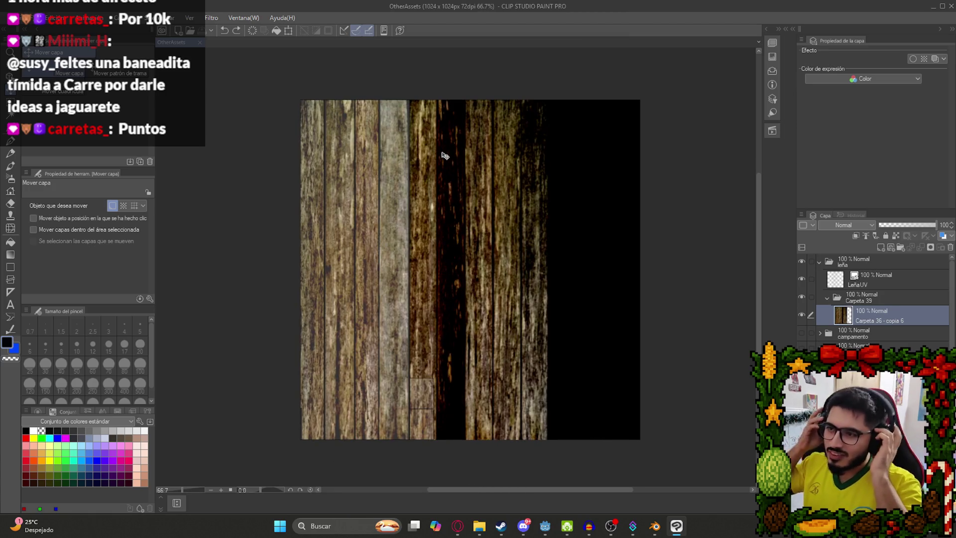
scroll(516, 128, down, 2)
scroll(424, 279, up, 2)
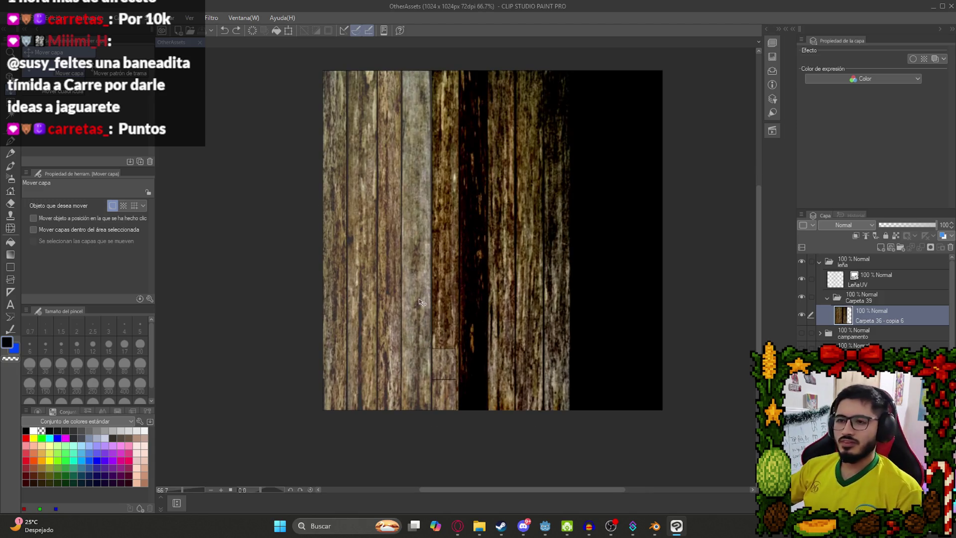
scroll(404, 302, down, 1)
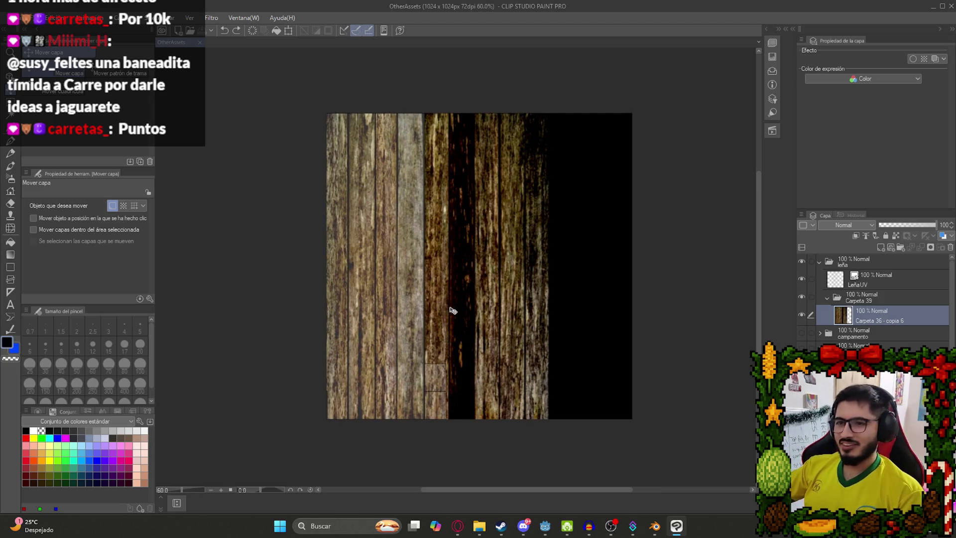
click(458, 524)
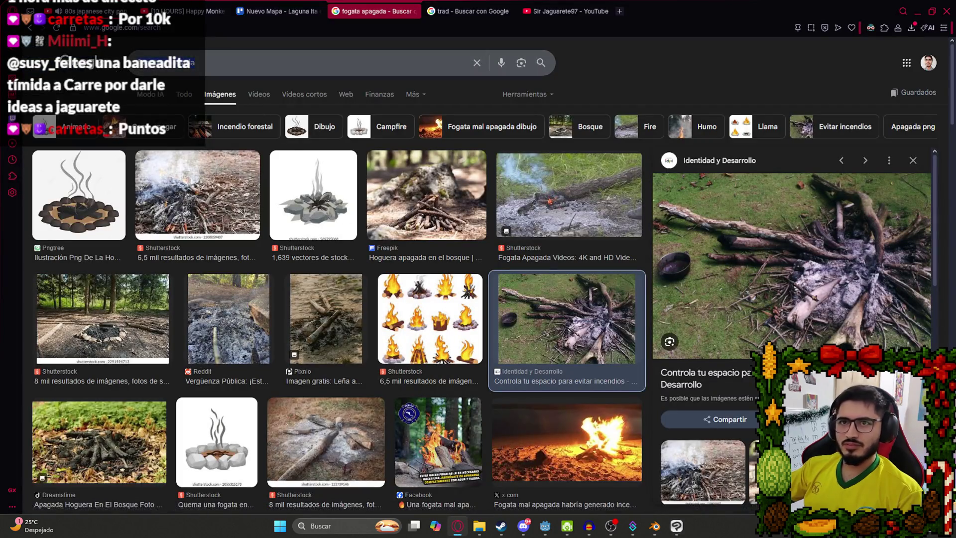
- Search Google Images for 'madera quemada' and copy the burnt board photo
text(madera quemadsa)
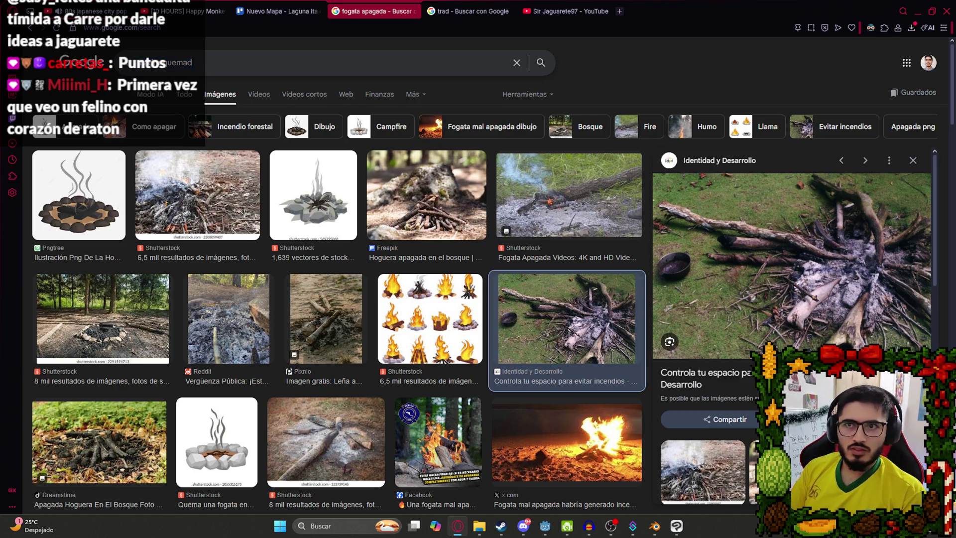
key(Return)
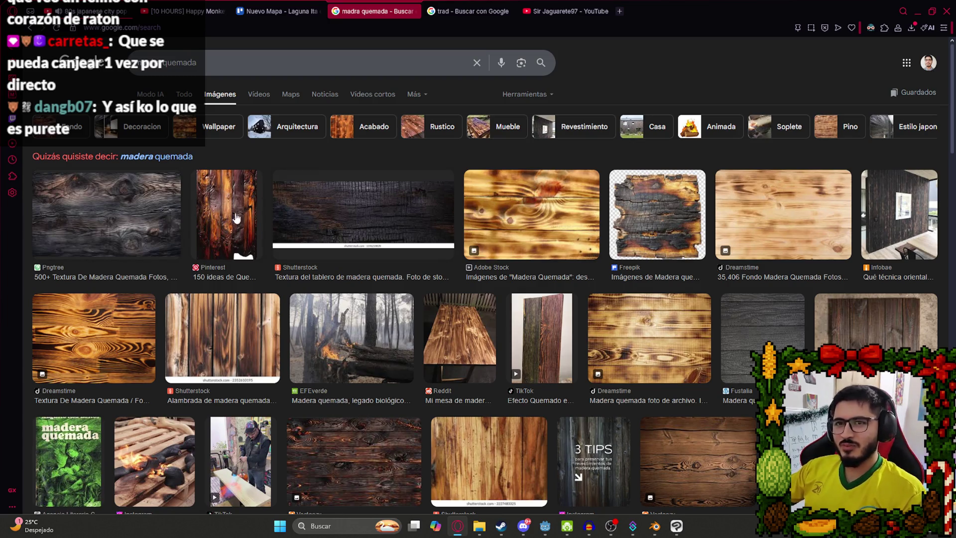
click(673, 209)
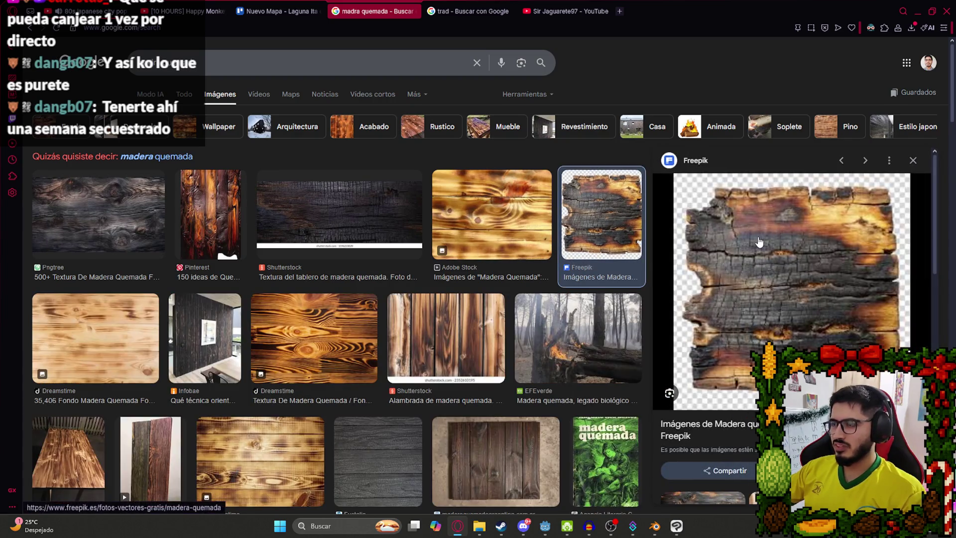
right_click(749, 148)
click(836, 304)
- Paste the burnt board into Clip Studio Paint as a new layer and center it
click(676, 526)
key(ctrl+v)
drag(456, 205, 526, 249)
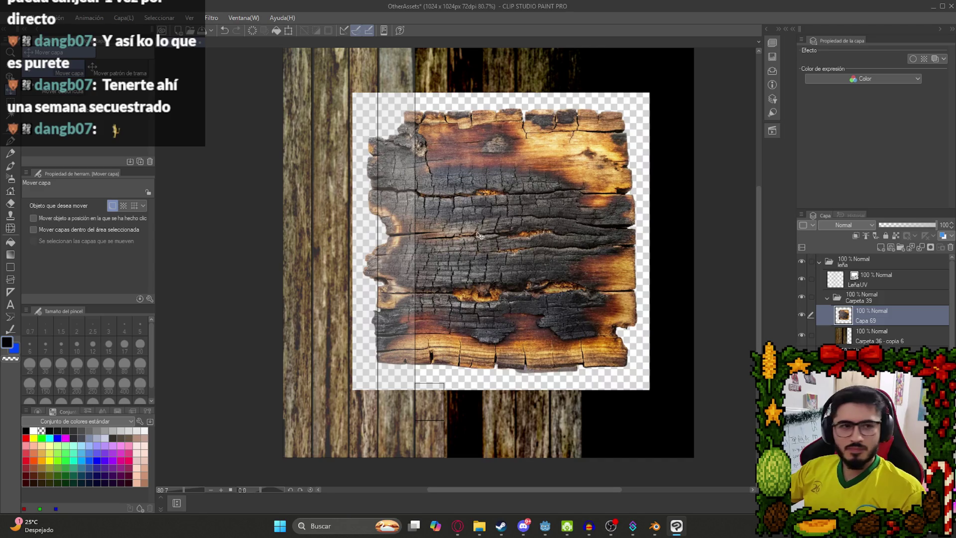
- Trace a polyline selection around the burnt board's edges
key(m)
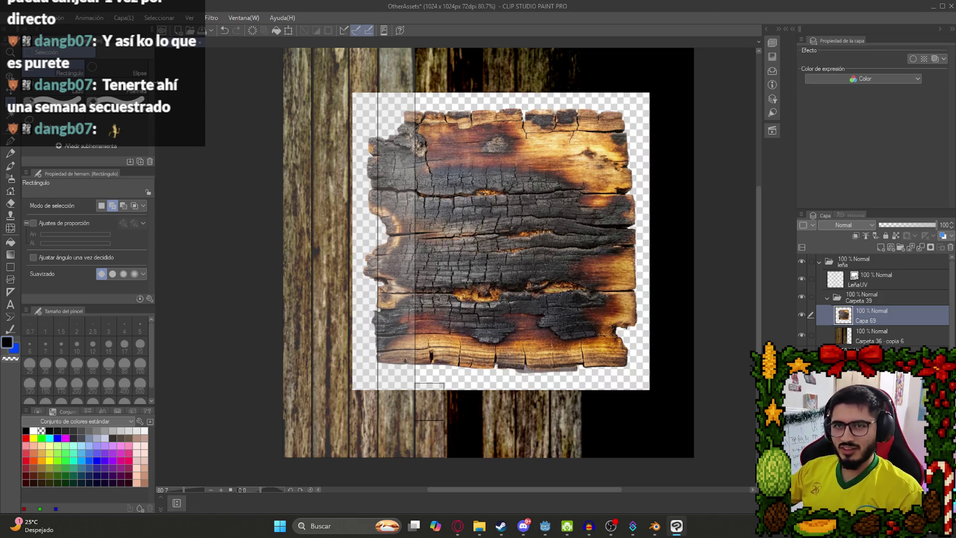
click(115, 87)
click(391, 360)
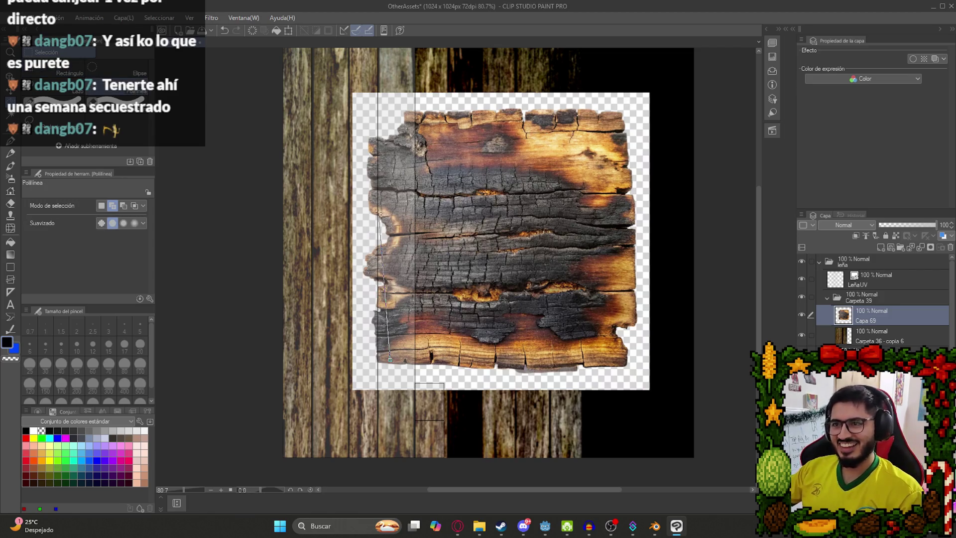
click(391, 209)
click(407, 116)
click(523, 117)
click(597, 117)
click(618, 163)
click(628, 228)
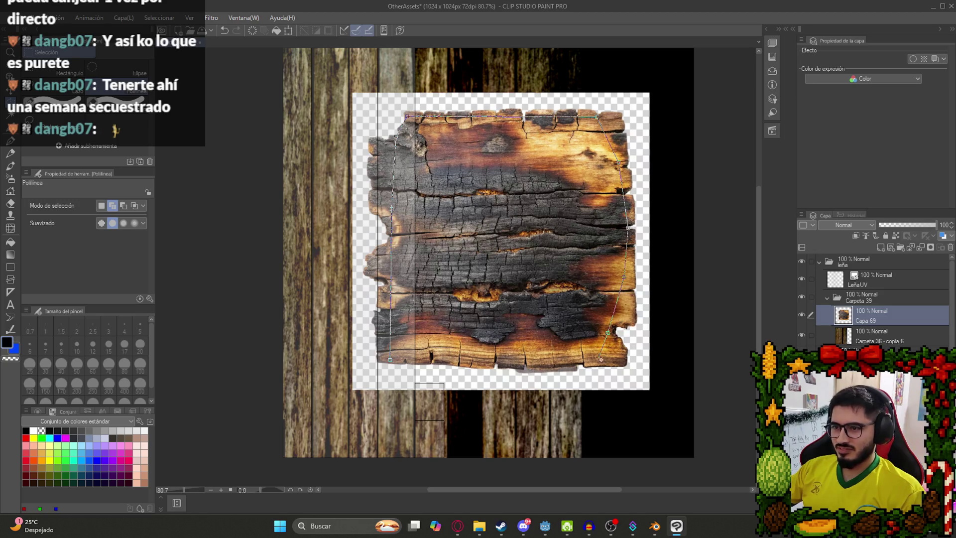
click(393, 357)
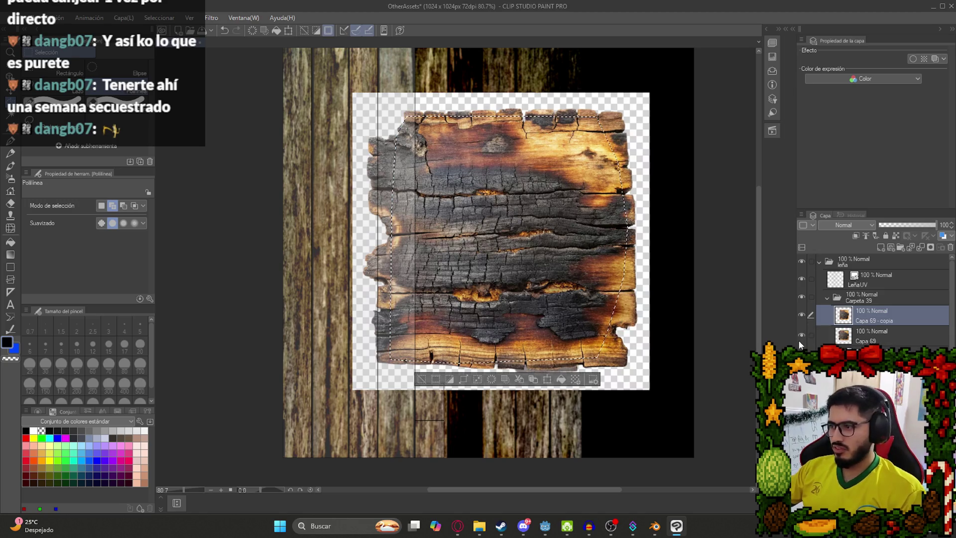
- Hide the original uncropped board layer and clear the selection
click(801, 335)
key(ctrl+d)
key(k)
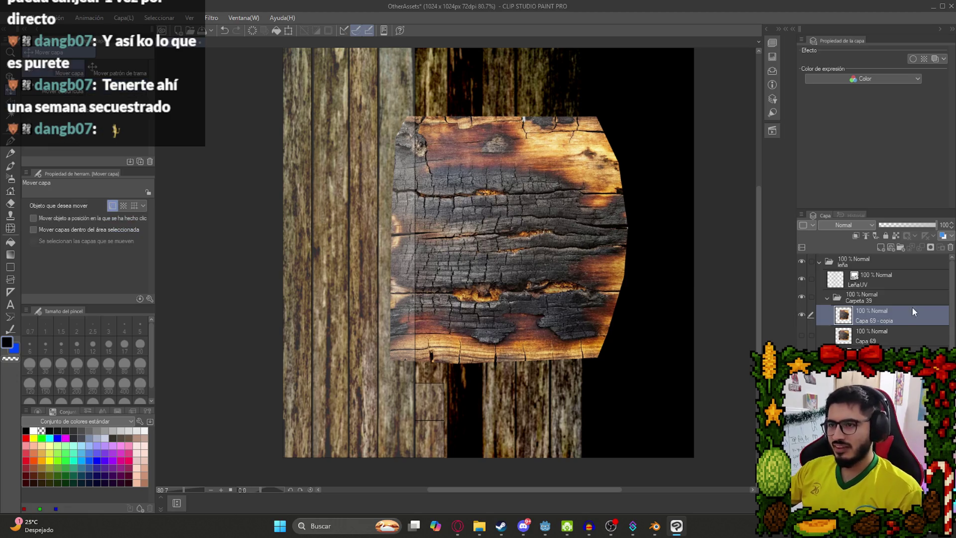
scroll(510, 232, down, 2)
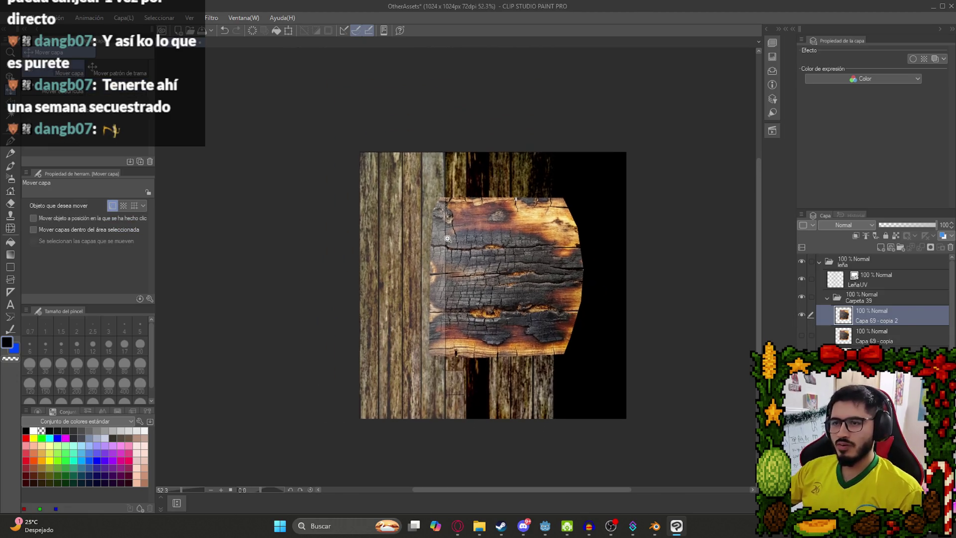
- Rotate the cut-out burnt board layer by 90°
key(ctrl+t)
mouse_move(498, 164)
mouse_down()
mouse_move(349, 189)
mouse_move(175, 279)
mouse_up()
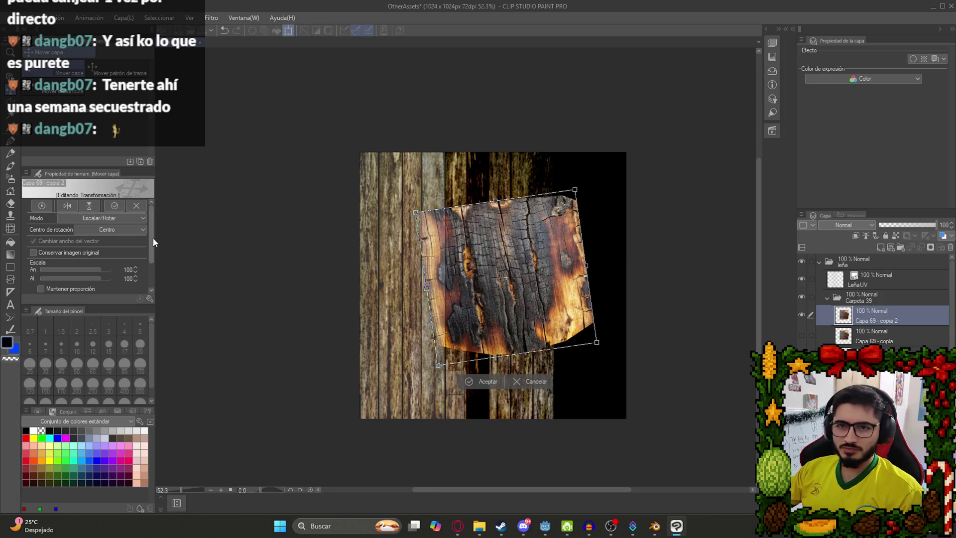
drag(150, 236, 151, 265)
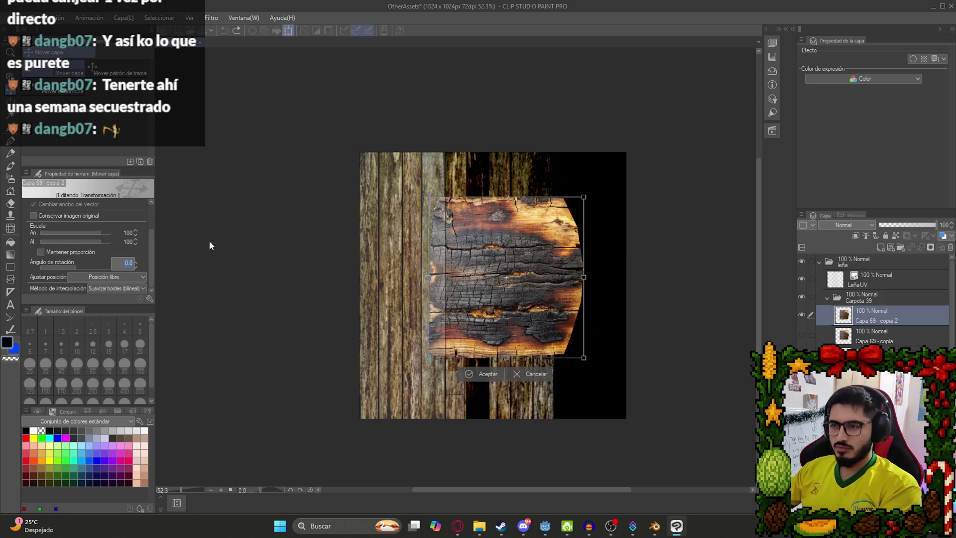
text(90)
key(Return)
- Move and stretch the rotated board to cover the left plank column
drag(506, 276, 437, 243)
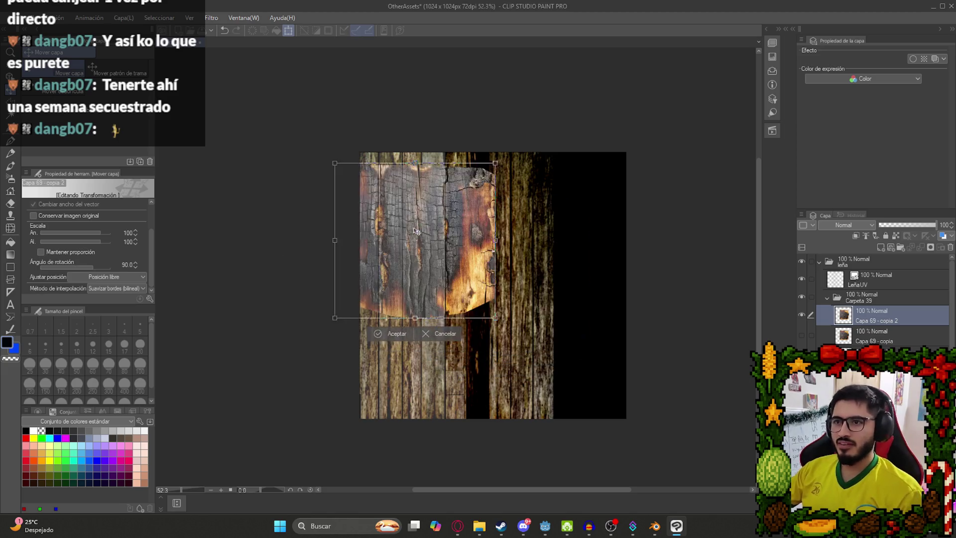
drag(395, 171, 417, 246)
drag(421, 289, 443, 279)
drag(536, 302, 462, 290)
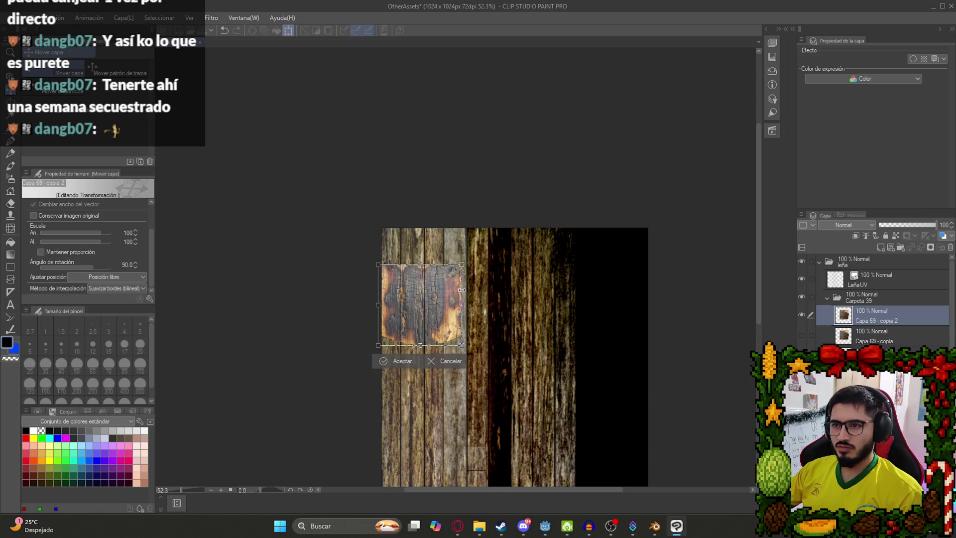
key(ctrl+z)
mouse_move(540, 306)
mouse_down()
mouse_move(408, 298)
mouse_move(471, 290)
mouse_up()
drag(427, 226, 426, 224)
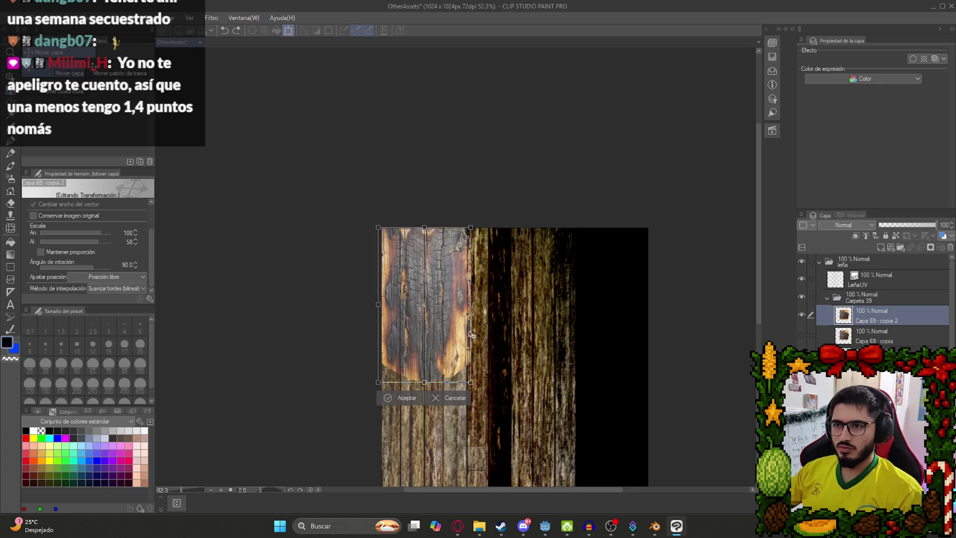
mouse_move(423, 383)
mouse_down()
mouse_move(418, 420)
mouse_move(434, 306)
mouse_up()
key(Return)
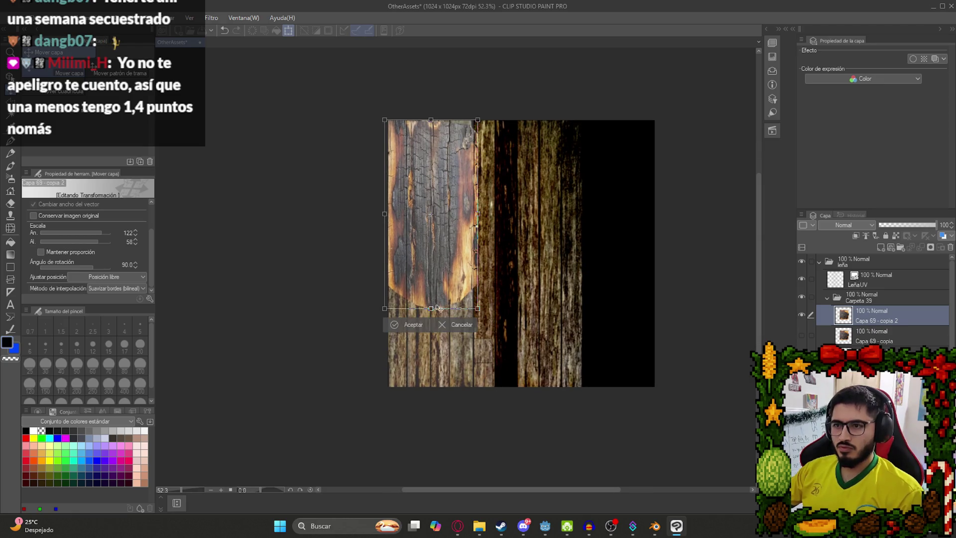
key(Return)
- Set the burnt board layer's blend mode to Multiply
click(866, 225)
click(846, 254)
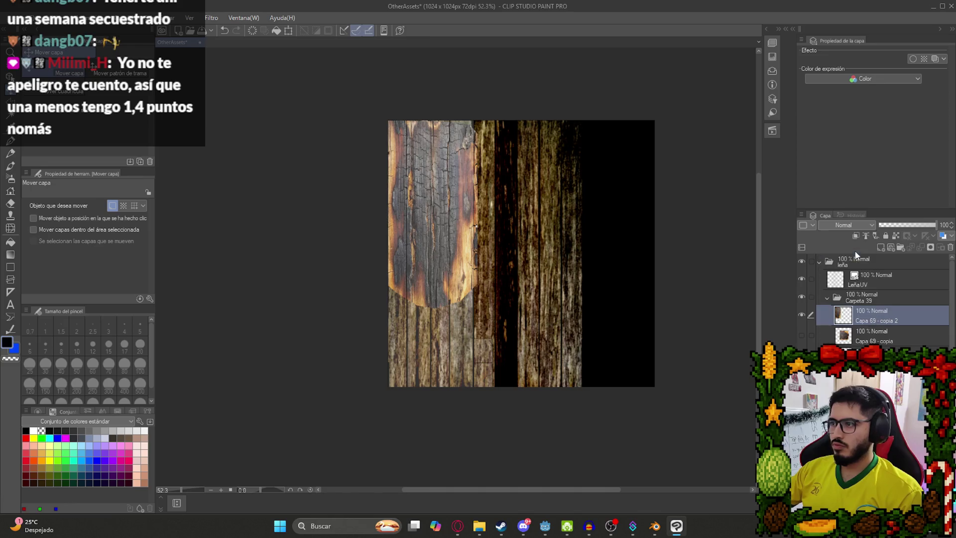
scroll(406, 148, up, 2)
- Hide the LeñaUV overlay and pull the burnt board's top-right corner upward
scroll(416, 139, up, 2)
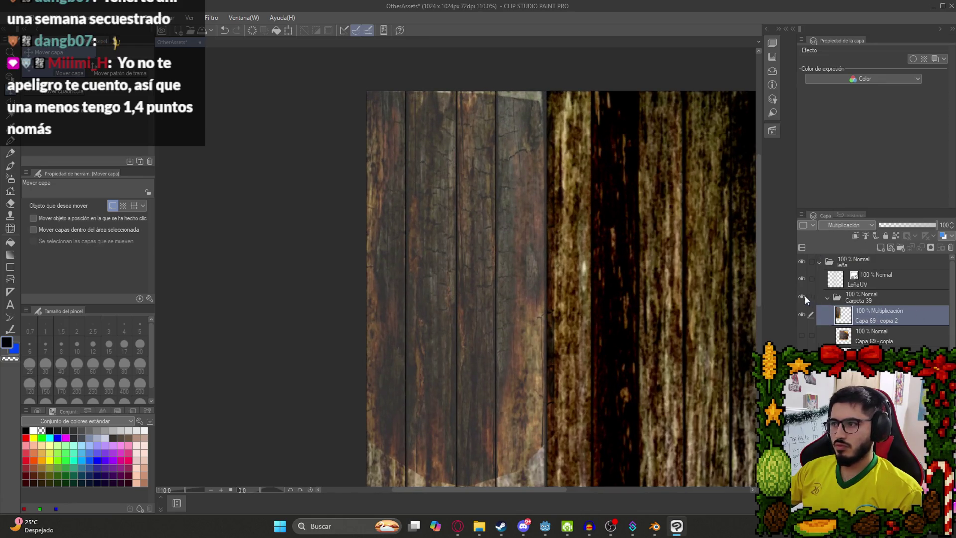
click(801, 277)
scroll(493, 179, down, 2)
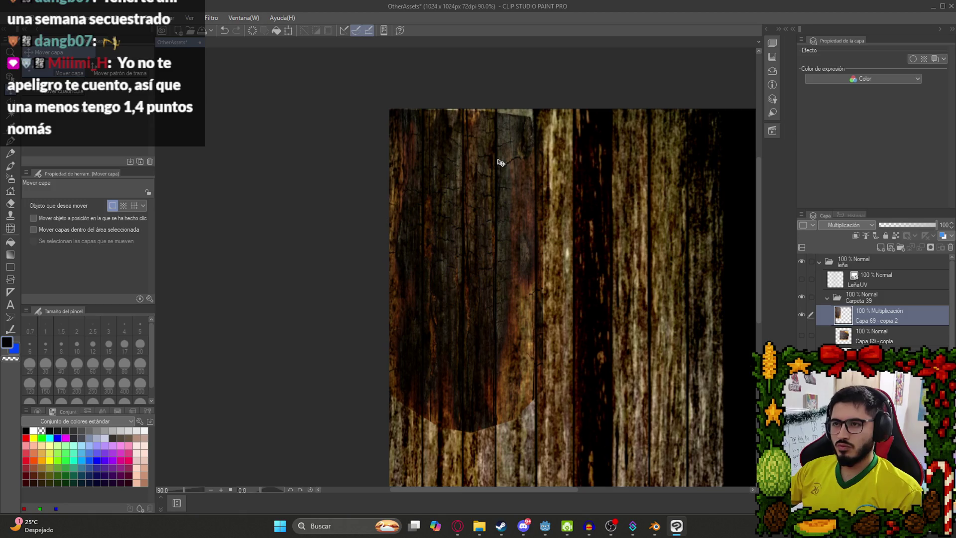
key(ctrl+t)
drag(543, 109, 546, 102)
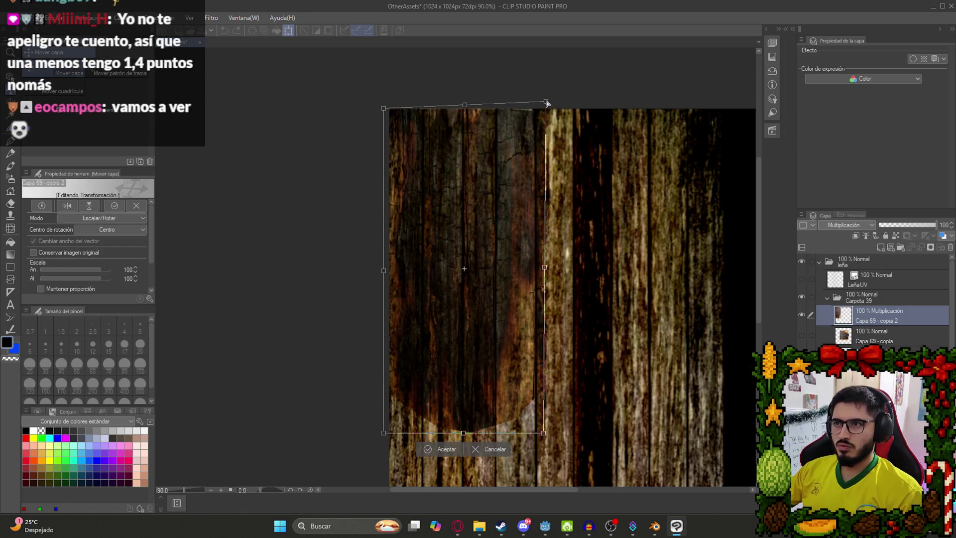
key(Return)
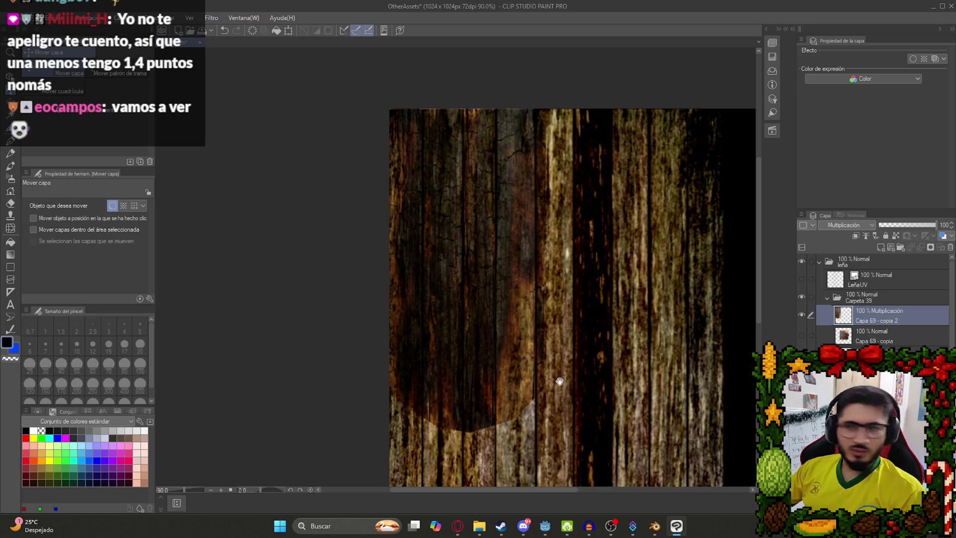
- Soften the burnt overlay's lower edge with the soft eraser, then bring Blender forward
scroll(559, 380, up, 2)
key(e)
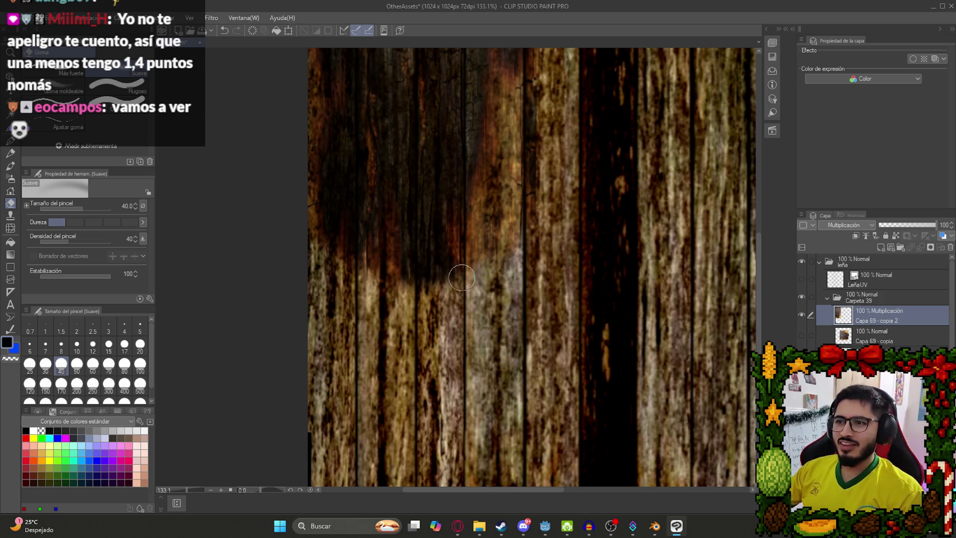
scroll(342, 229, down, 4)
scroll(406, 243, up, 1)
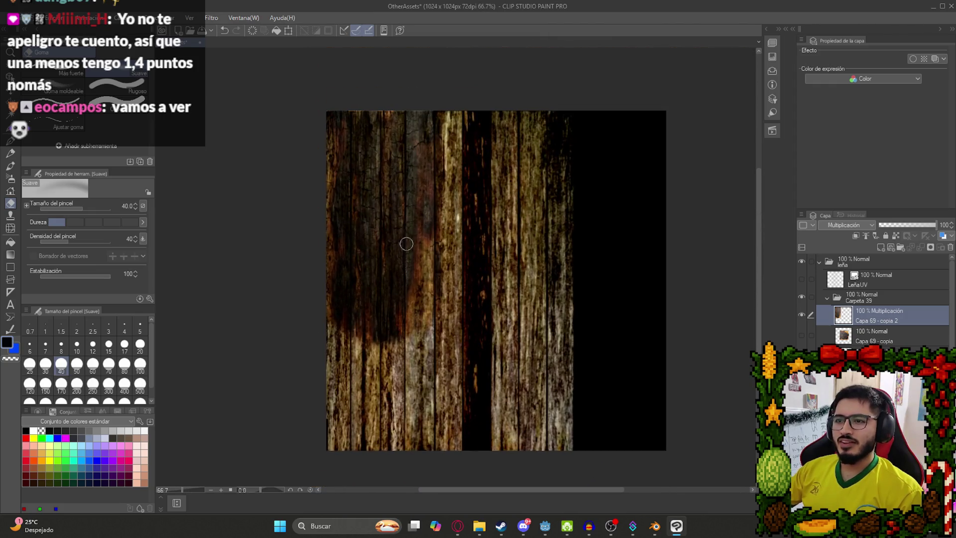
click(651, 525)
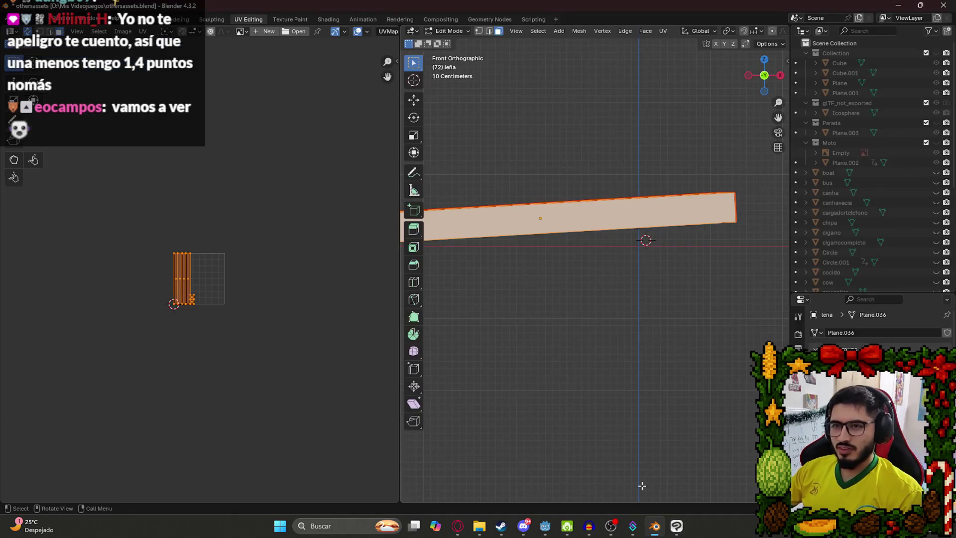
- Play-test the Level1 scene with Reproducir Esta Escena in Godot, then quit with F8
click(546, 520)
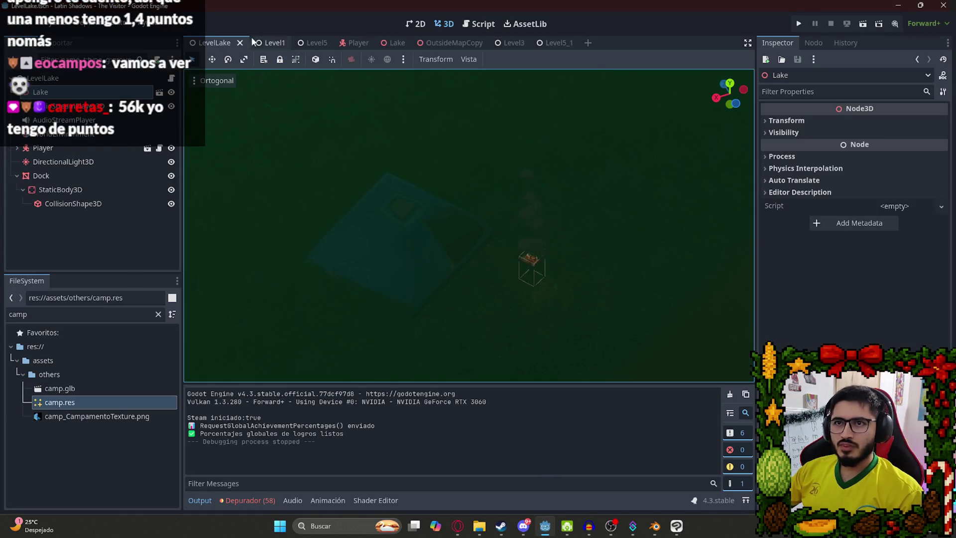
click(267, 43)
right_click(266, 43)
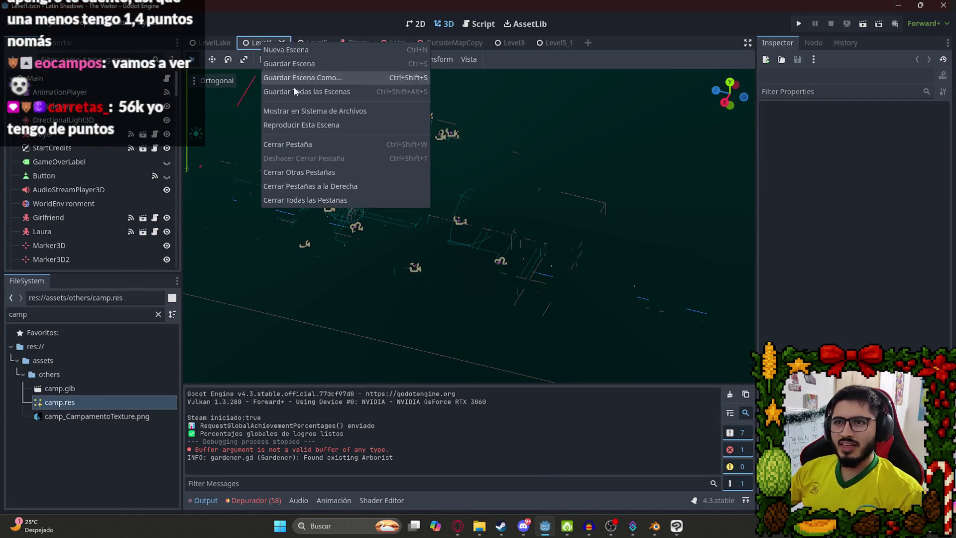
click(301, 123)
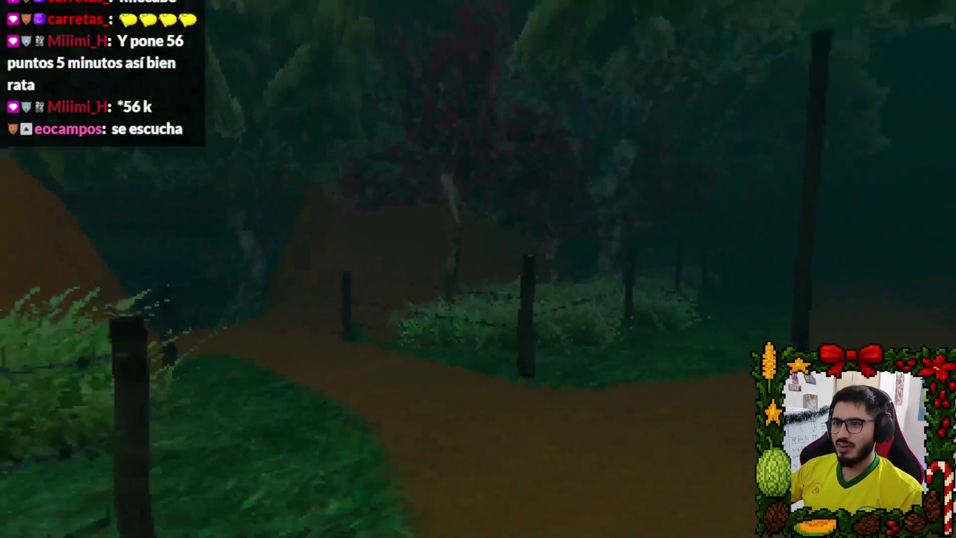
key(F8)
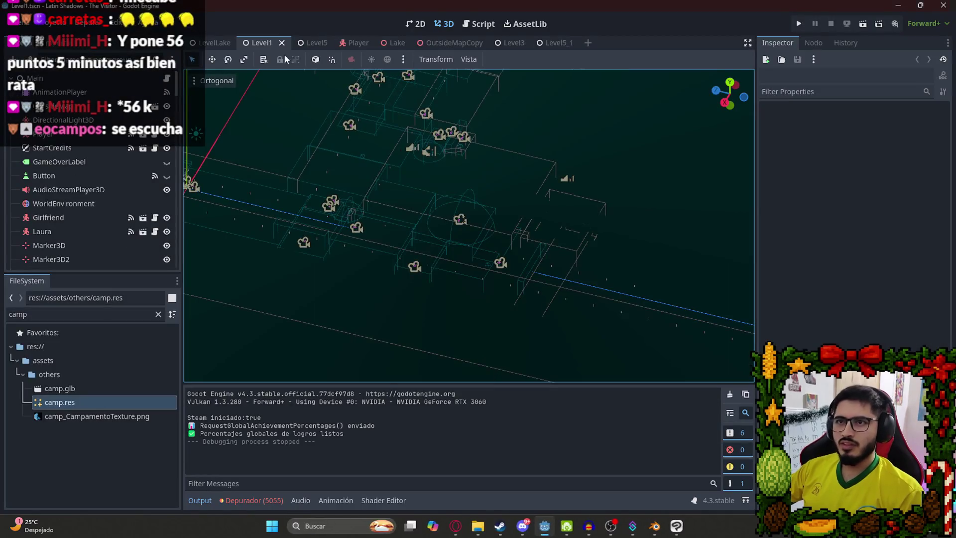
- Play-test the LevelLake scene in Godot, then quit to the desktop from the pause menu
right_click(211, 43)
click(302, 124)
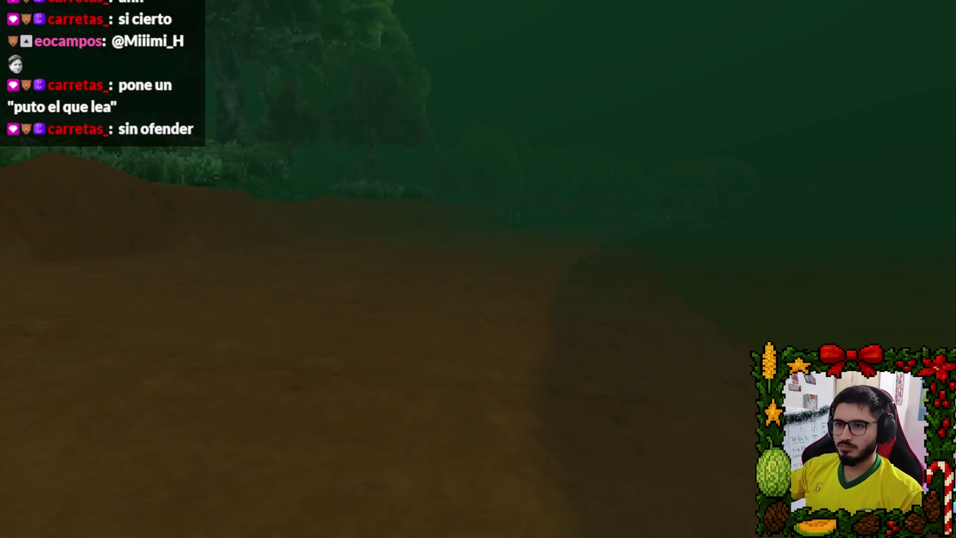
key(Escape)
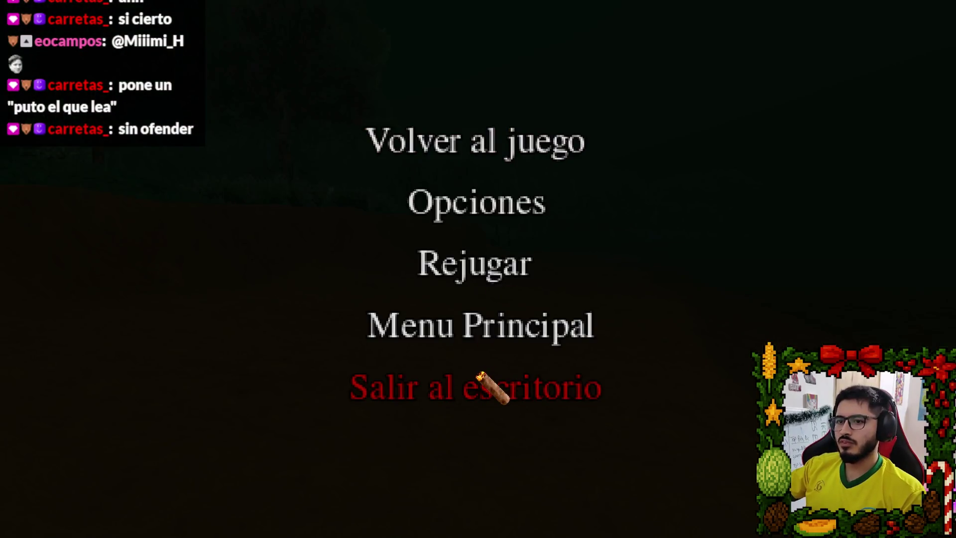
click(479, 375)
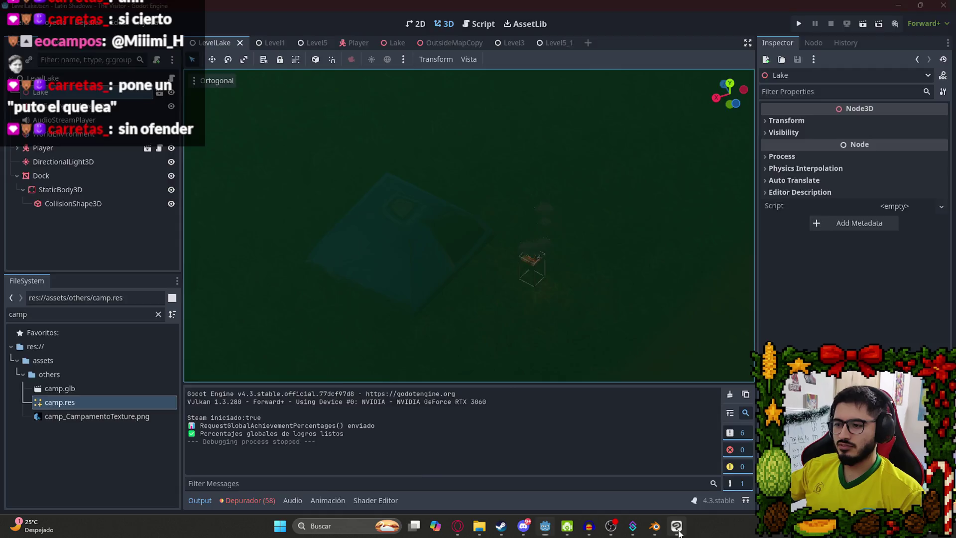
- Back in Clip Studio, hide LeñaUV and set the burn layer to 100 opacity in Multiplicación
click(676, 526)
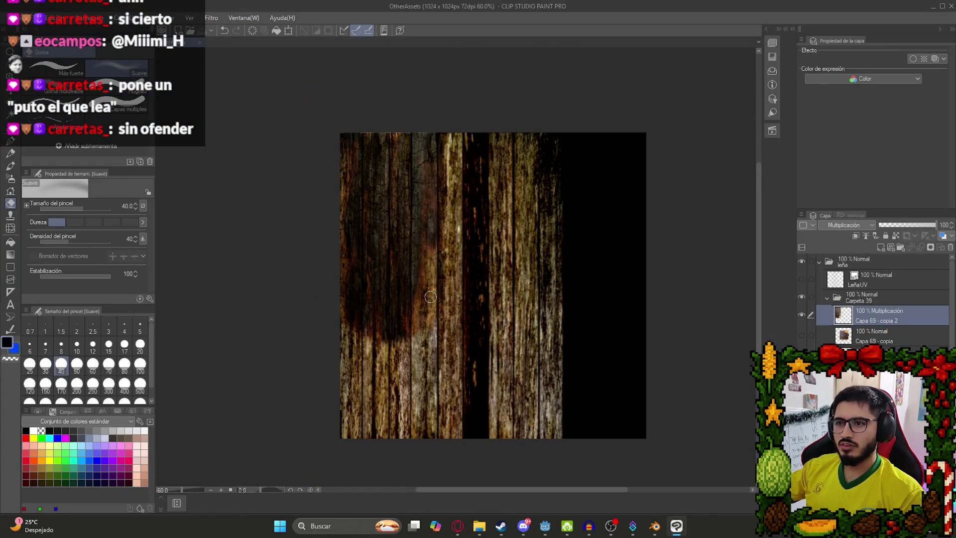
click(801, 279)
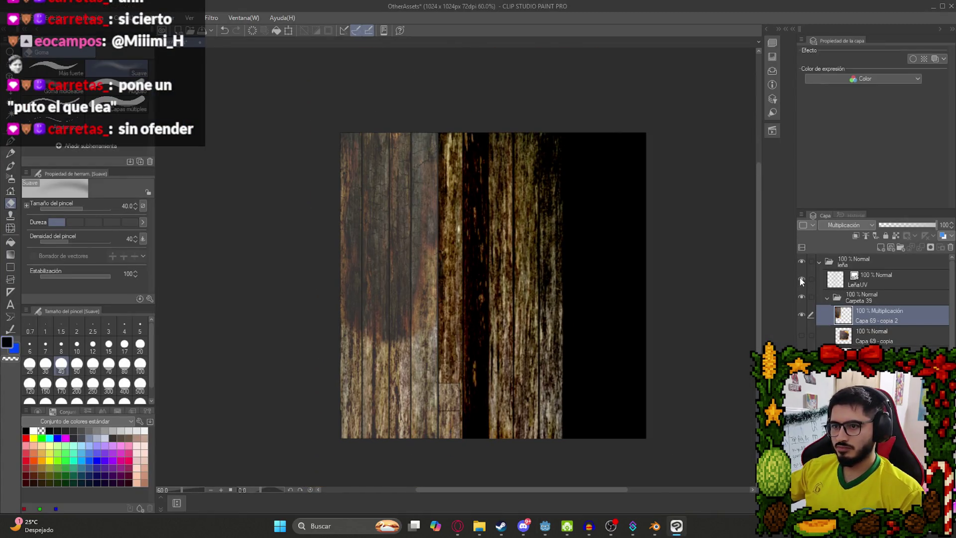
click(800, 278)
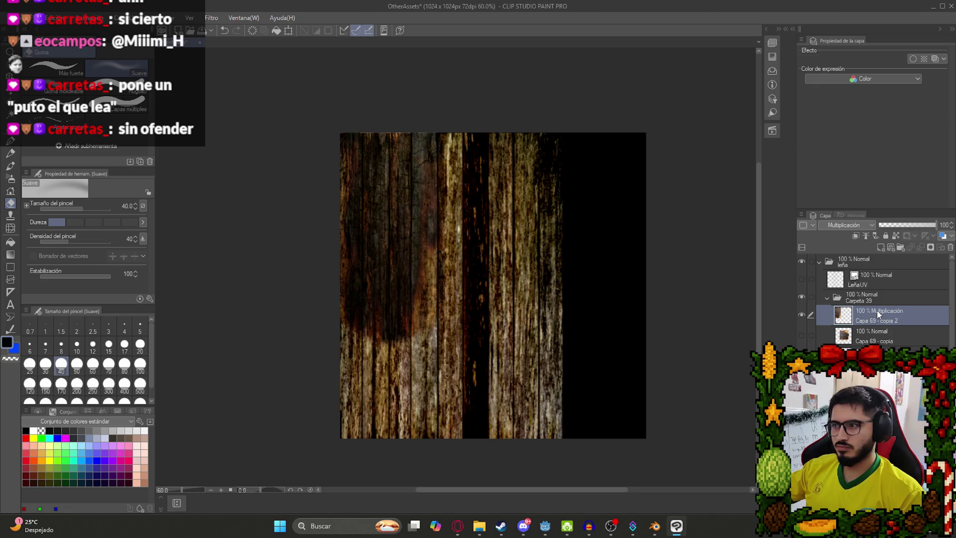
mouse_move(894, 225)
mouse_down()
mouse_move(886, 225)
mouse_move(936, 225)
mouse_up()
click(845, 229)
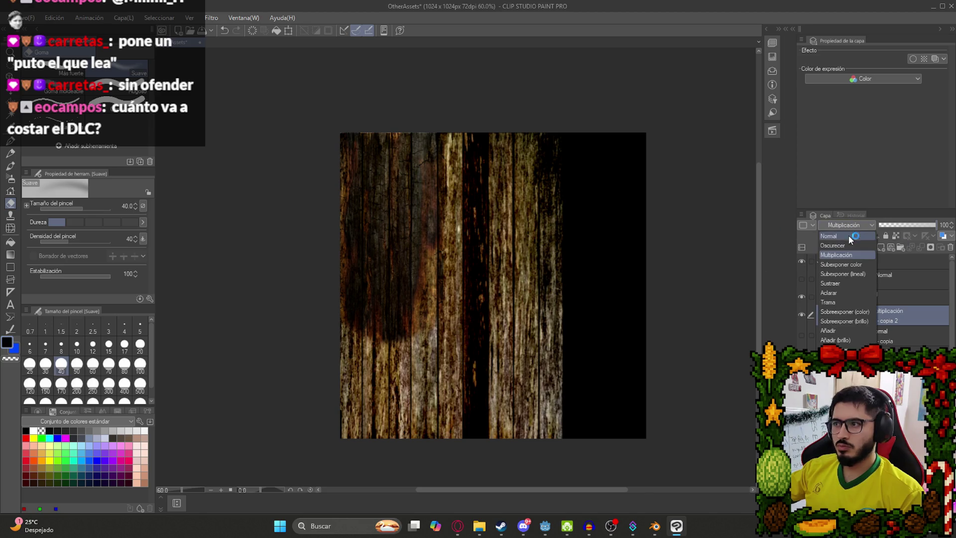
click(845, 242)
click(846, 225)
click(842, 235)
click(844, 225)
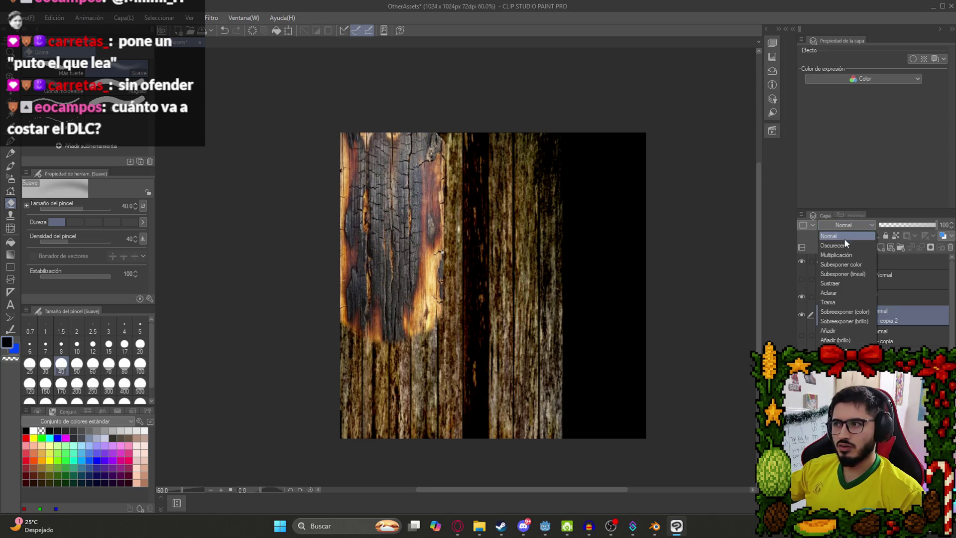
click(843, 255)
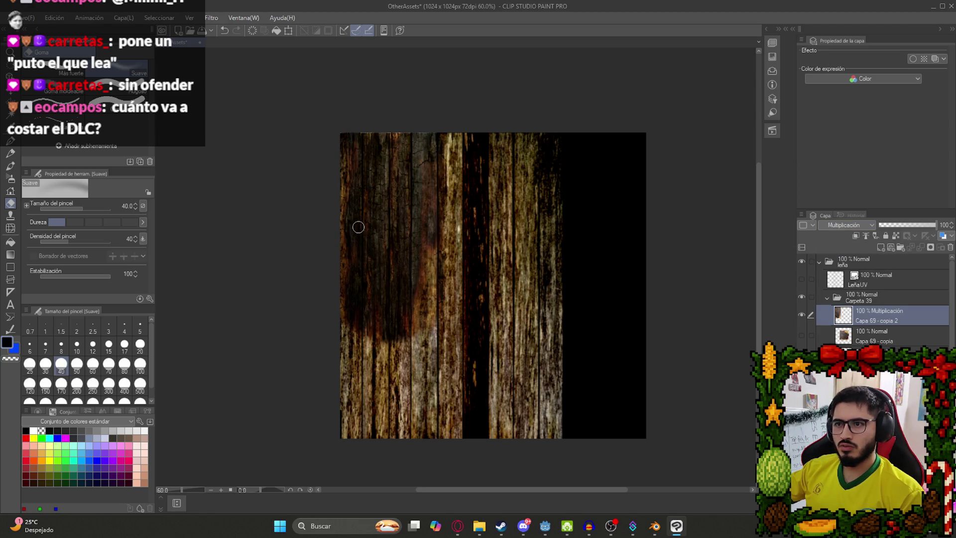
- Stretch the burn layer up to the top edge and duplicate it
key(ctrl+t)
drag(389, 130, 389, 123)
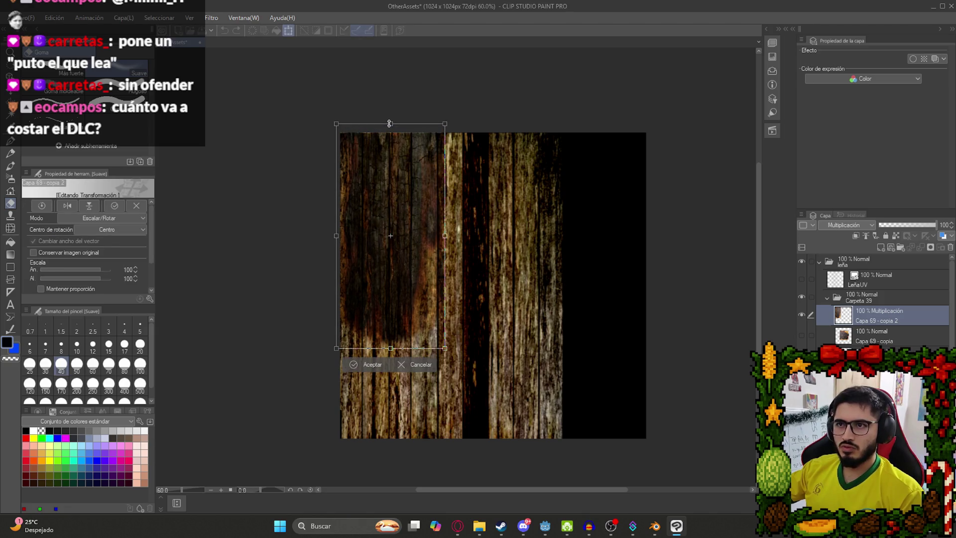
key(Return)
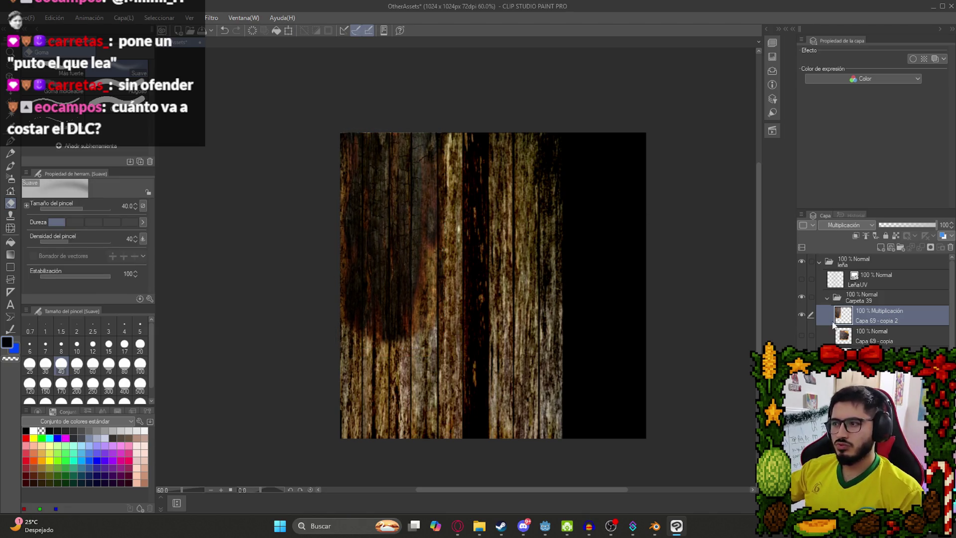
key(k)
key(ctrl+c)
key(ctrl+v)
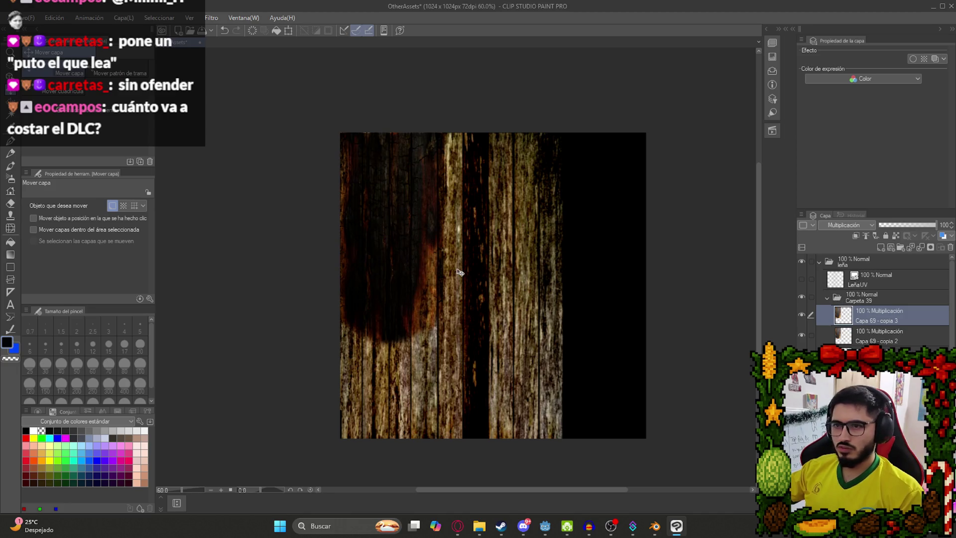
- Select both burn copies and try merging them, undoing the merge to keep them separate
ctrl+click(874, 340)
right_click(874, 340)
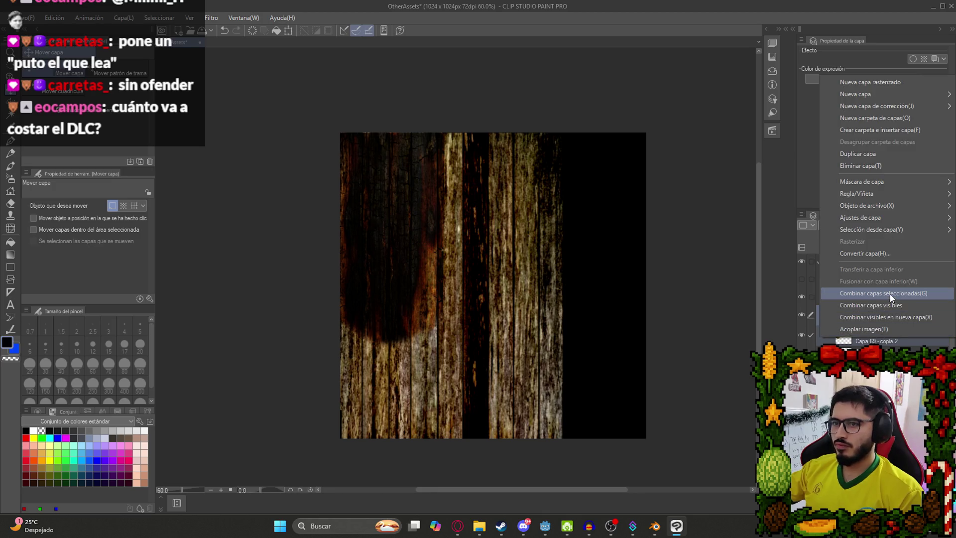
key(Escape)
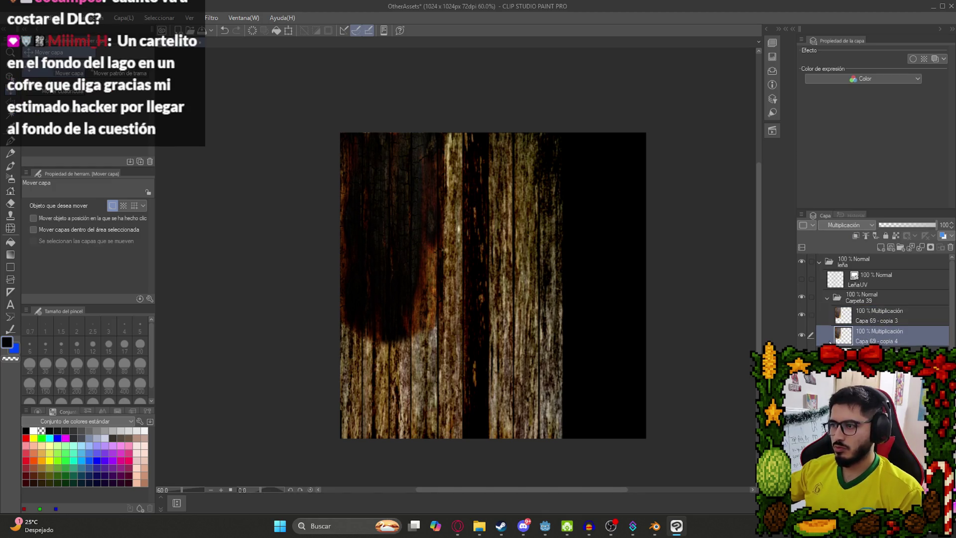
ctrl+click(882, 318)
right_click(883, 318)
key(Escape)
key(shift+alt+e)
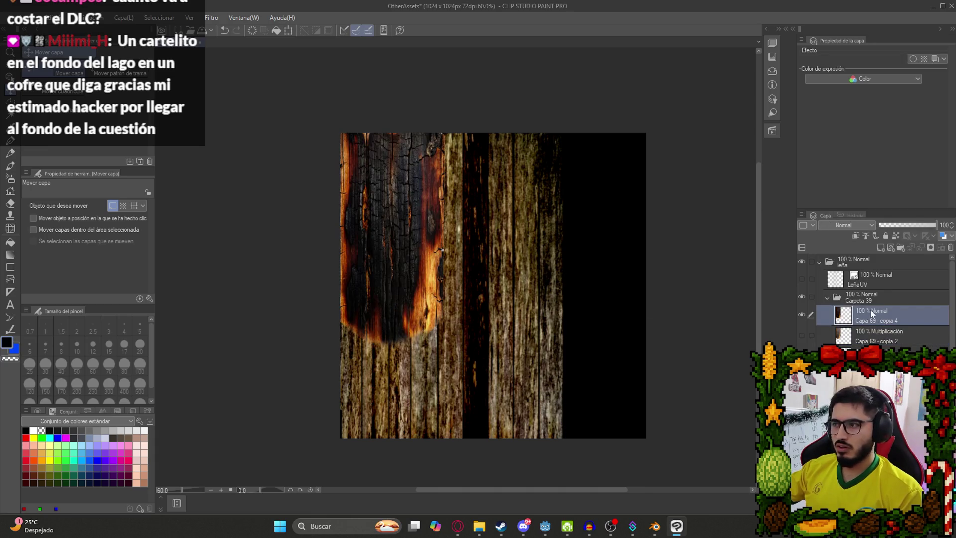
key(ctrl+z)
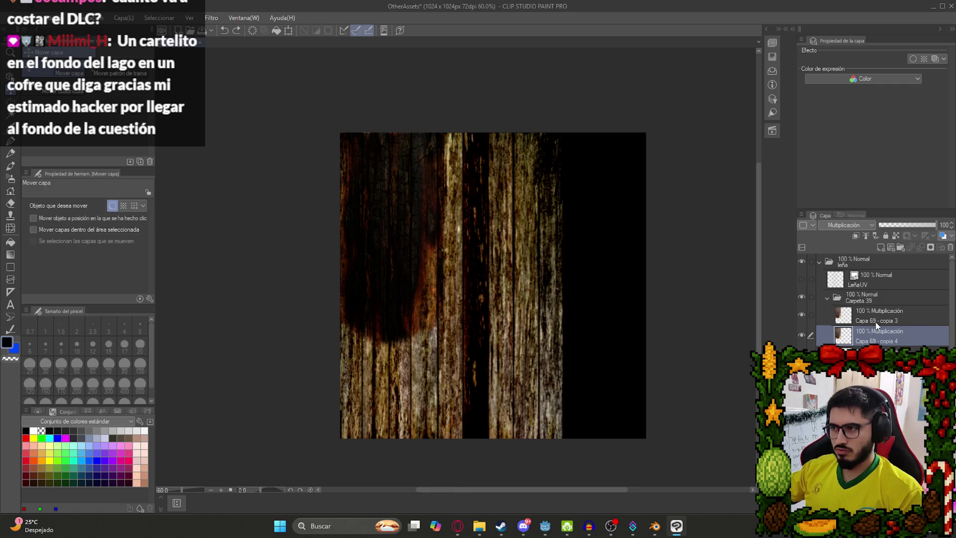
right_click(876, 322)
click(889, 290)
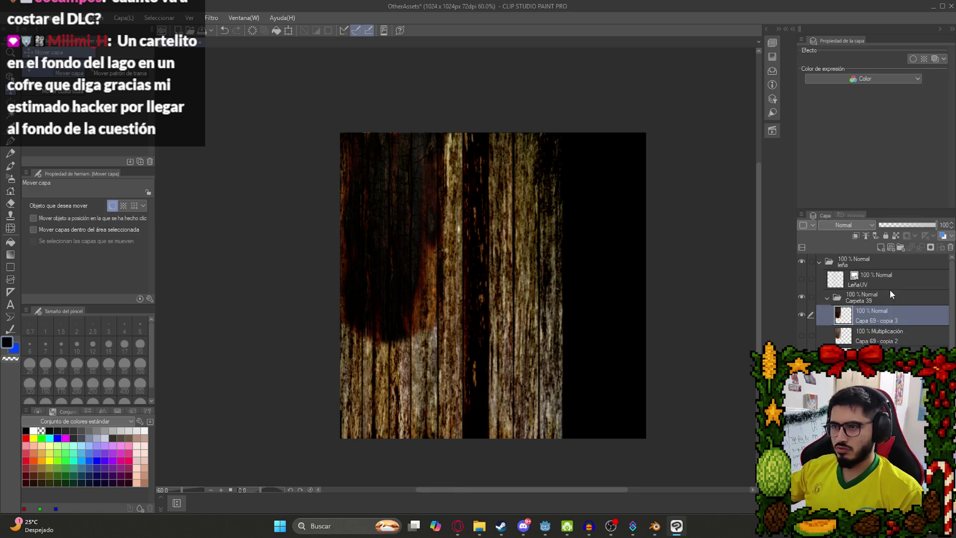
key(ctrl+z)
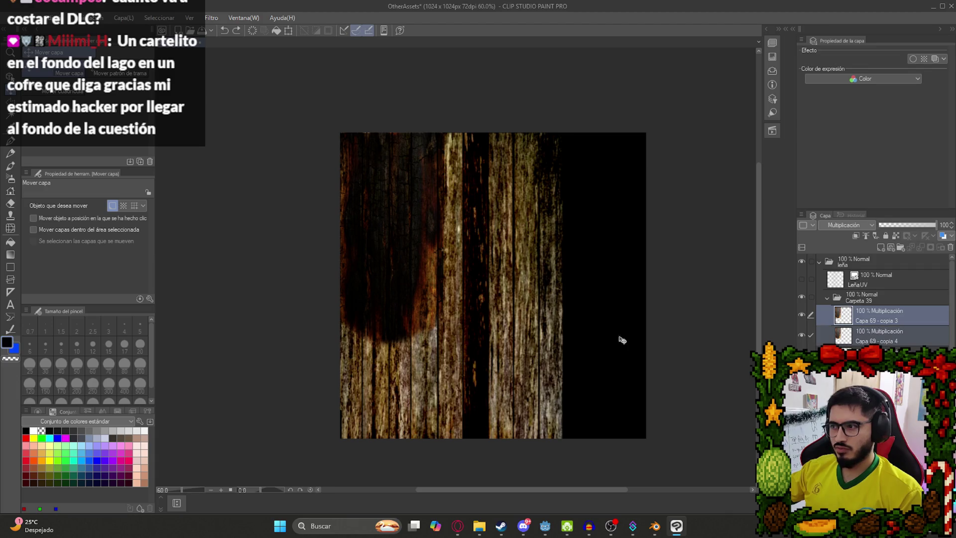
key(e)
key(ctrl+alt+0)
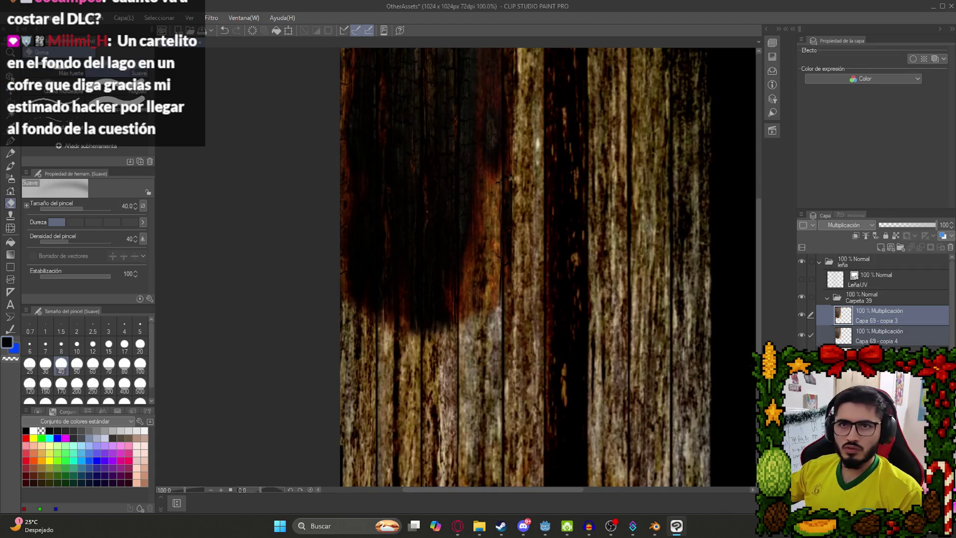
- Erase the burn patch edges on each copy layer with a size-60 soft eraser, undoing one stroke
click(93, 365)
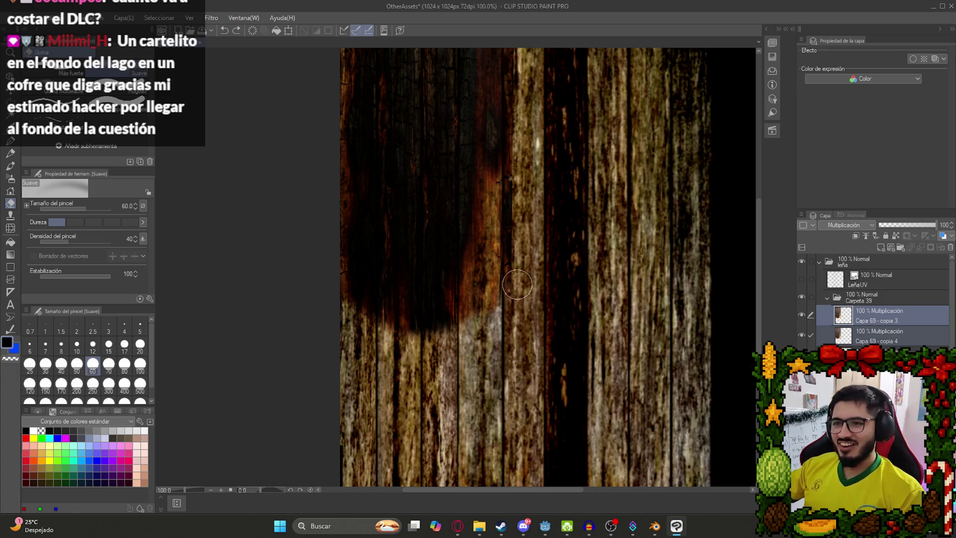
key(alt+bracketleft)
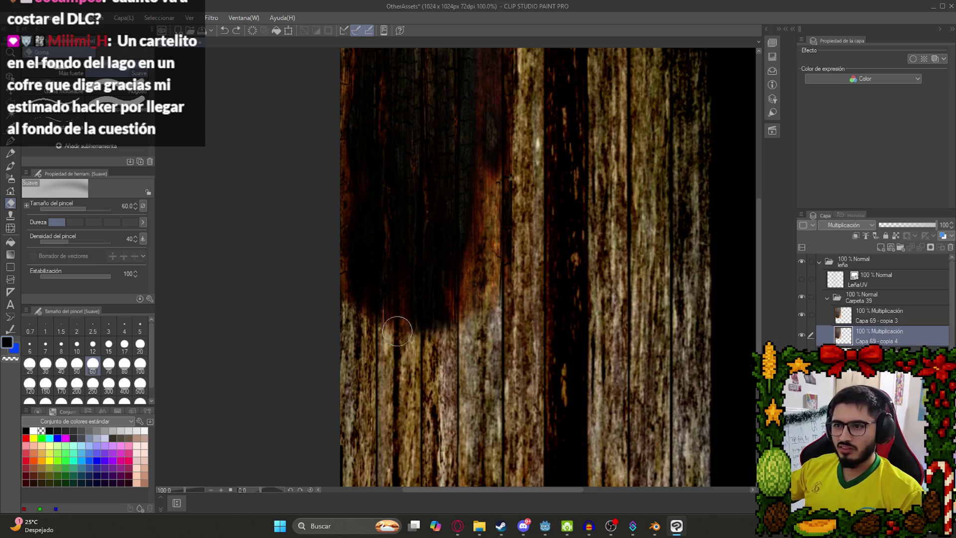
click(919, 326)
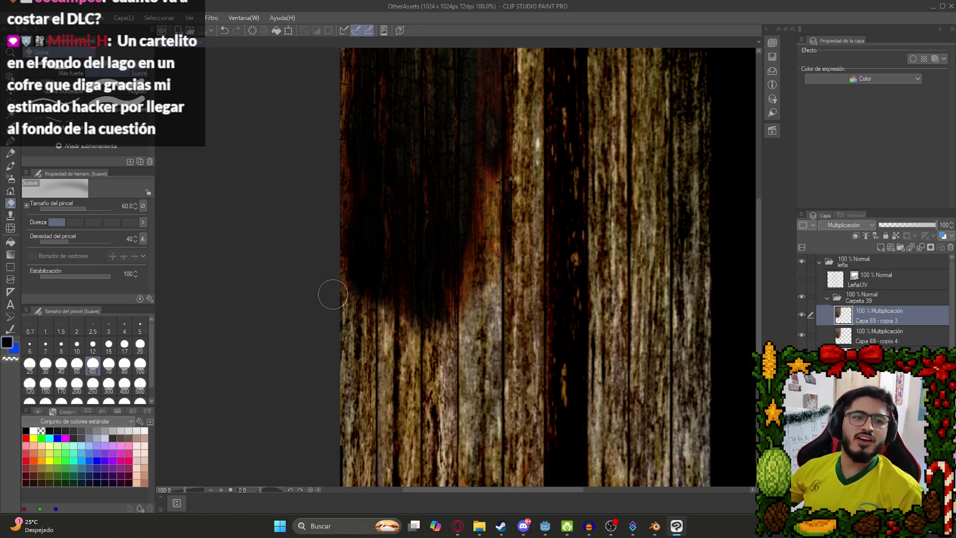
key(ctrl+z)
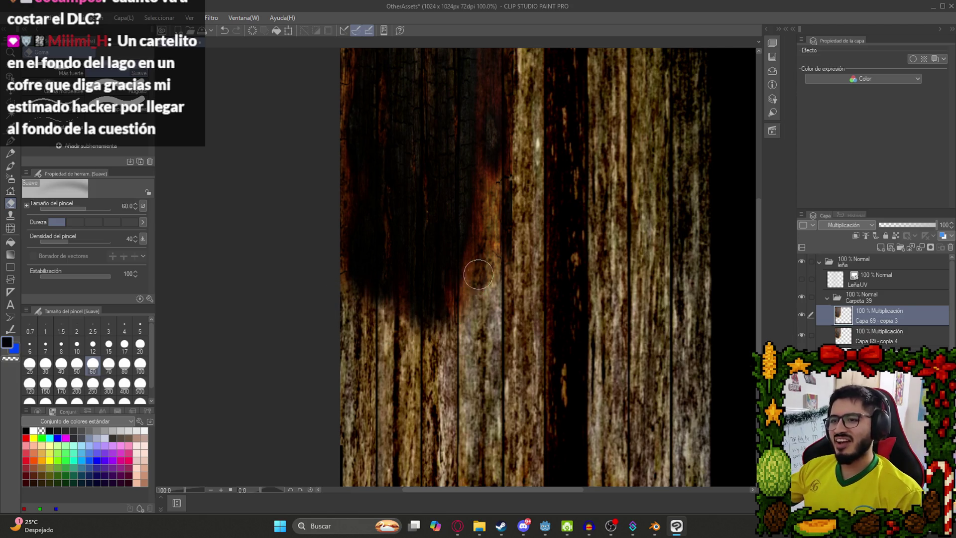
- Remove the extra duplicate burn layer, Capa 69 - copia 4
scroll(448, 264, down, 3)
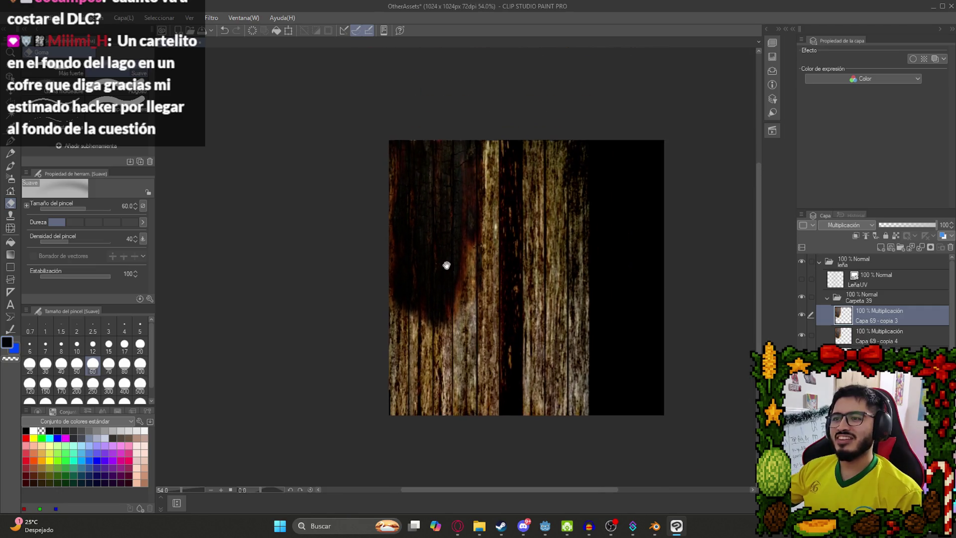
scroll(405, 331, up, 3)
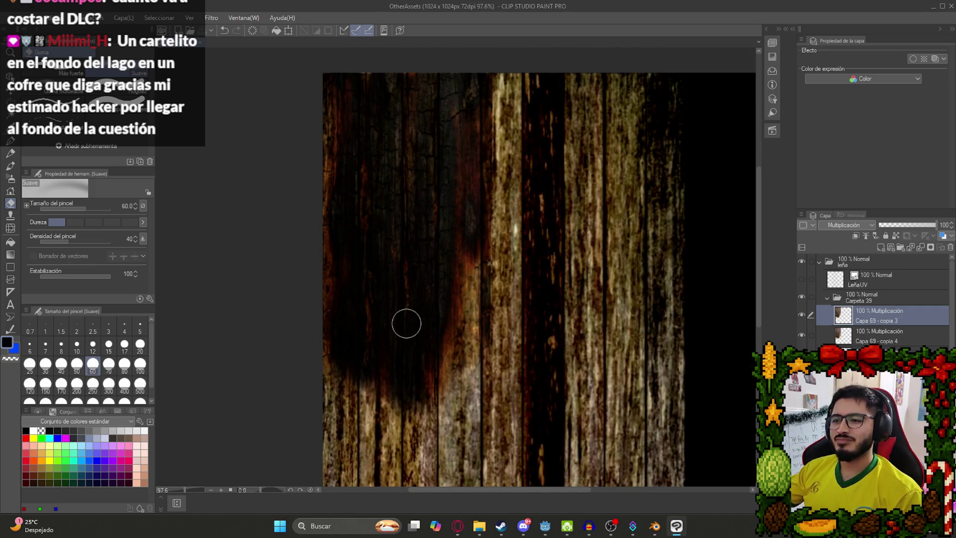
scroll(406, 322, down, 3)
scroll(506, 271, up, 3)
key(ctrl+z)
scroll(434, 343, down, 2)
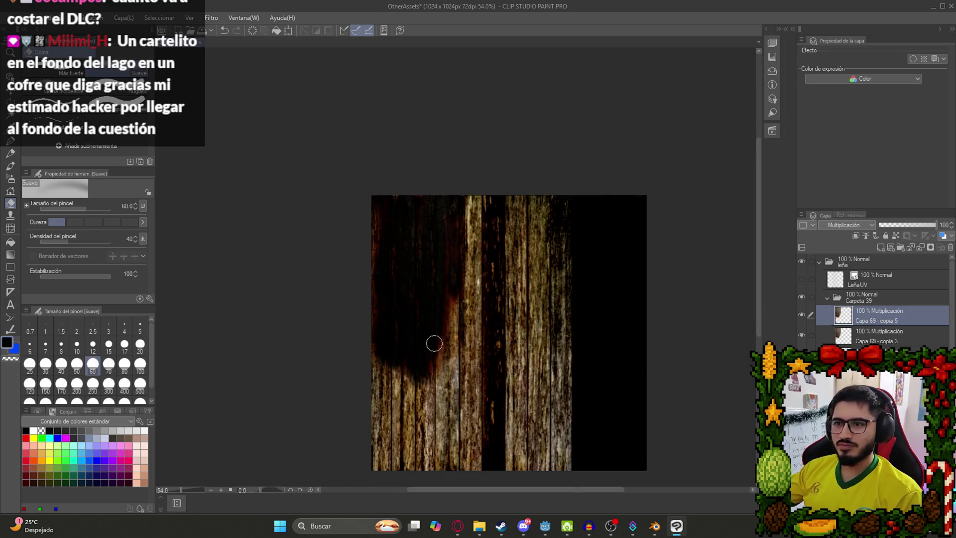
- Mark a rectangular selection at the texture's upper left, then clear it
key(m)
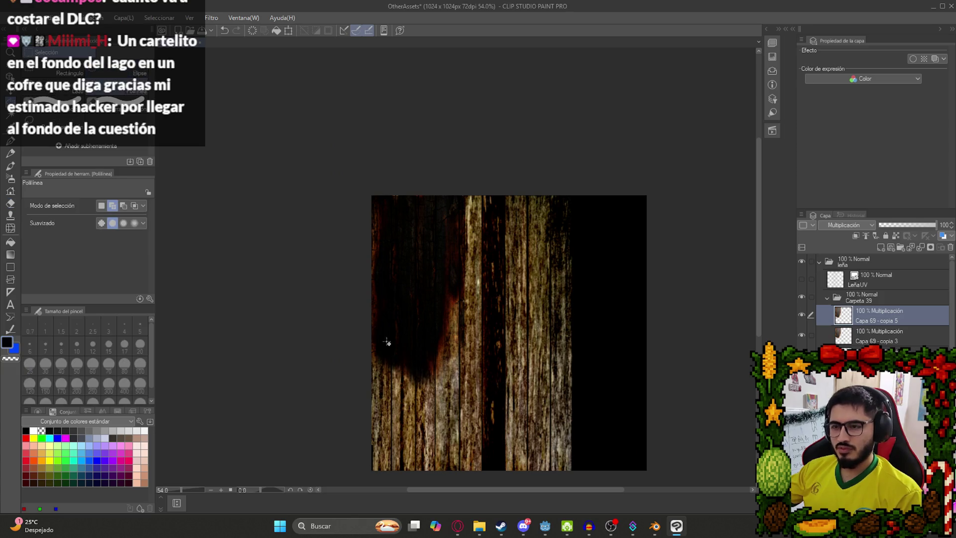
key(m)
drag(559, 435, 312, 260)
click(380, 267)
scroll(386, 268, up, 2)
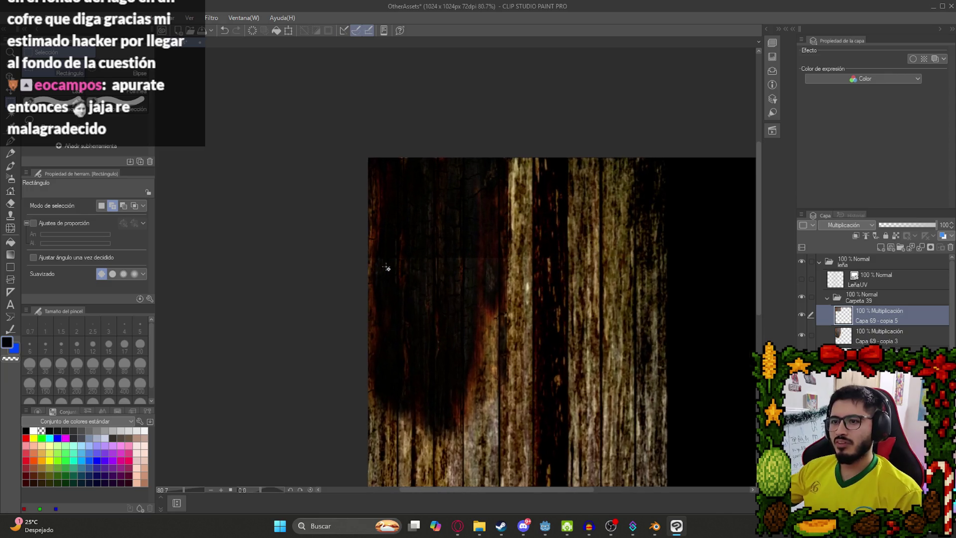
key(e)
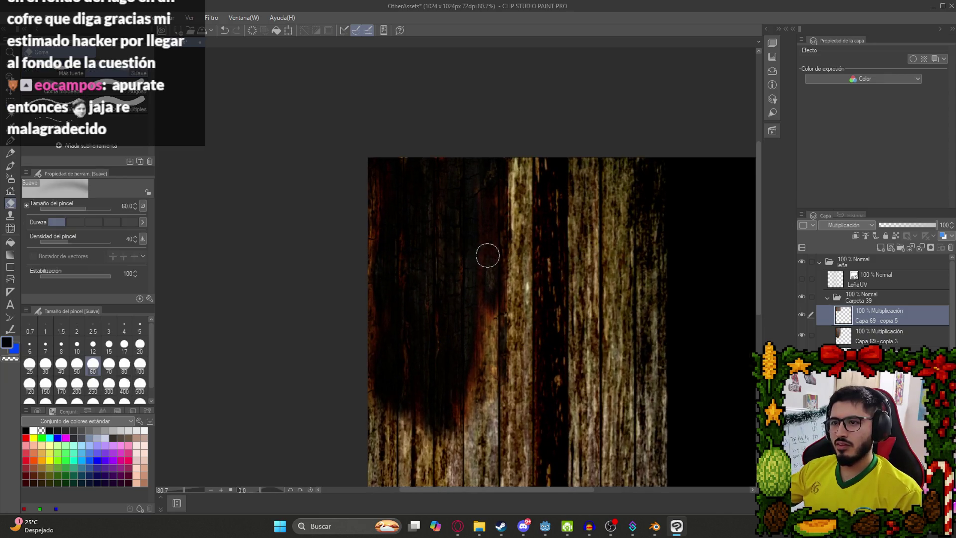
- Raise the patch layer's contrast to 100 with Brillo/contraste and set it to Normal
click(54, 17)
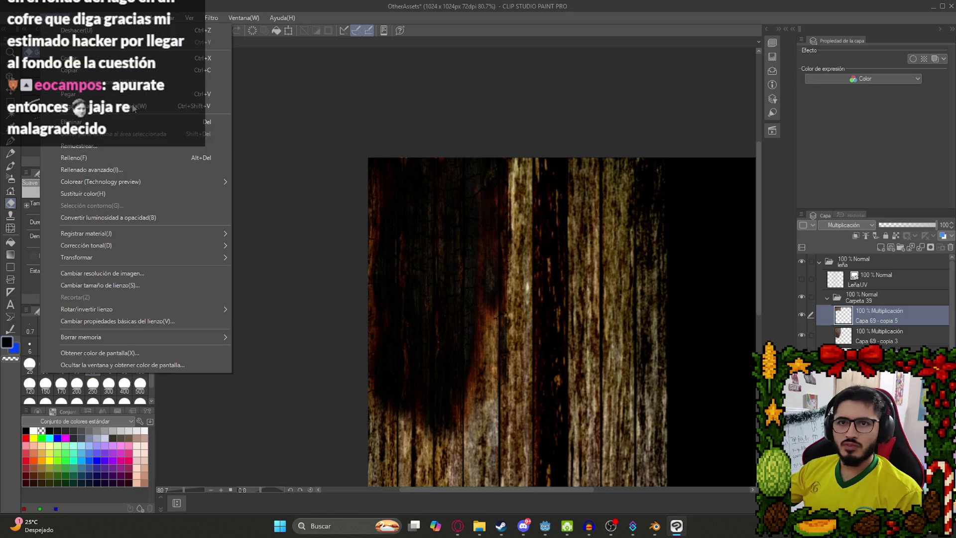
mouse_move(171, 238)
click(292, 252)
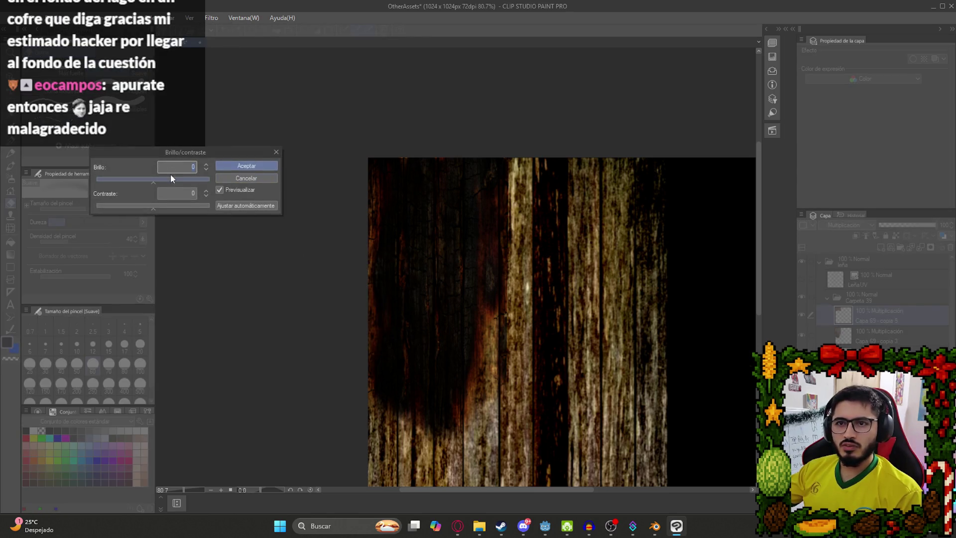
drag(191, 206, 322, 213)
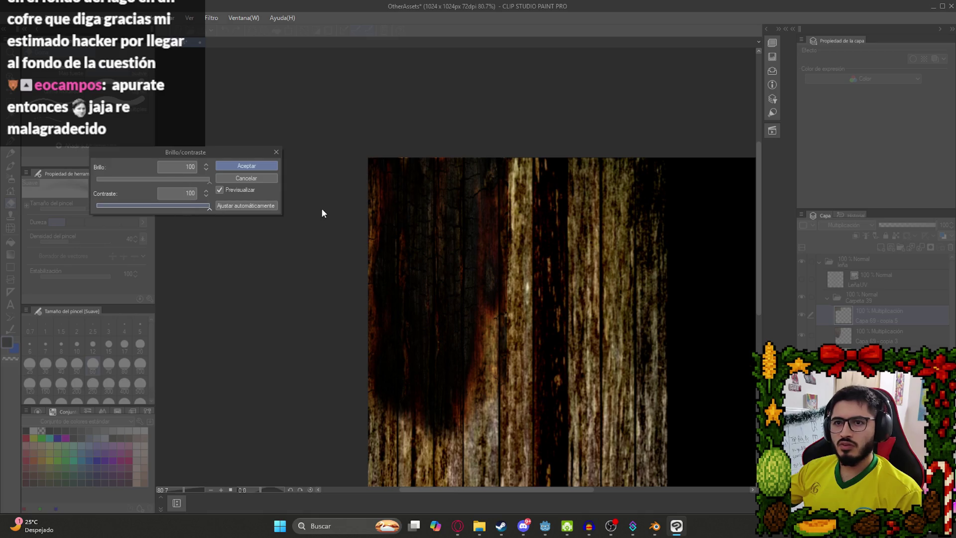
click(222, 166)
click(843, 225)
click(844, 234)
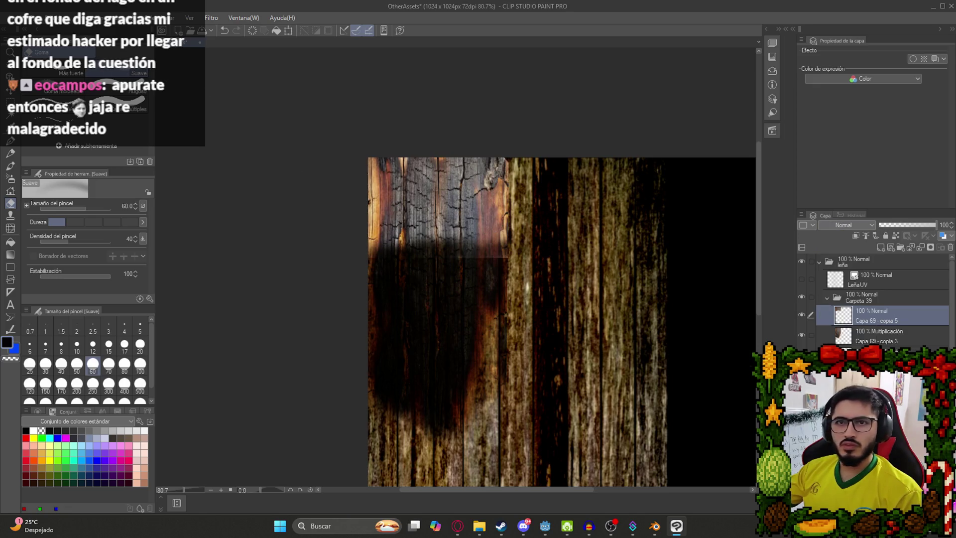
- Try Aclarar blending and nudge the patch toward the top-left, then revert to Multiplicación
click(55, 18)
mouse_move(154, 244)
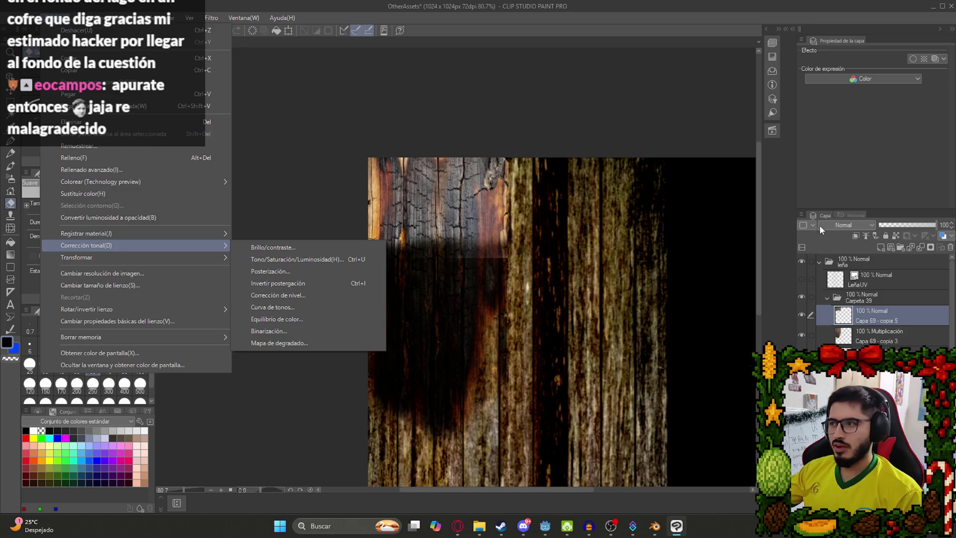
click(819, 225)
click(854, 224)
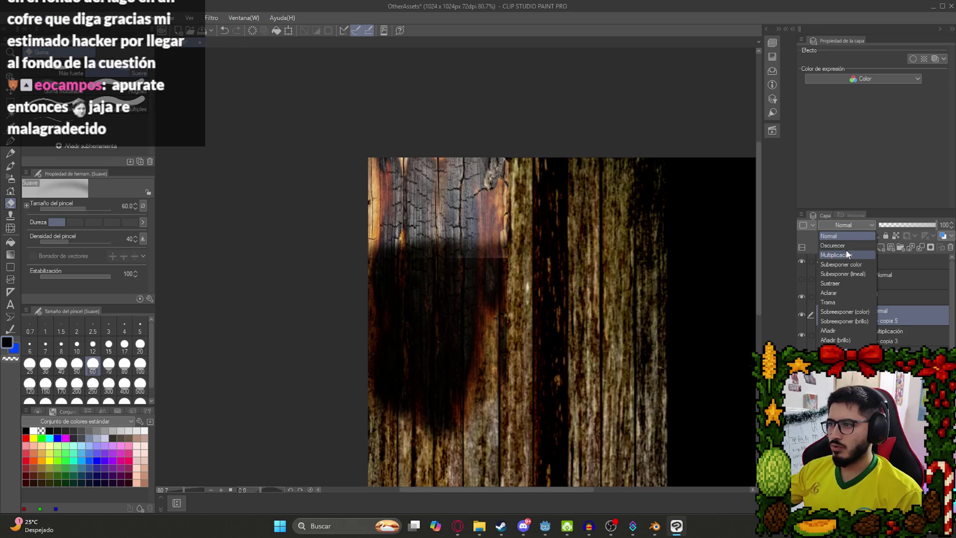
click(839, 293)
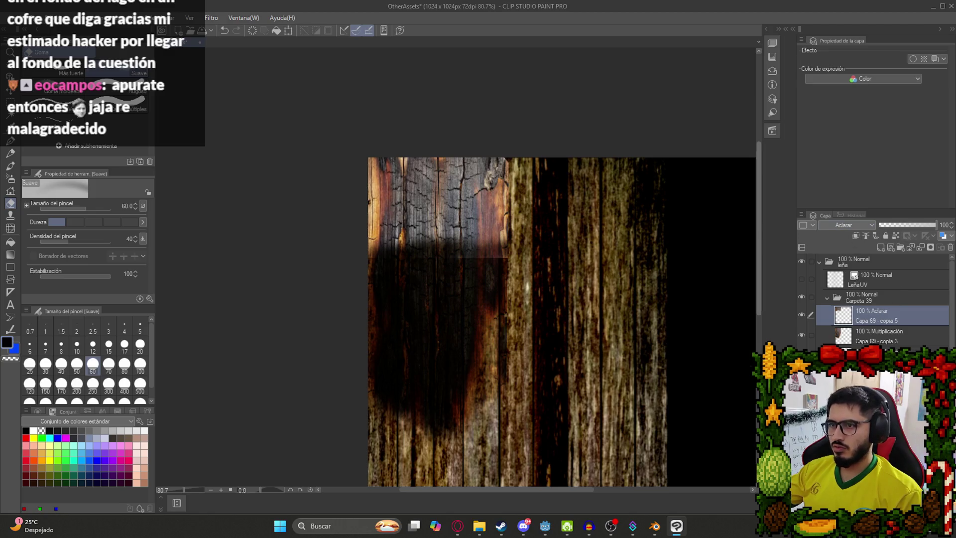
key(k)
mouse_move(473, 230)
mouse_down()
mouse_move(514, 321)
mouse_move(607, 329)
mouse_move(474, 239)
mouse_up()
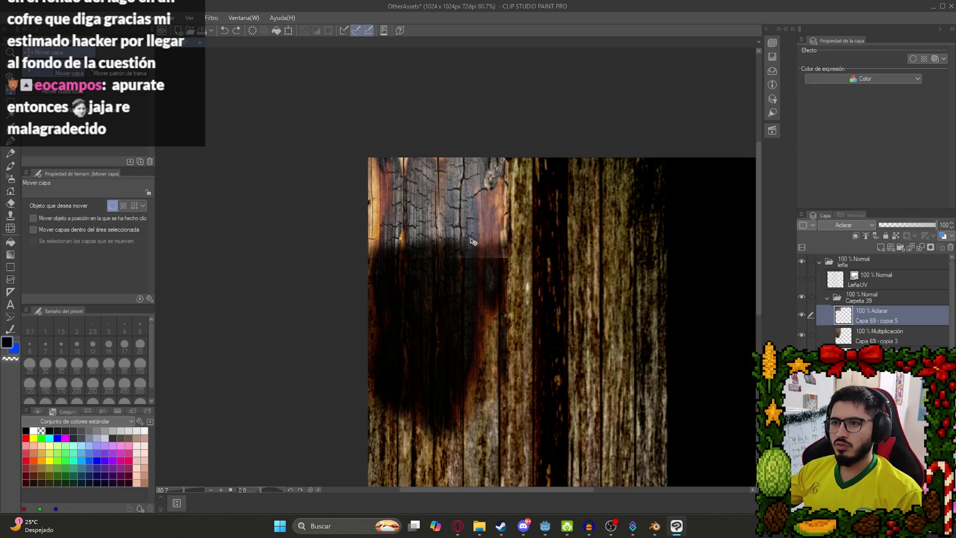
scroll(412, 196, up, 2)
scroll(343, 197, down, 3)
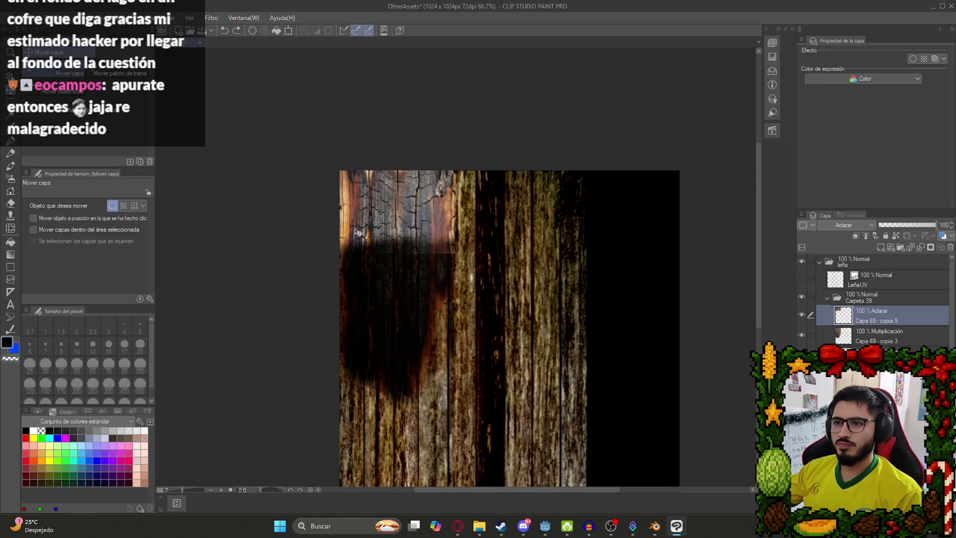
scroll(357, 226, up, 2)
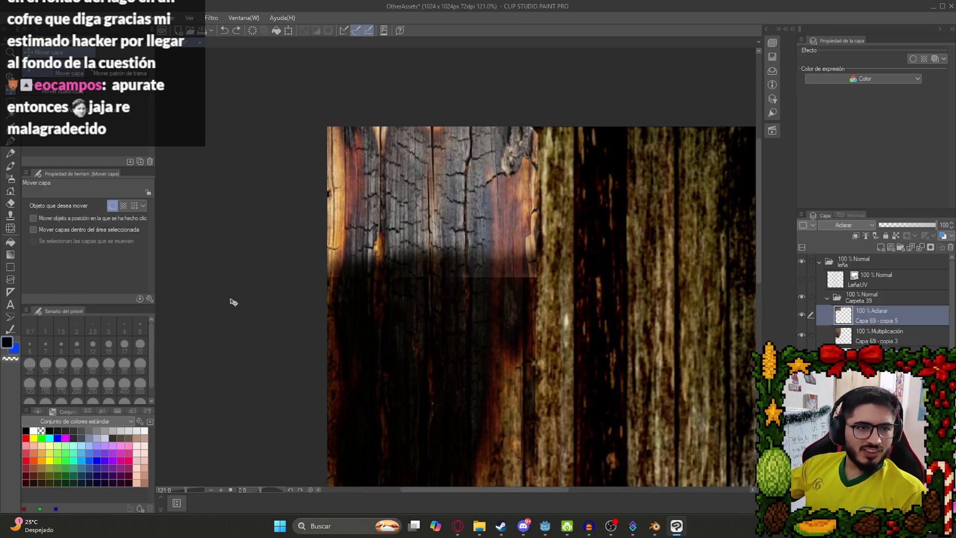
scroll(499, 242, down, 2)
key(ctrl+z)
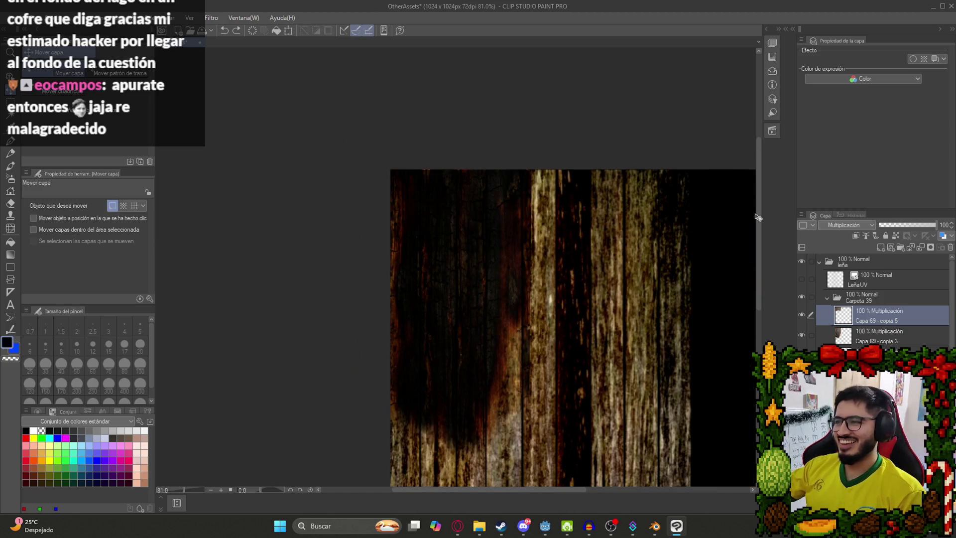
scroll(458, 279, up, 2)
- Apply repeated brightness increases and maximum contrast to the patch, undoing the last adjustment
click(55, 18)
mouse_move(198, 247)
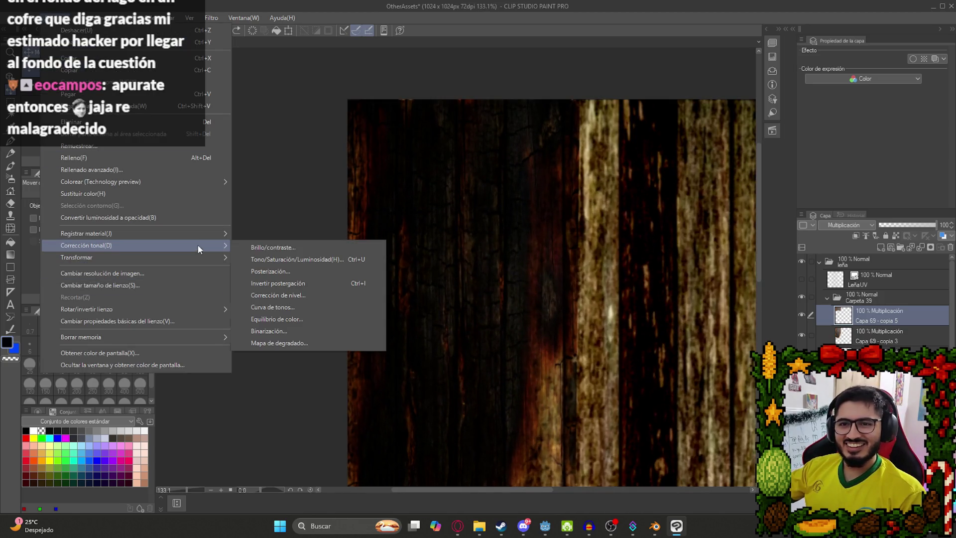
click(251, 247)
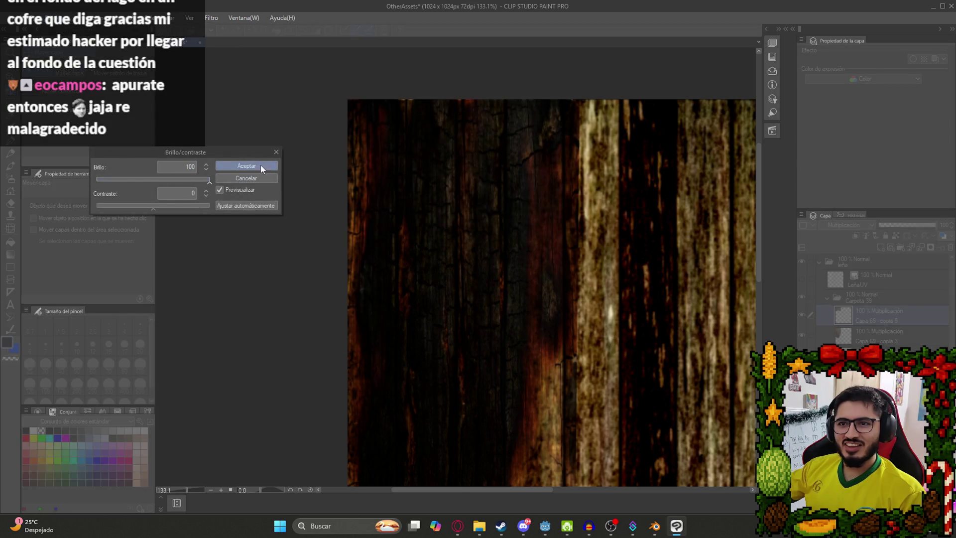
click(261, 165)
click(55, 17)
click(250, 247)
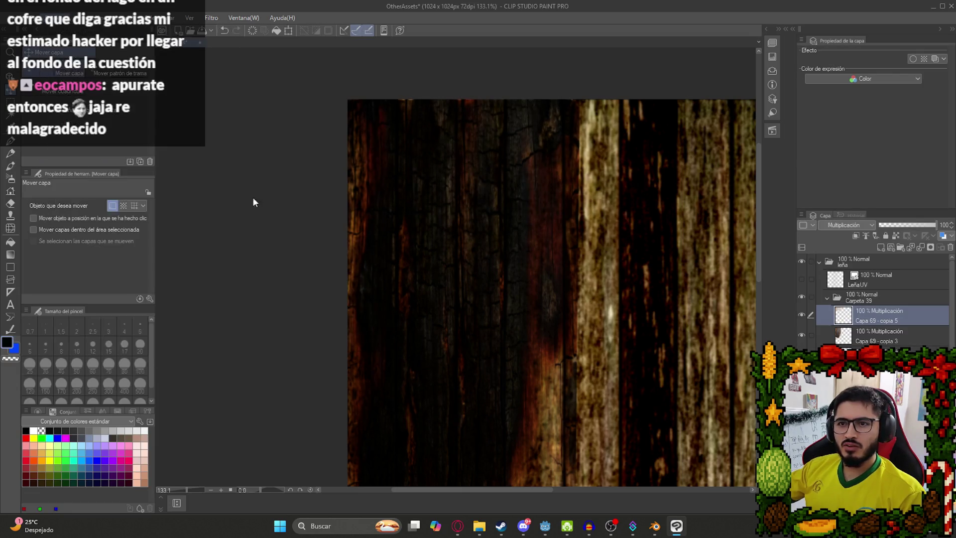
click(273, 165)
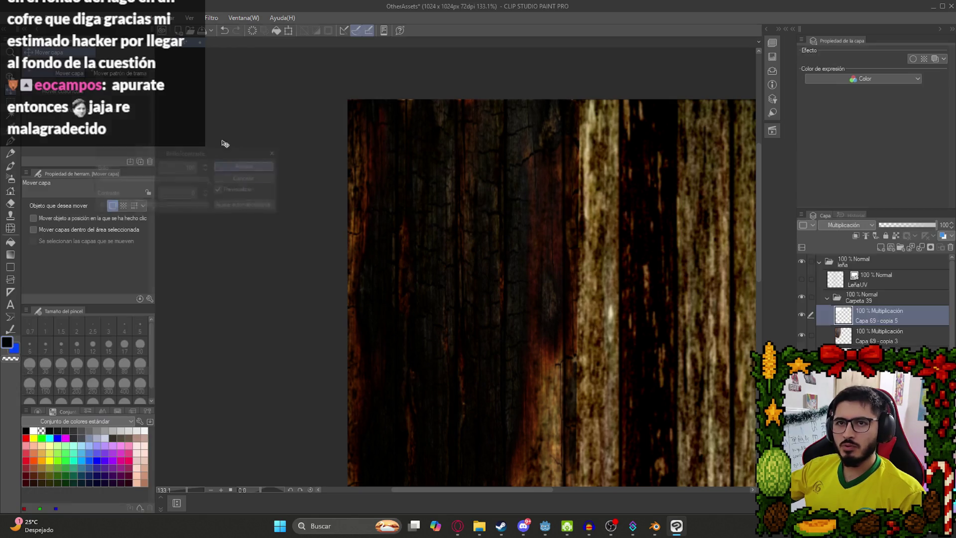
click(56, 18)
mouse_move(224, 246)
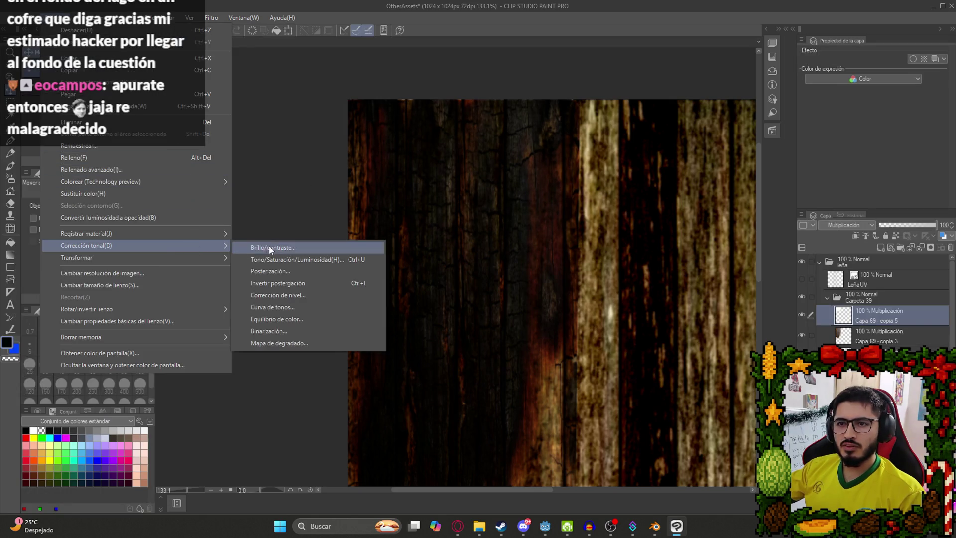
click(269, 246)
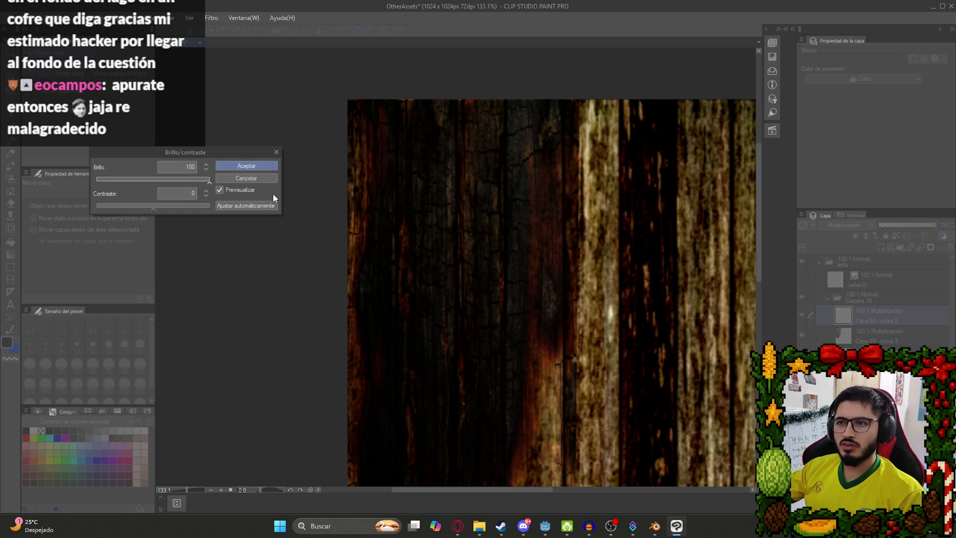
drag(180, 207, 9, 207)
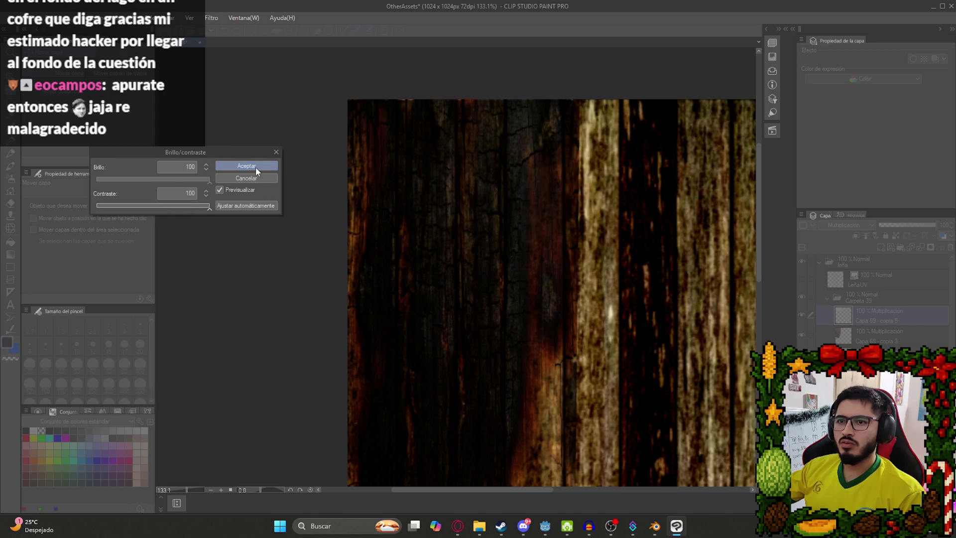
click(256, 167)
scroll(523, 270, down, 2)
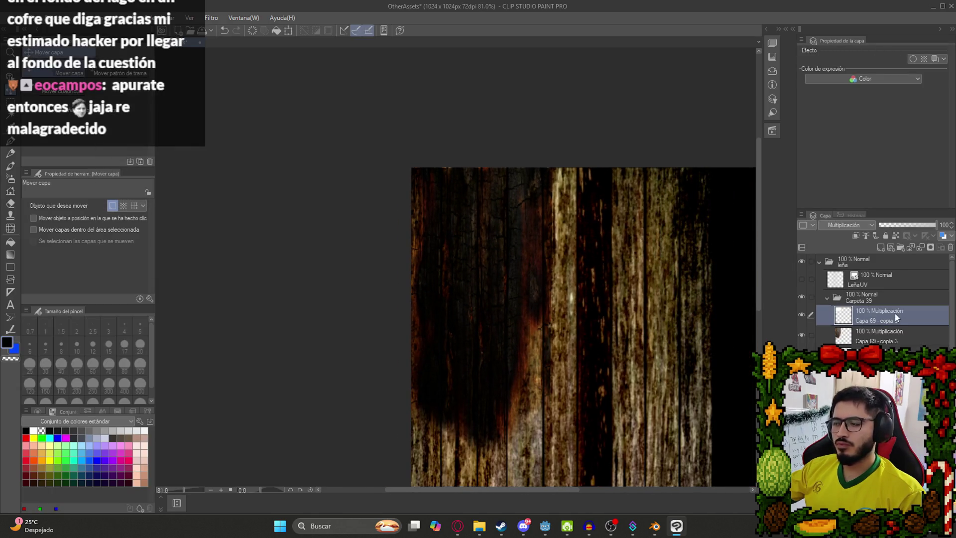
key(ctrl+z)
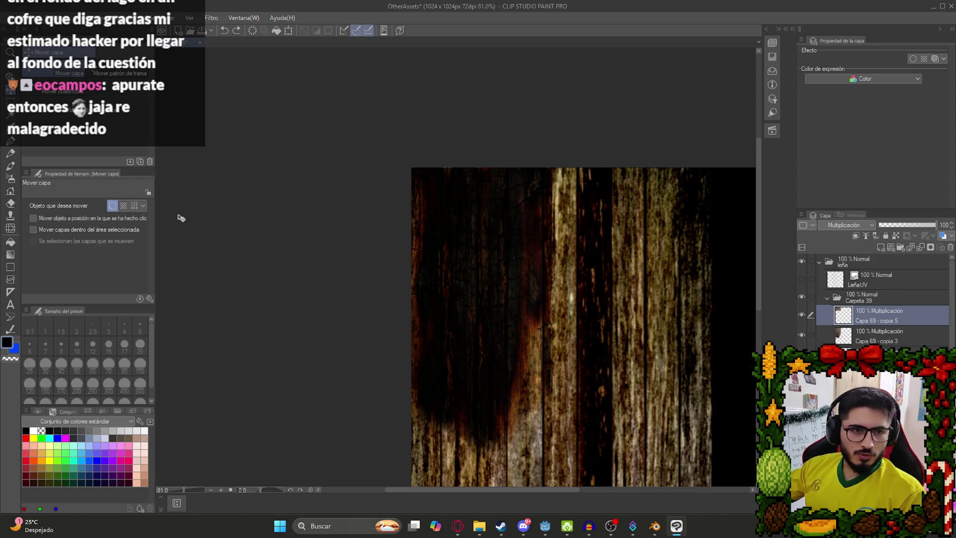
scroll(500, 205, up, 2)
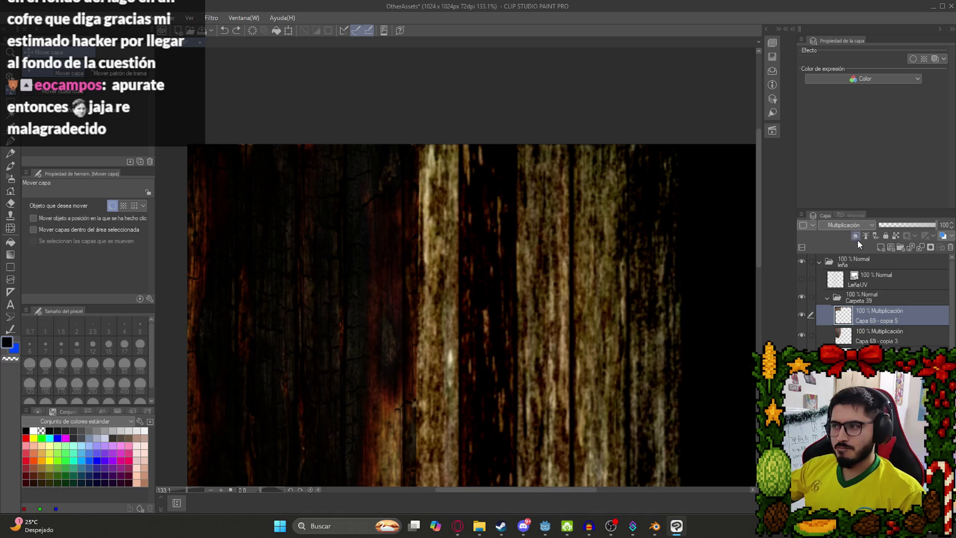
scroll(584, 235, down, 3)
- Shift the patch, set it to Normal, and apply Brillo 100, Contraste 67 to whiten it
drag(435, 284, 488, 337)
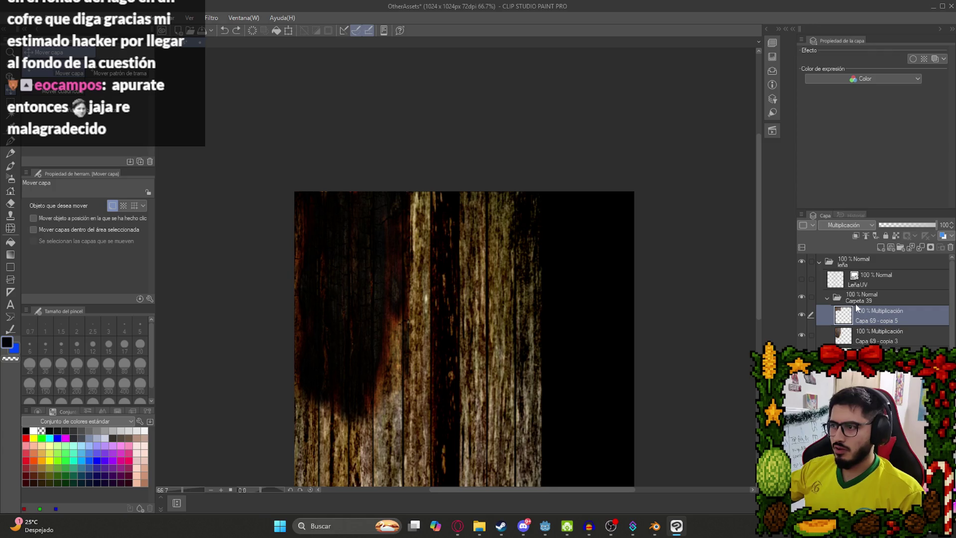
click(847, 224)
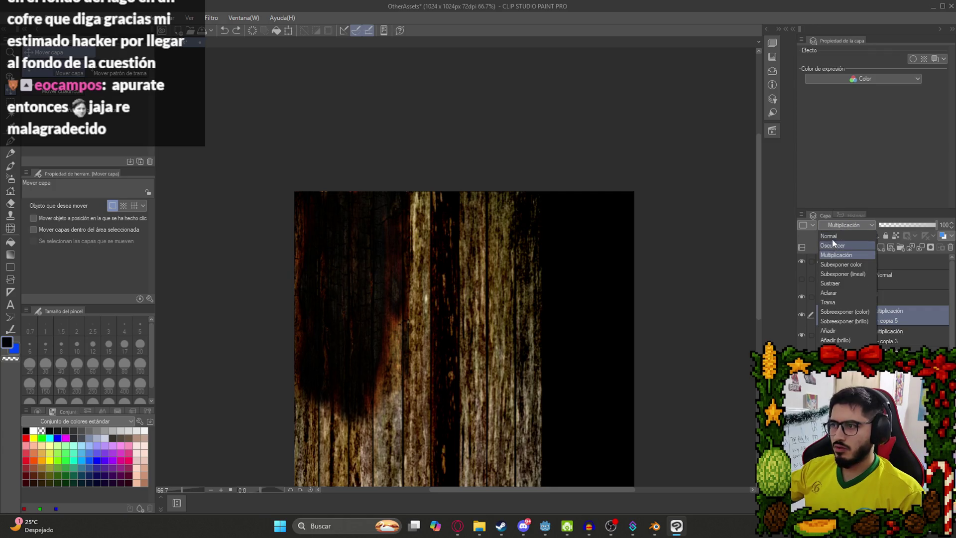
click(841, 239)
scroll(332, 215, up, 2)
scroll(333, 215, up, 2)
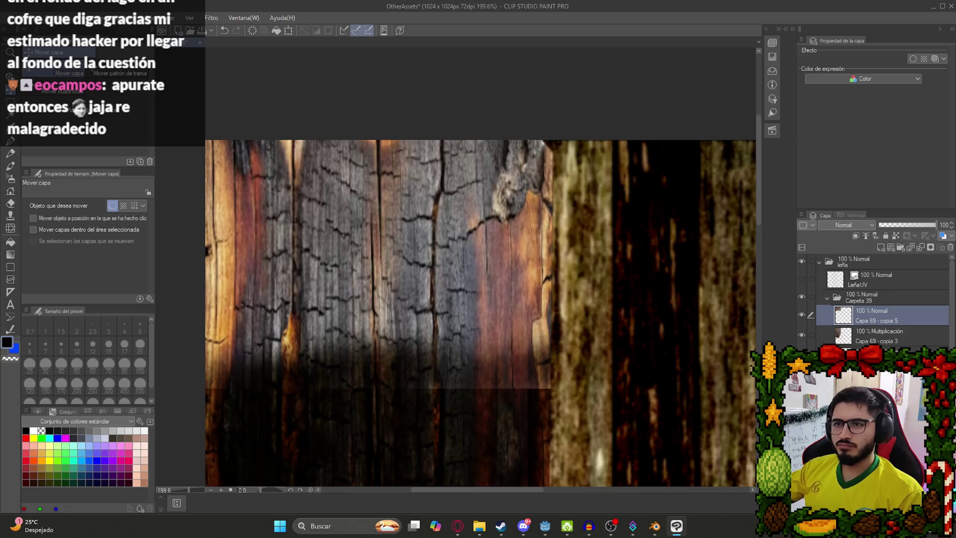
click(50, 18)
click(287, 211)
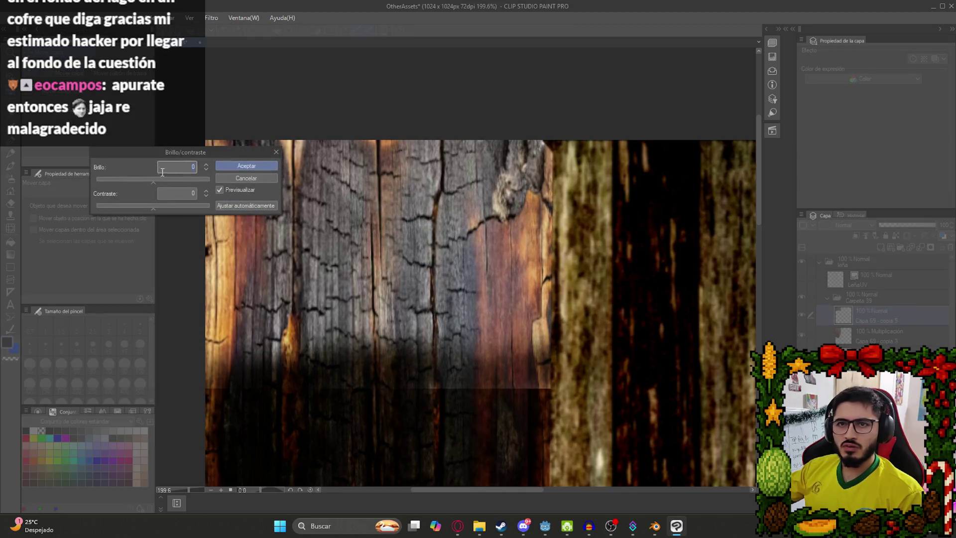
drag(166, 207, 192, 213)
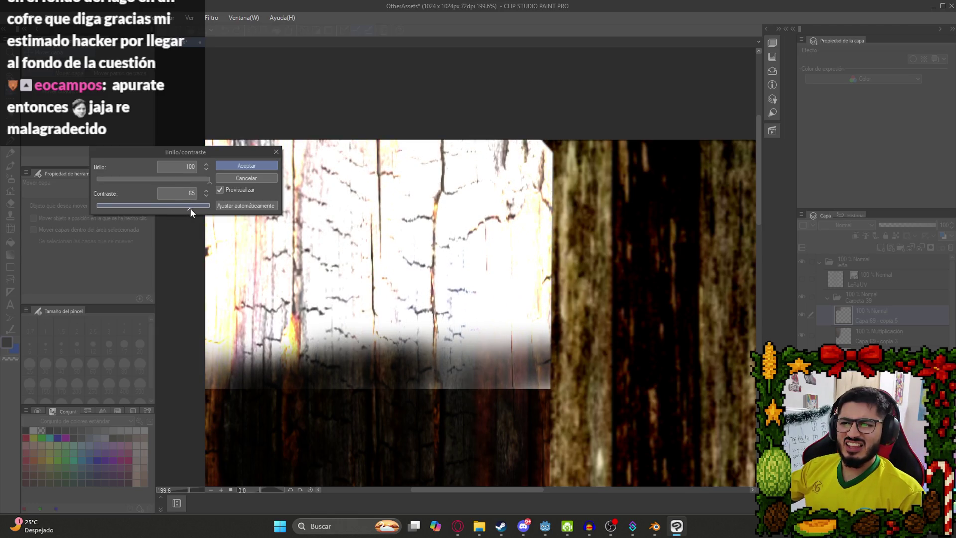
click(251, 168)
scroll(288, 242, down, 3)
- Erase the white patch's lower edge and stretch the patch layer upward
key(e)
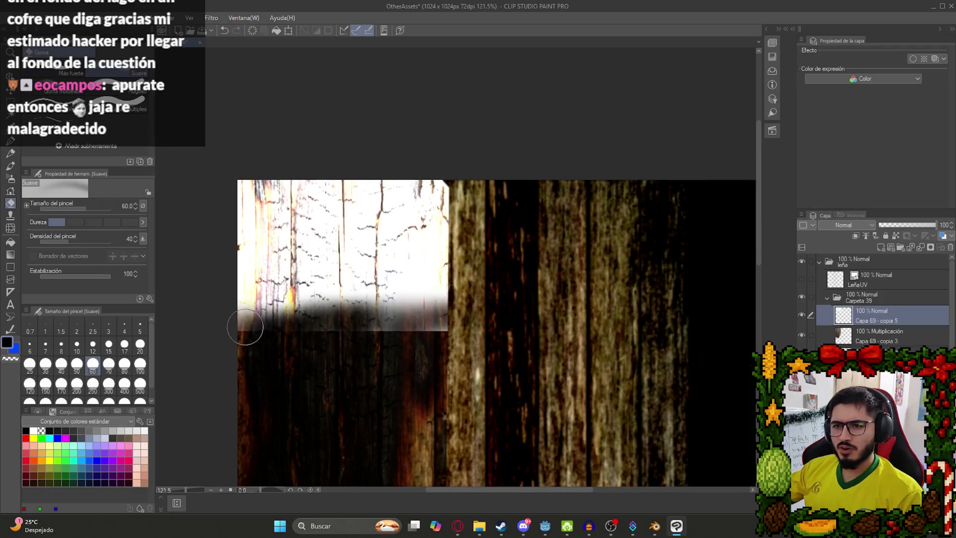
mouse_move(451, 324)
mouse_down()
mouse_move(292, 331)
mouse_move(418, 319)
mouse_move(316, 305)
mouse_move(241, 348)
mouse_up()
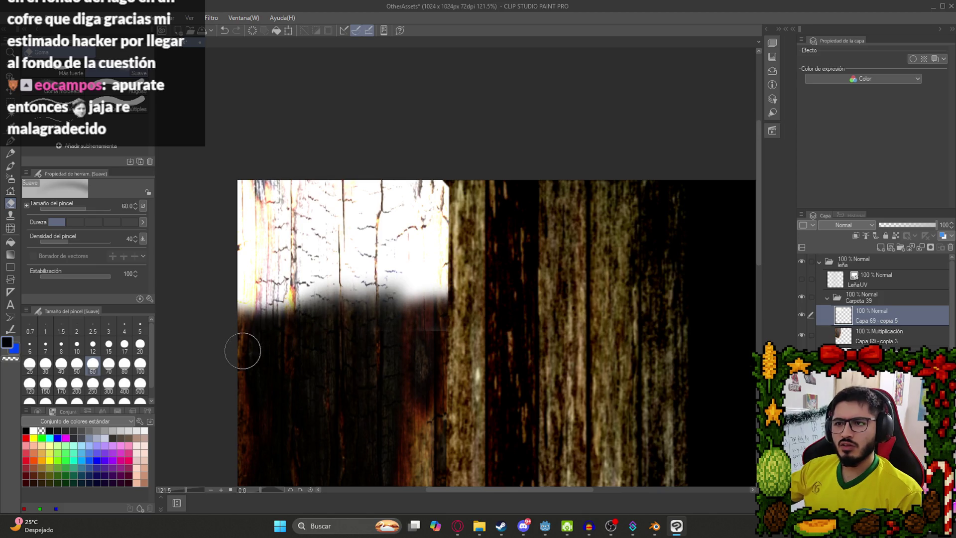
scroll(241, 348, down, 3)
key(ctrl+t)
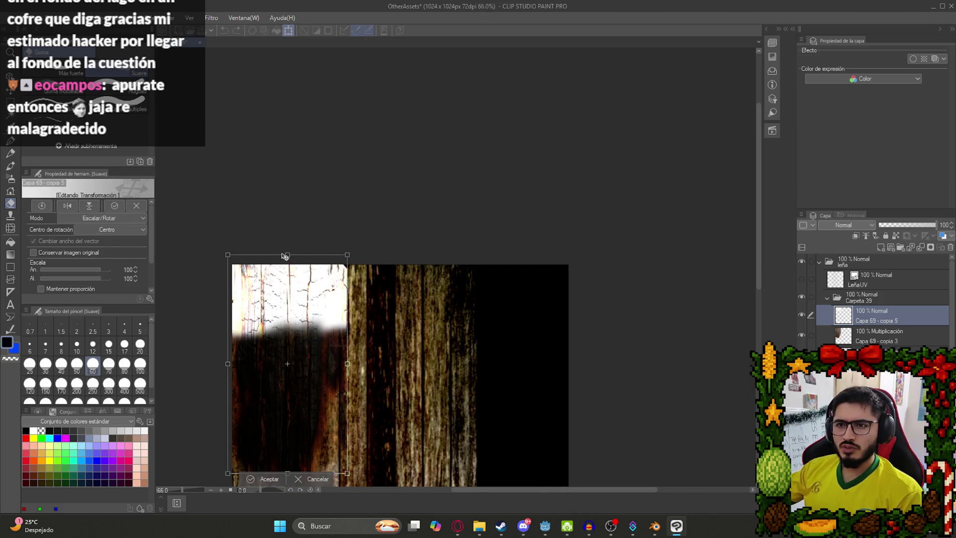
drag(285, 256, 286, 248)
key(Return)
scroll(291, 356, up, 4)
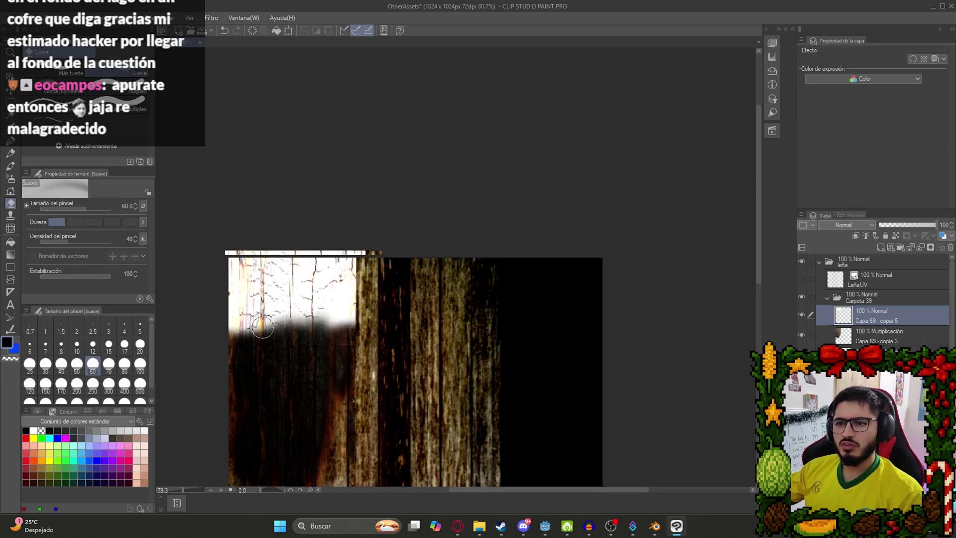
- On new layer Capa 70, draw a grey rectangle over the top-left and set it to Multiplicación
click(881, 247)
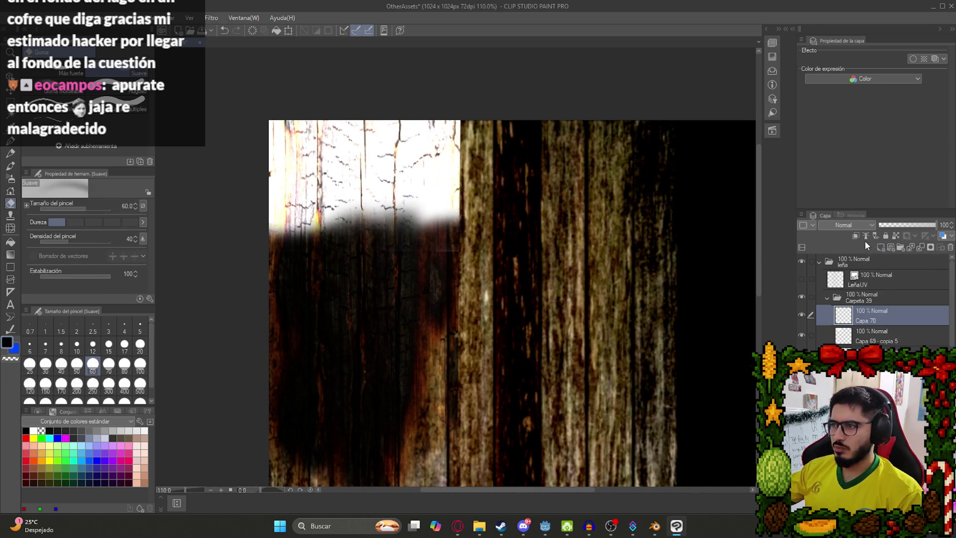
click(104, 431)
key(u)
scroll(244, 165, down, 2)
mouse_move(224, 99)
mouse_down()
mouse_move(324, 222)
mouse_move(411, 222)
mouse_up()
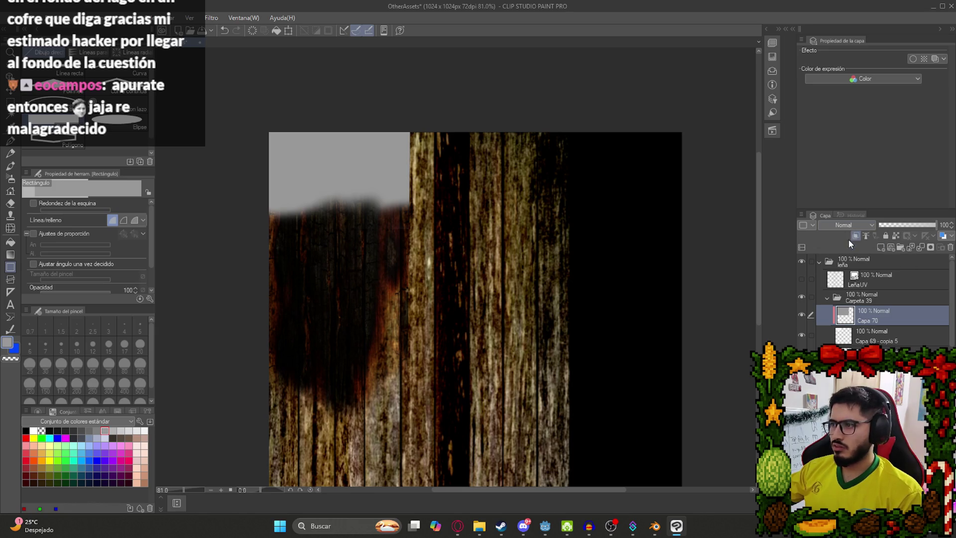
click(853, 224)
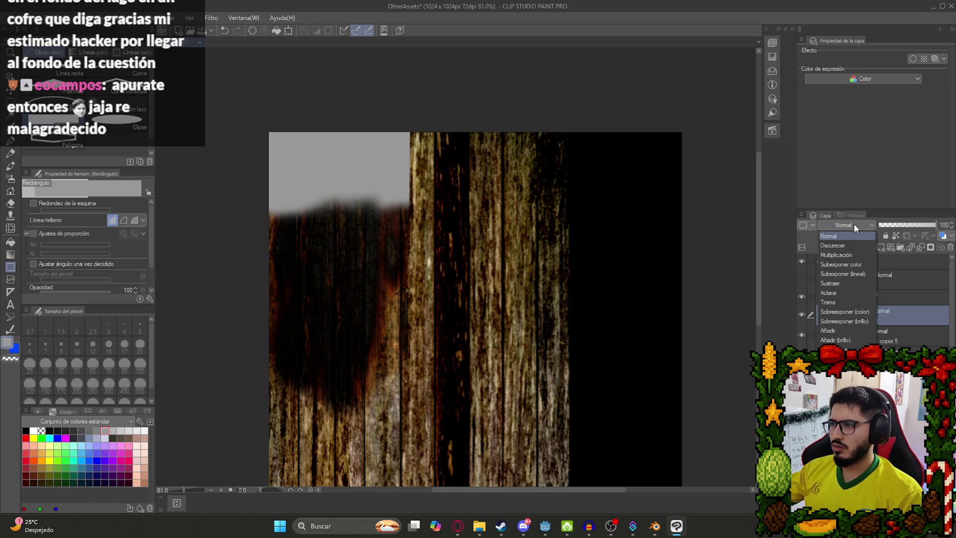
click(829, 247)
- Try lighter grey colours, then select and collapse the Carpeta 39 folder
scroll(281, 217, up, 2)
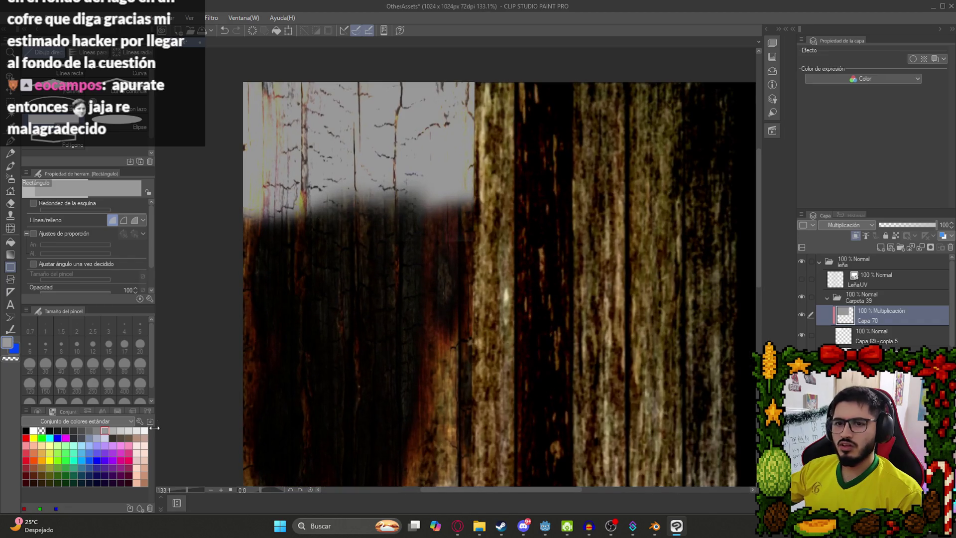
click(113, 430)
scroll(444, 334, down, 1)
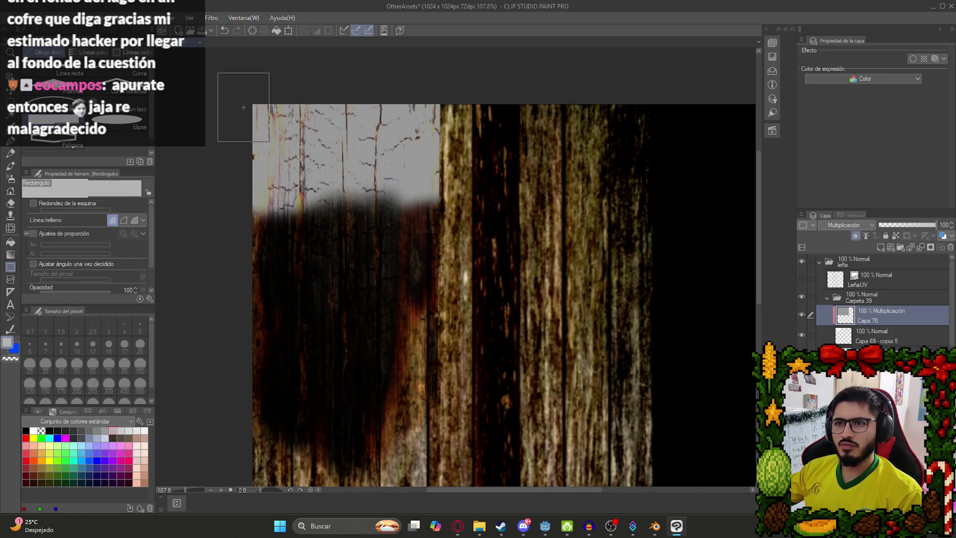
click(120, 430)
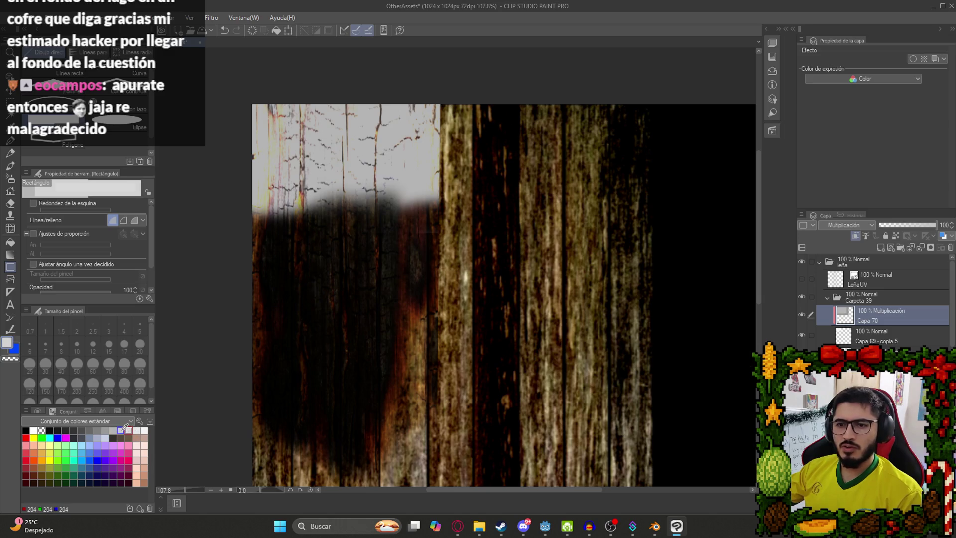
scroll(534, 356, down, 3)
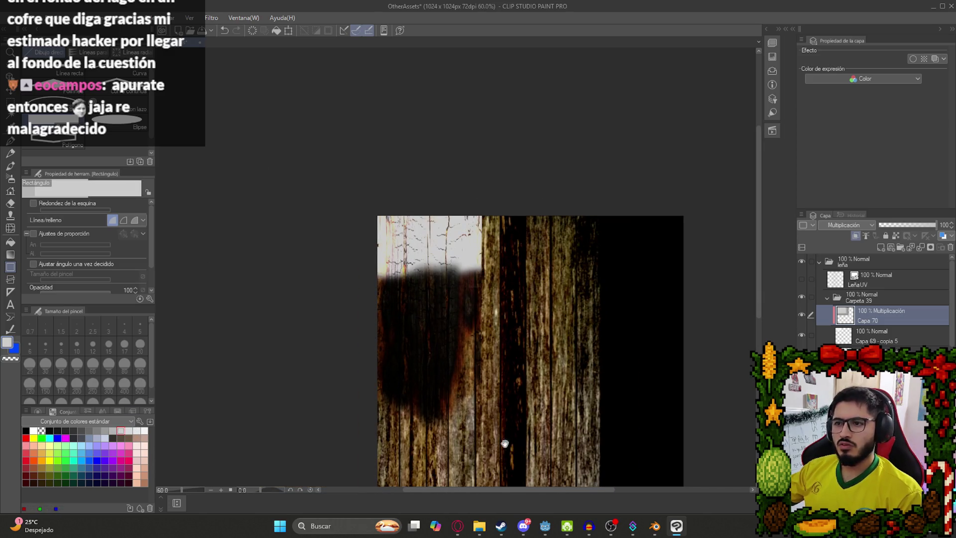
drag(504, 443, 477, 392)
scroll(440, 266, up, 2)
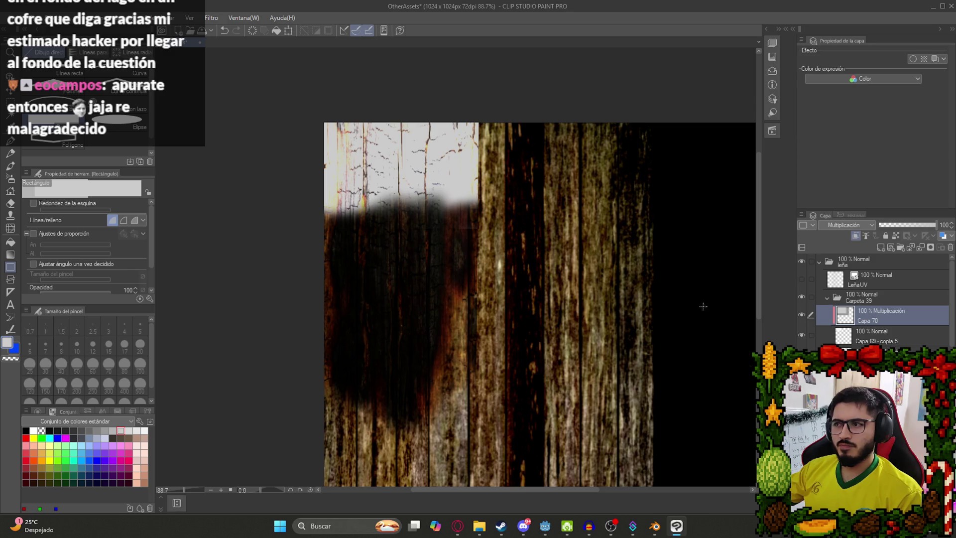
scroll(493, 328, down, 2)
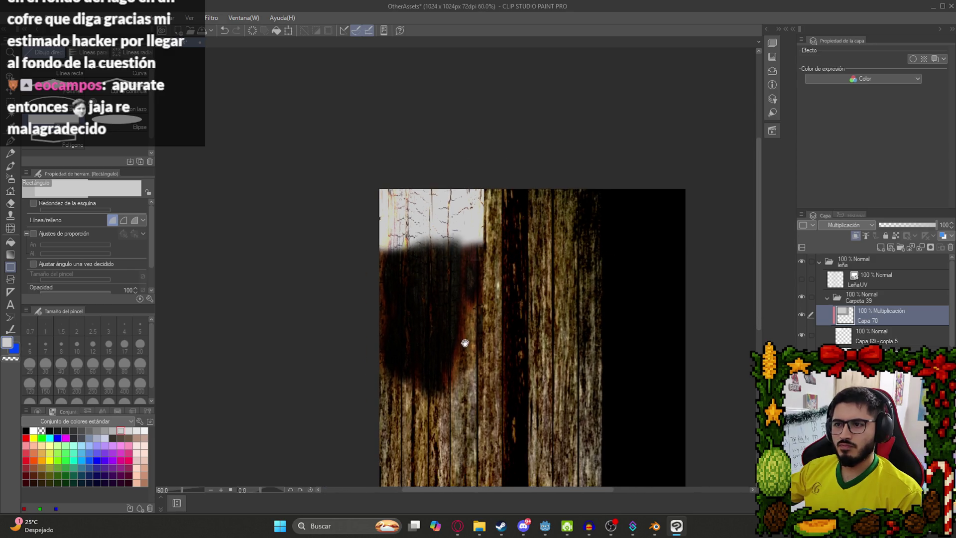
drag(465, 343, 429, 293)
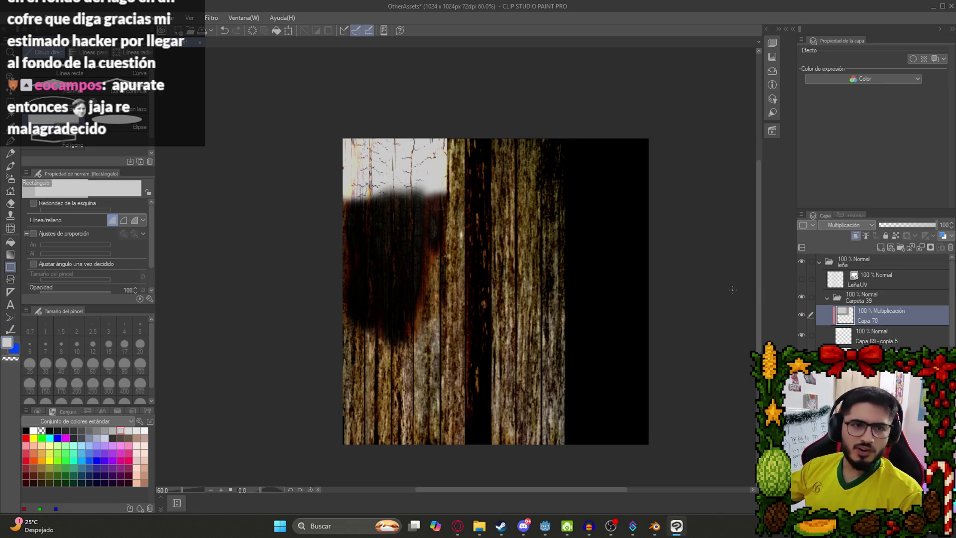
click(842, 299)
click(827, 299)
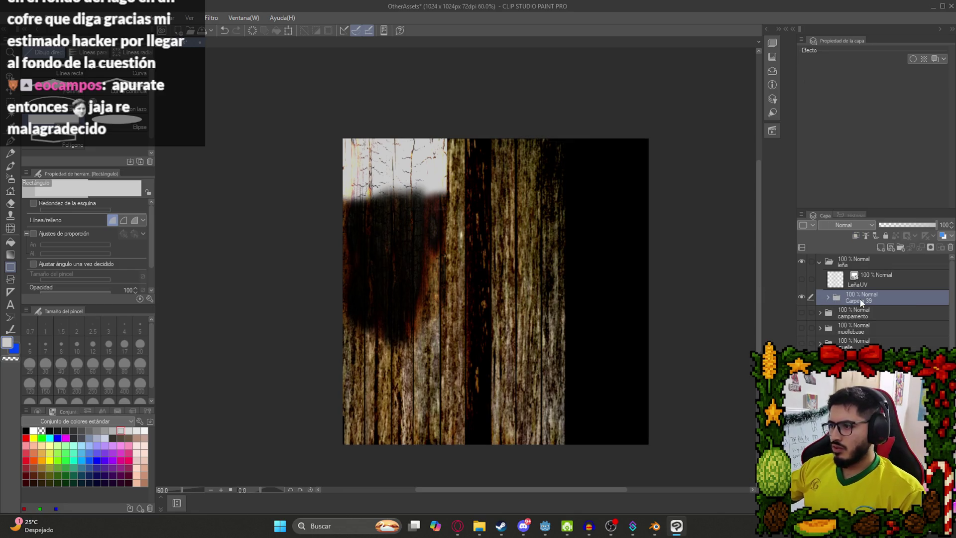
- Duplicate the Carpeta 39 folder and flatten the copy into a single layer
right_click(861, 303)
click(865, 300)
right_click(864, 301)
click(900, 255)
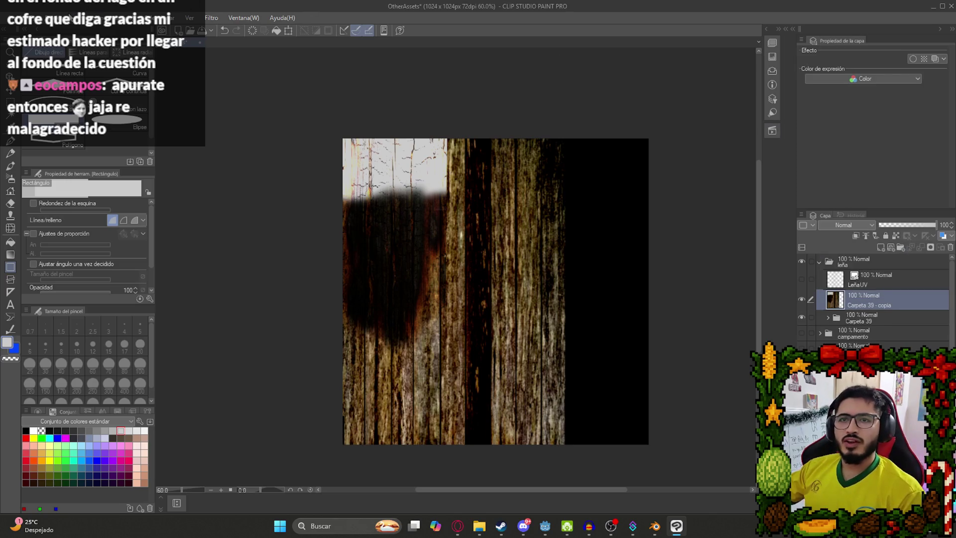
- Apply the Mosaico filter with cell size 6 to the flattened layer
click(211, 17)
mouse_move(262, 66)
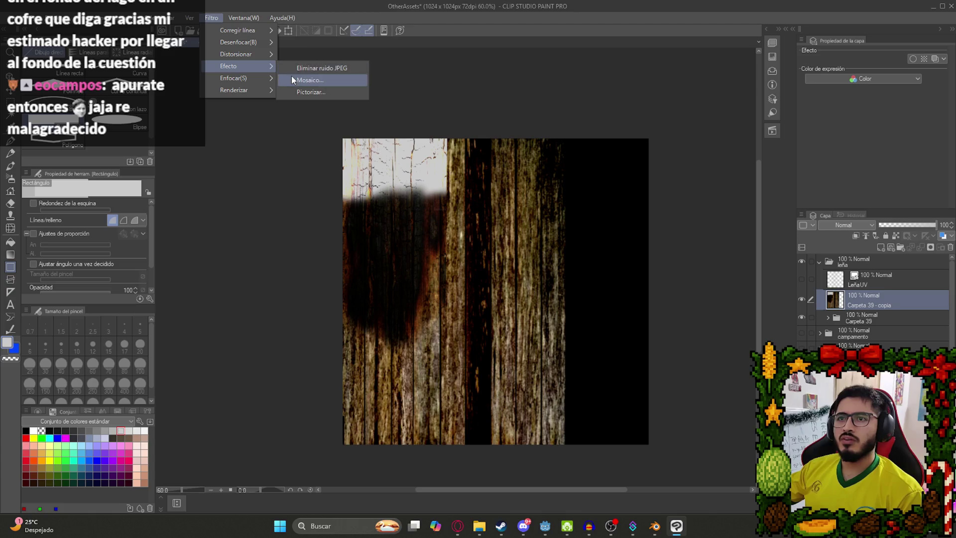
click(293, 80)
text(0)
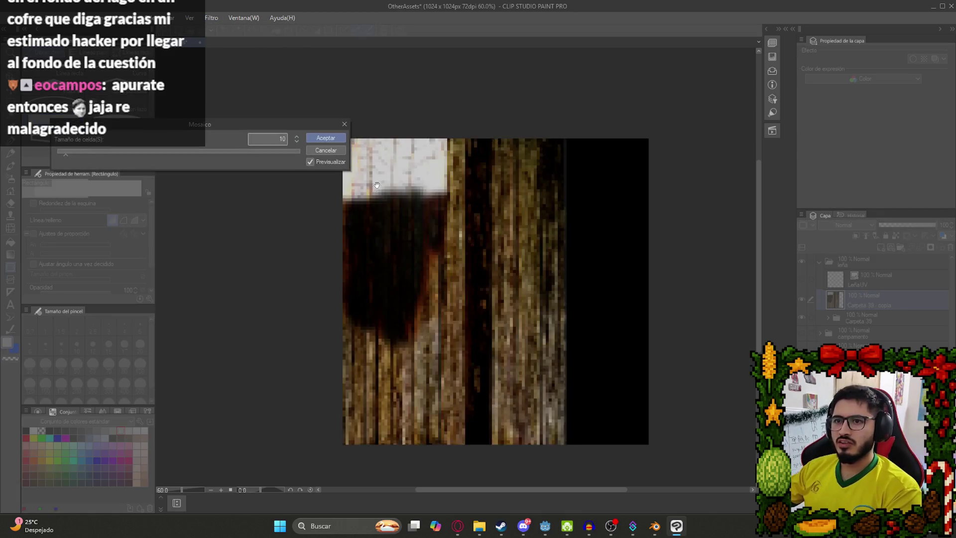
scroll(376, 172, up, 2)
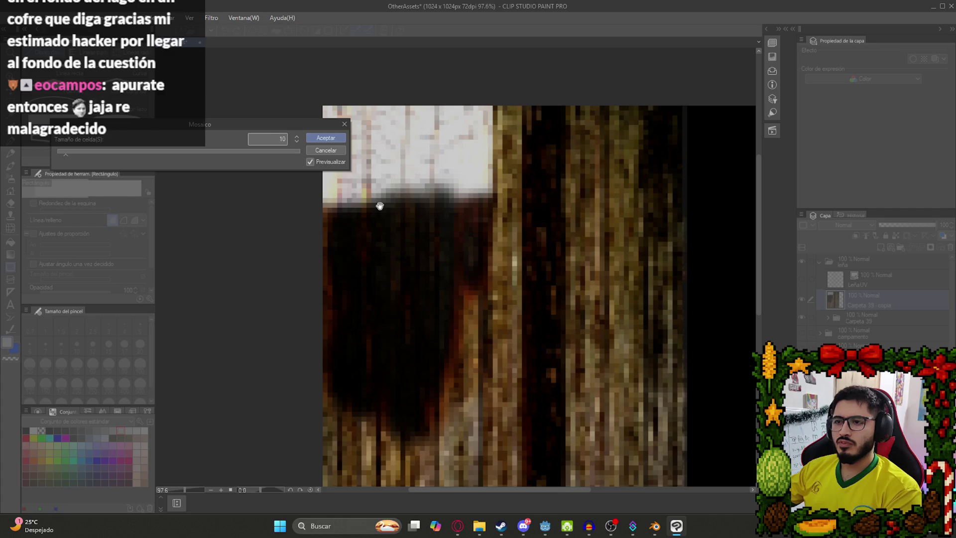
key(BackSpace)
key(BackSpace)
text(6)
key(Return)
scroll(340, 254, down, 4)
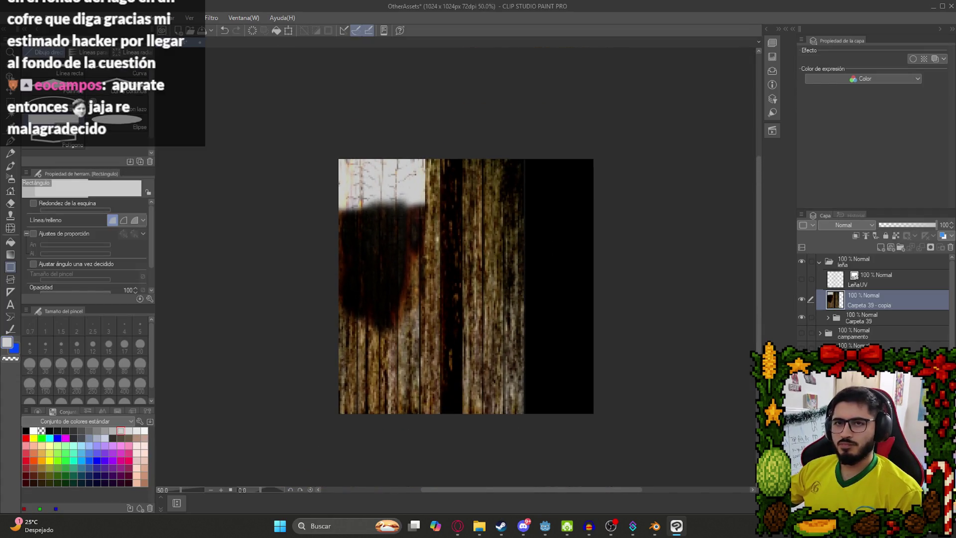
- Export the layer as a PNG named LeñaTexture into Mis Videojuegos
click(13, 18)
mouse_move(169, 148)
click(227, 172)
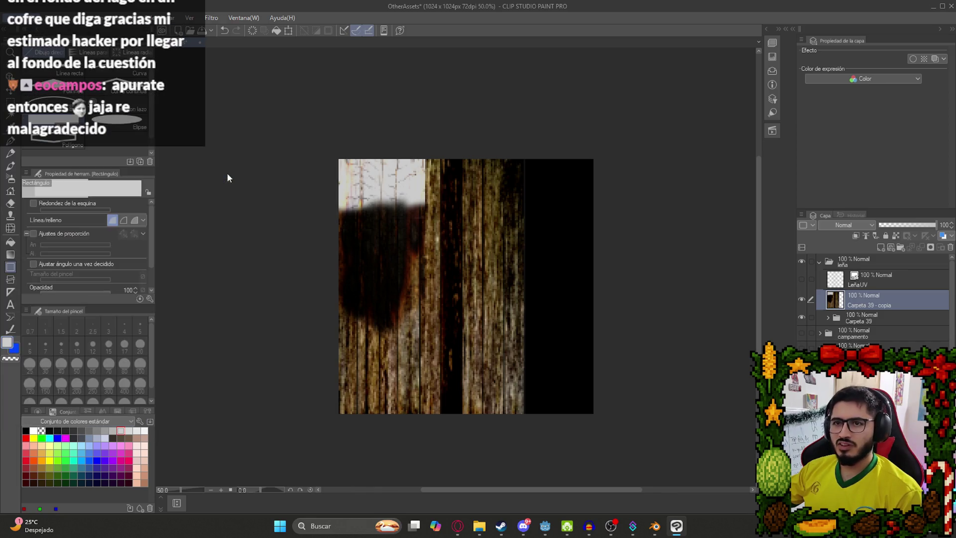
scroll(422, 301, down, 5)
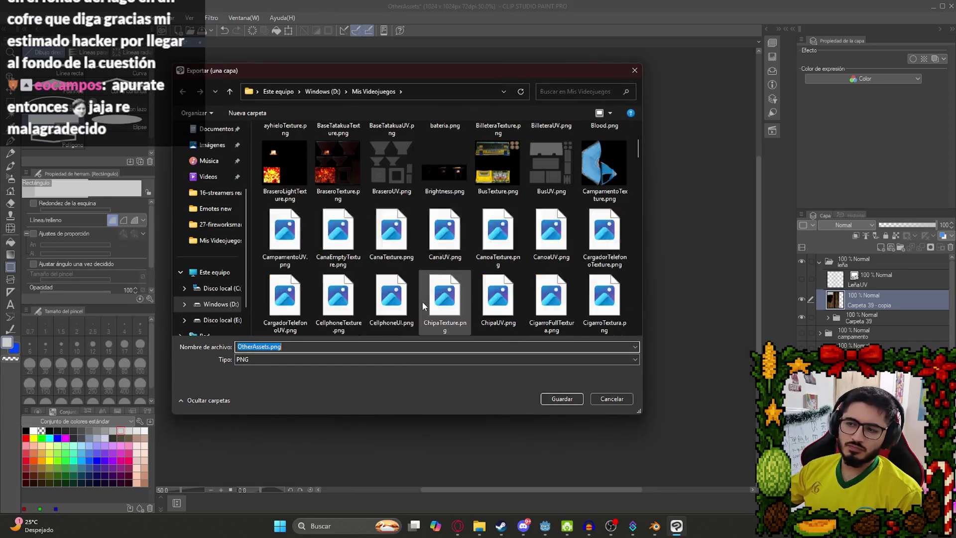
text(LÑ)
key(BackSpace)
text(eñ)
text(aTextu)
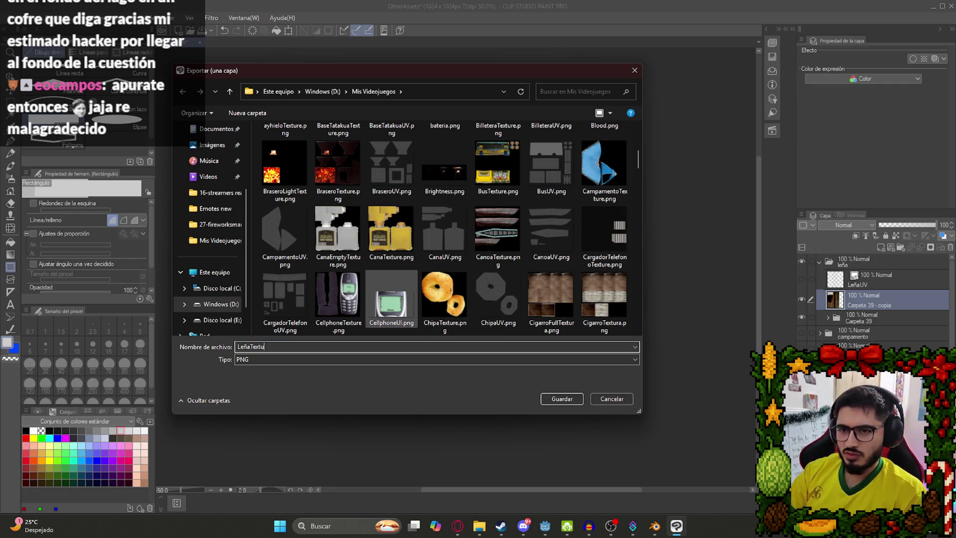
text(re)
key(Return)
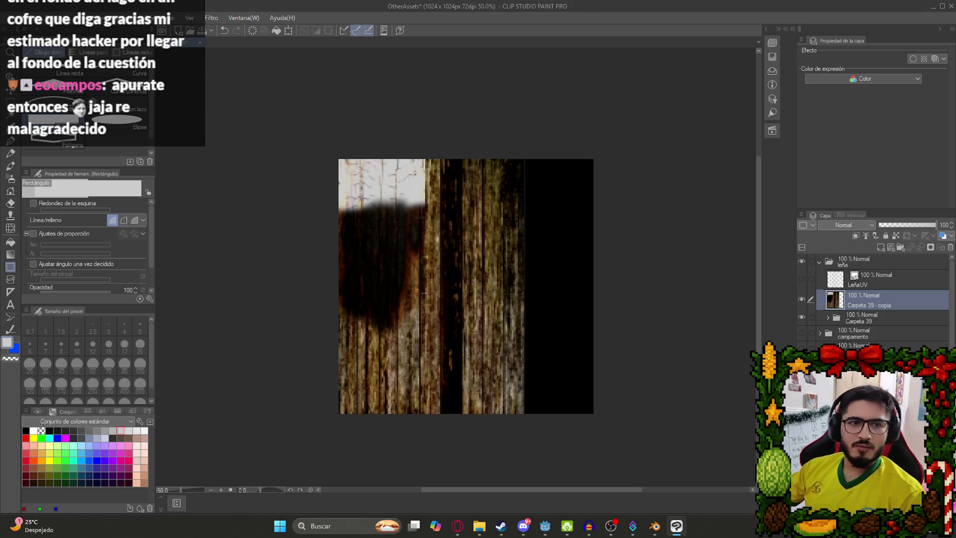
scroll(510, 286, up, 1)
click(655, 526)
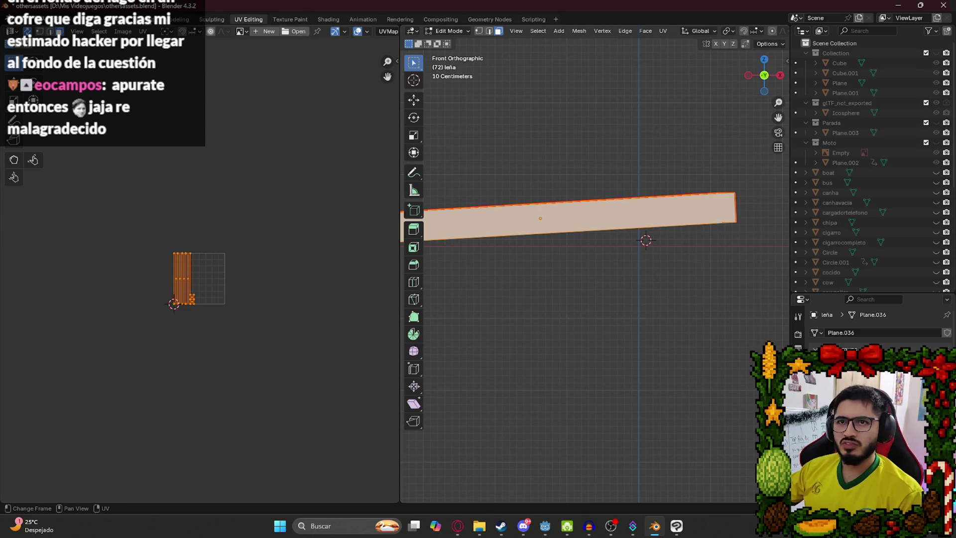
- In the Shading workspace, connect a new Image Texture node to the log's Base Color
click(149, 19)
click(328, 19)
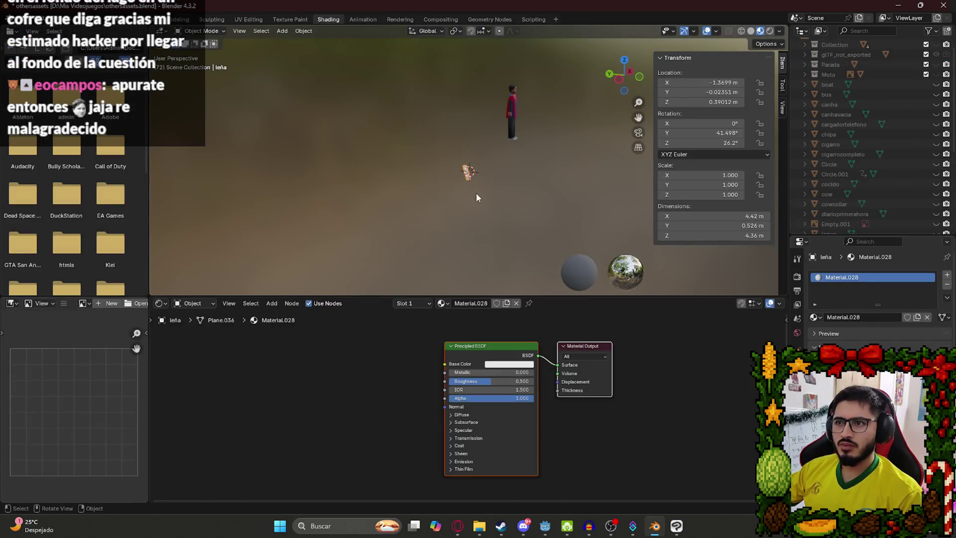
drag(444, 364, 311, 363)
click(210, 379)
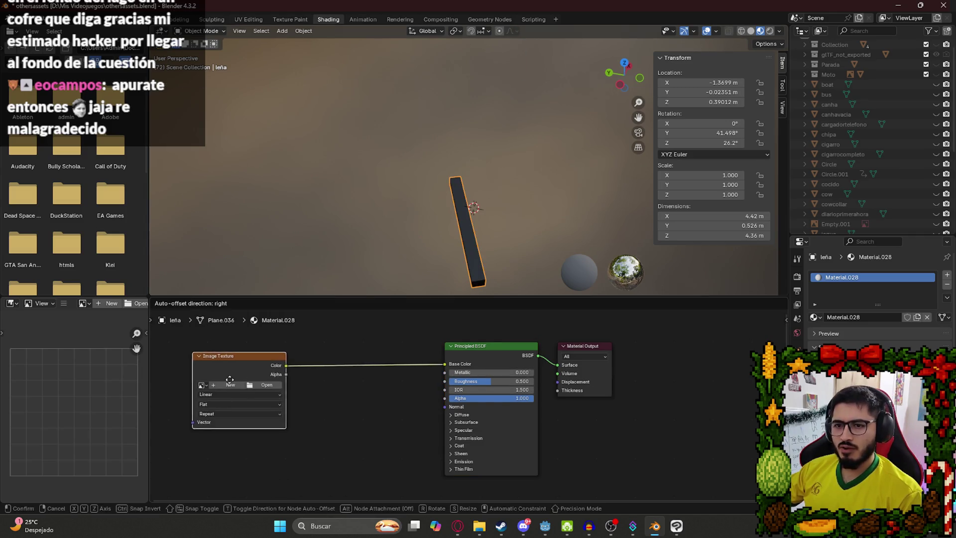
click(272, 383)
- Load LeñaTexture.png into the Image Texture node
click(279, 386)
scroll(604, 352, down, 15)
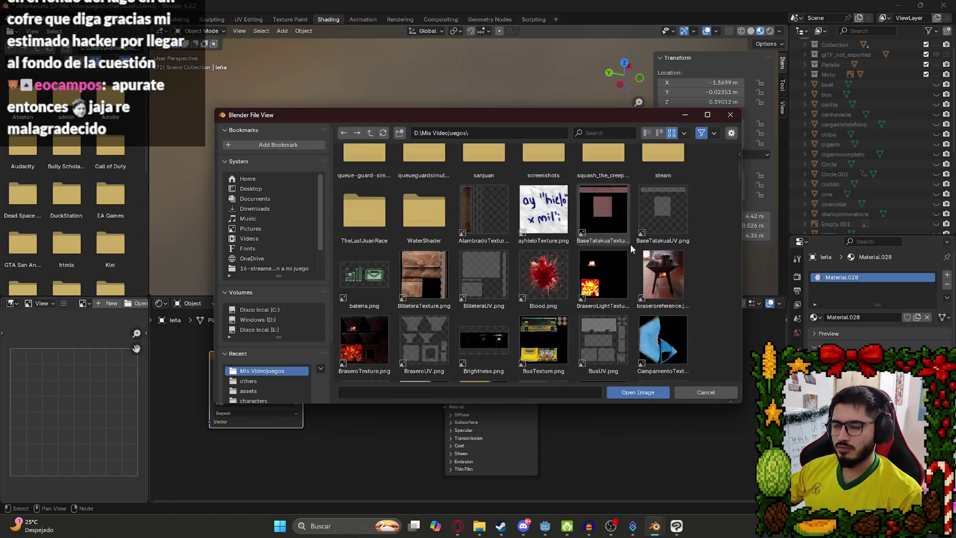
scroll(567, 256, down, 2)
scroll(571, 258, up, 2)
scroll(536, 254, up, 5)
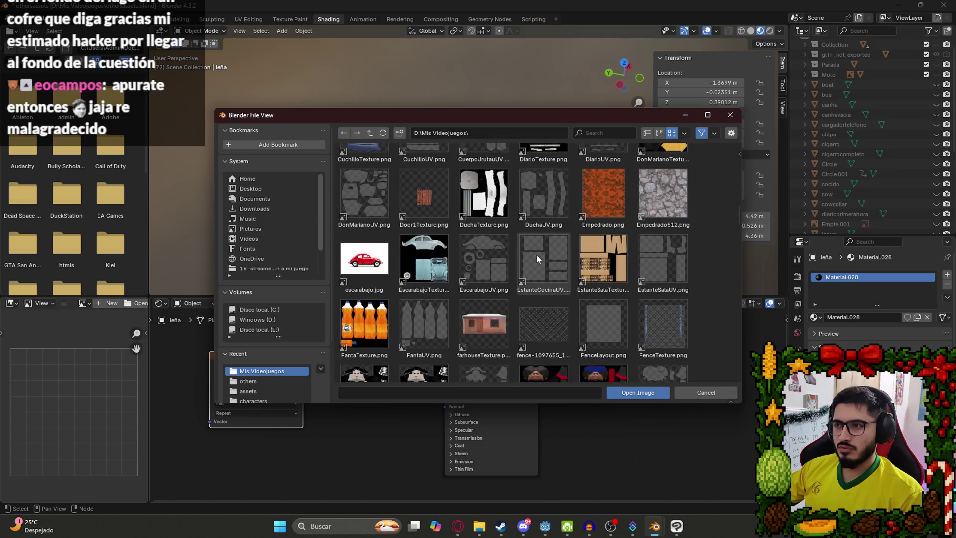
scroll(623, 216, down, 4)
scroll(623, 216, up, 10)
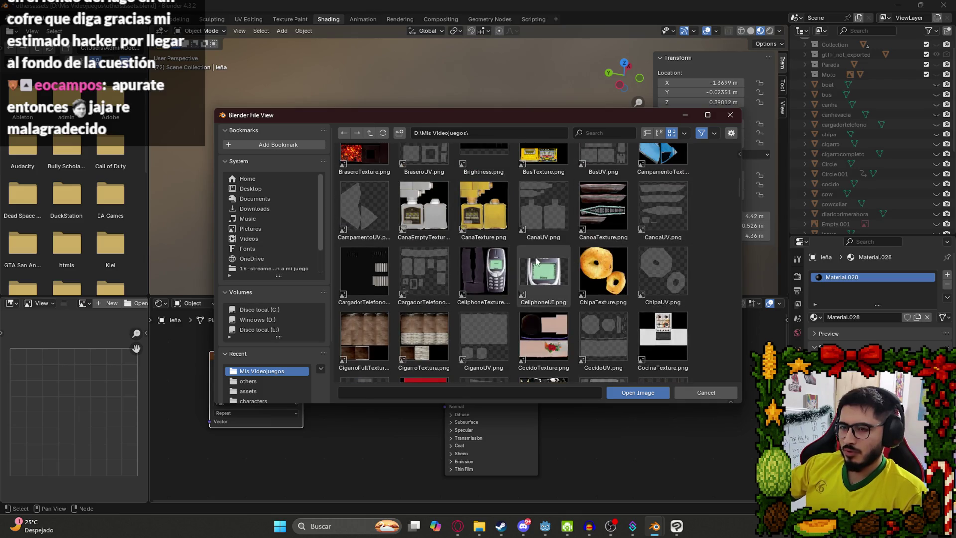
scroll(425, 237, up, 2)
scroll(506, 254, down, 3)
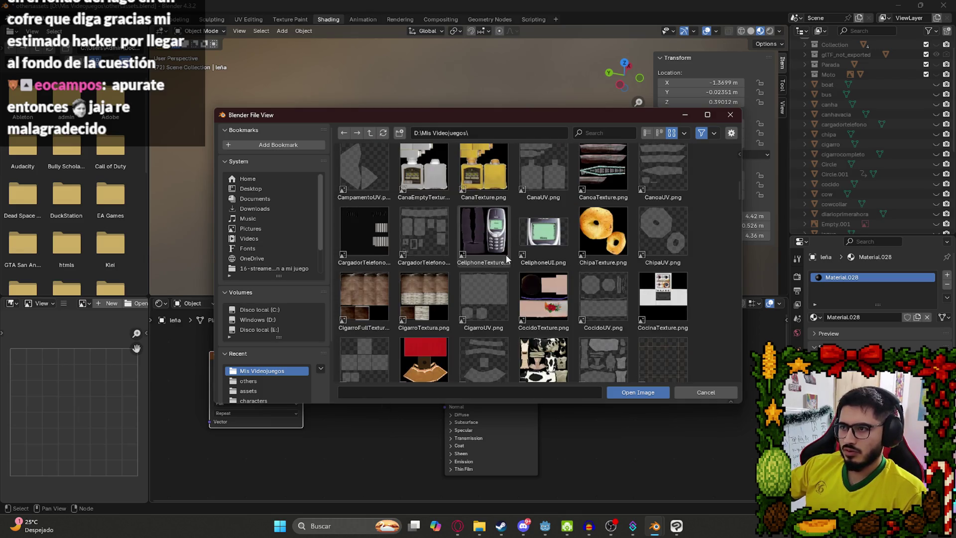
mouse_move(735, 184)
mouse_down()
mouse_move(736, 222)
mouse_move(734, 174)
mouse_move(720, 284)
mouse_move(721, 273)
mouse_up()
double_click(483, 188)
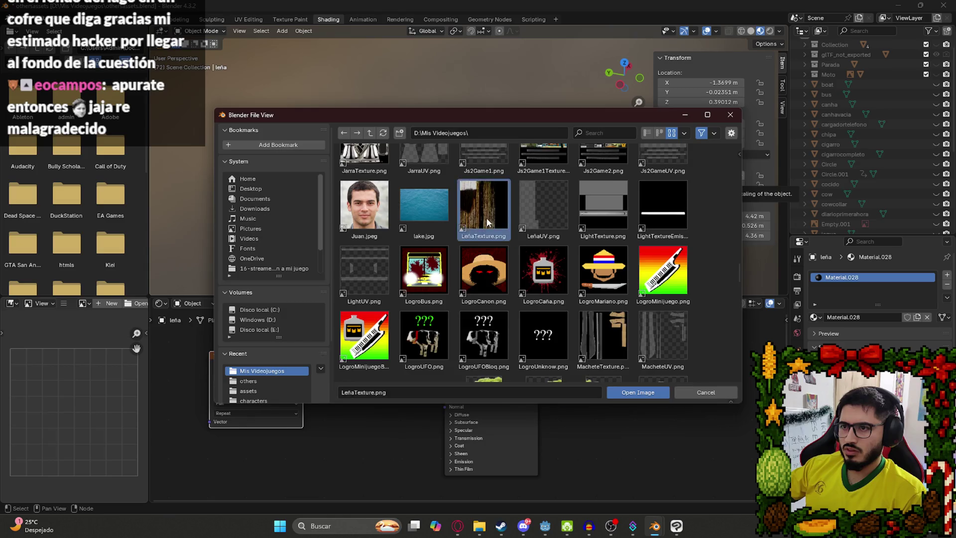
- Raise the material's Roughness to 1.000 and inspect the textured log from several angles
mouse_move(445, 227)
mouse_down()
mouse_move(373, 181)
mouse_move(489, 154)
mouse_move(438, 168)
mouse_move(523, 199)
mouse_move(456, 127)
mouse_move(455, 63)
mouse_move(488, 94)
mouse_move(500, 208)
mouse_up()
click(523, 227)
drag(494, 381, 537, 381)
mouse_move(537, 194)
mouse_down()
mouse_move(379, 148)
mouse_move(458, 139)
mouse_move(411, 163)
mouse_move(388, 214)
mouse_move(509, 237)
mouse_move(330, 198)
mouse_move(408, 176)
mouse_move(329, 183)
mouse_move(321, 193)
mouse_up()
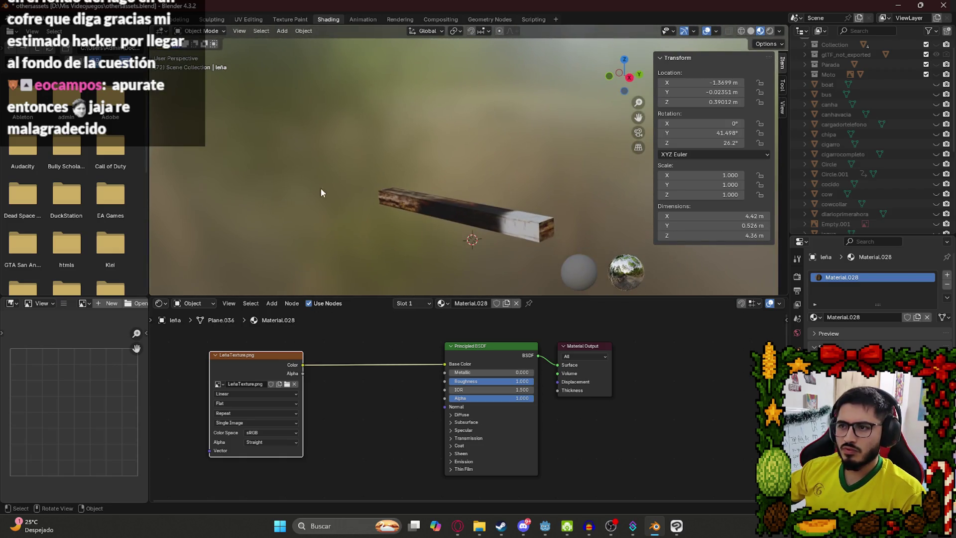
click(461, 206)
drag(461, 206, 510, 207)
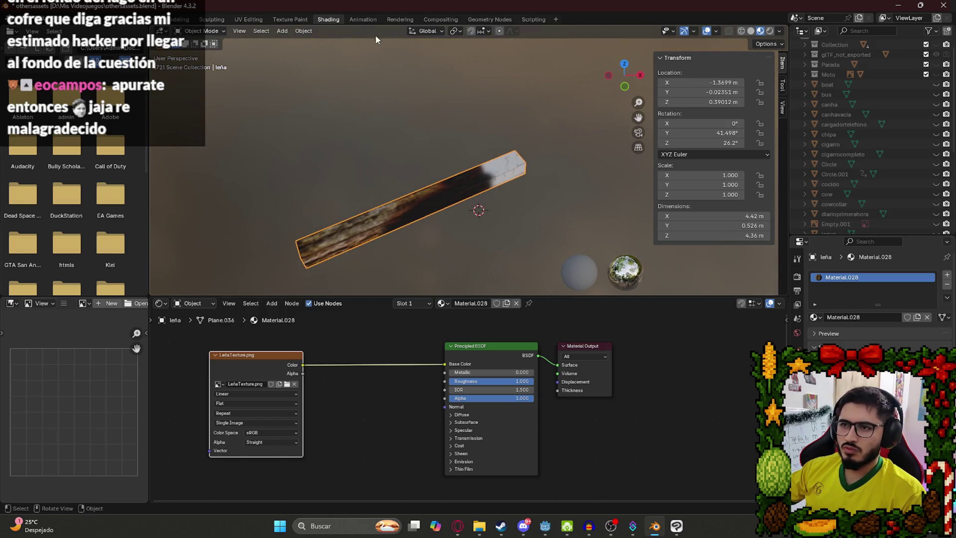